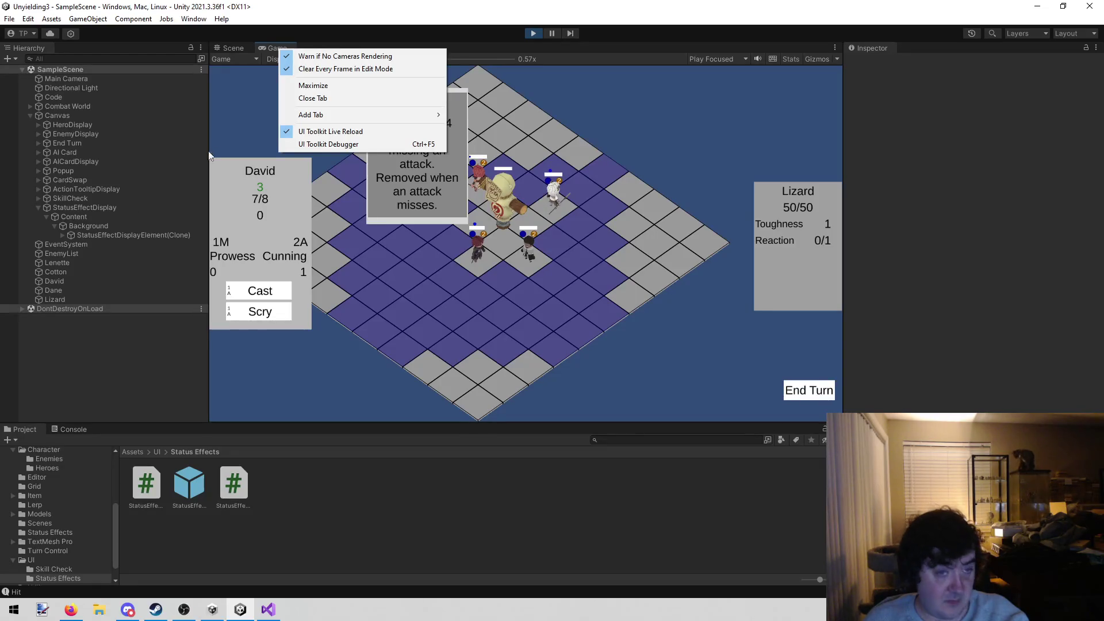
Step: Maximize the Game view, restore the normal editor layout, and stop play mode
{"action": "left_click", "coordinate": [328, 84]}
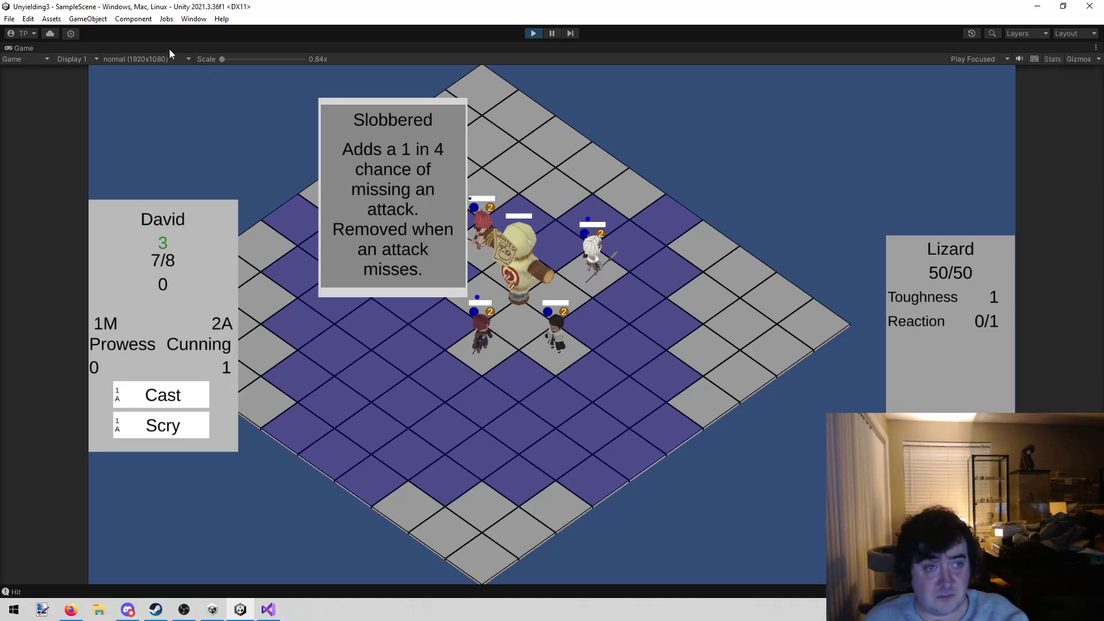
{"action": "right_click", "coordinate": [30, 50]}
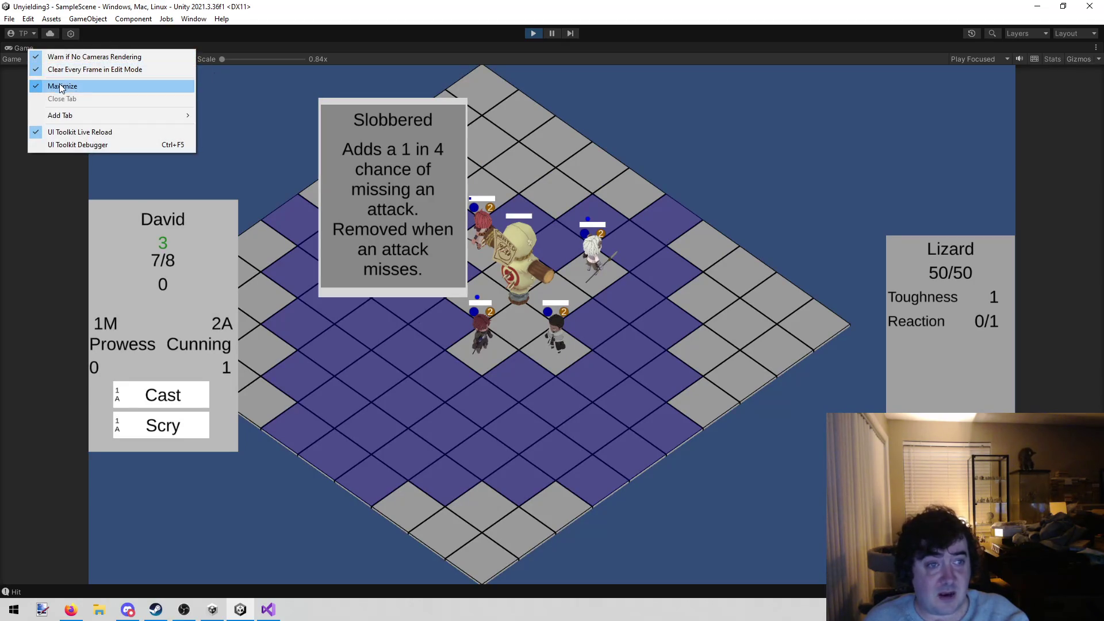
{"action": "left_click", "coordinate": [62, 85]}
{"action": "left_click", "coordinate": [531, 35]}
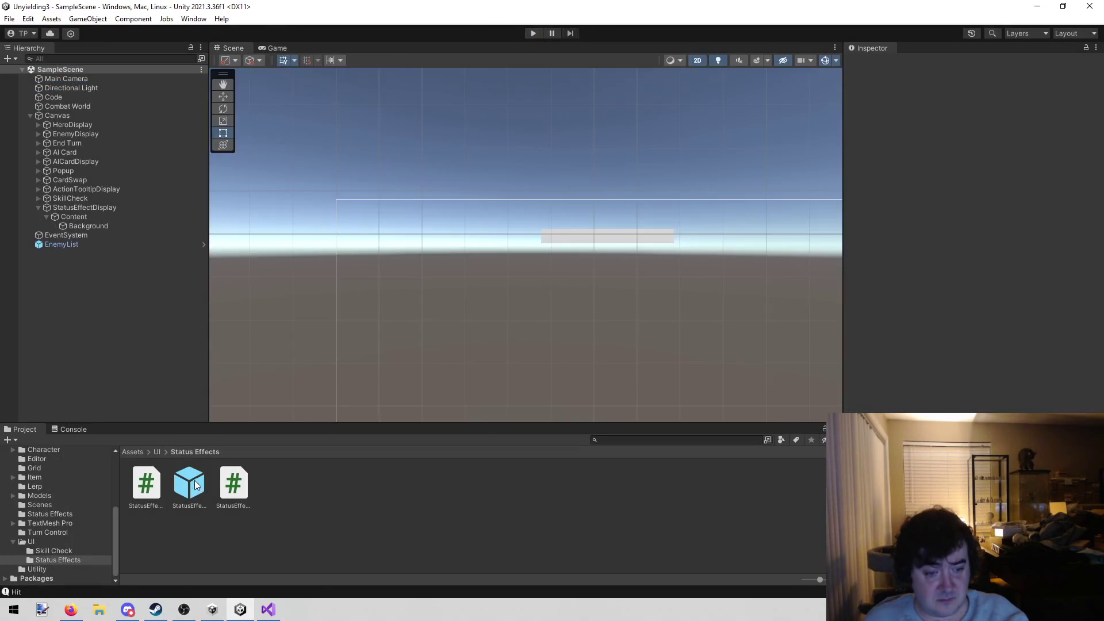
Step: Open the StatusEffectDisplayElement prefab and set its Name text font size to 30
{"action": "left_click", "coordinate": [189, 487]}
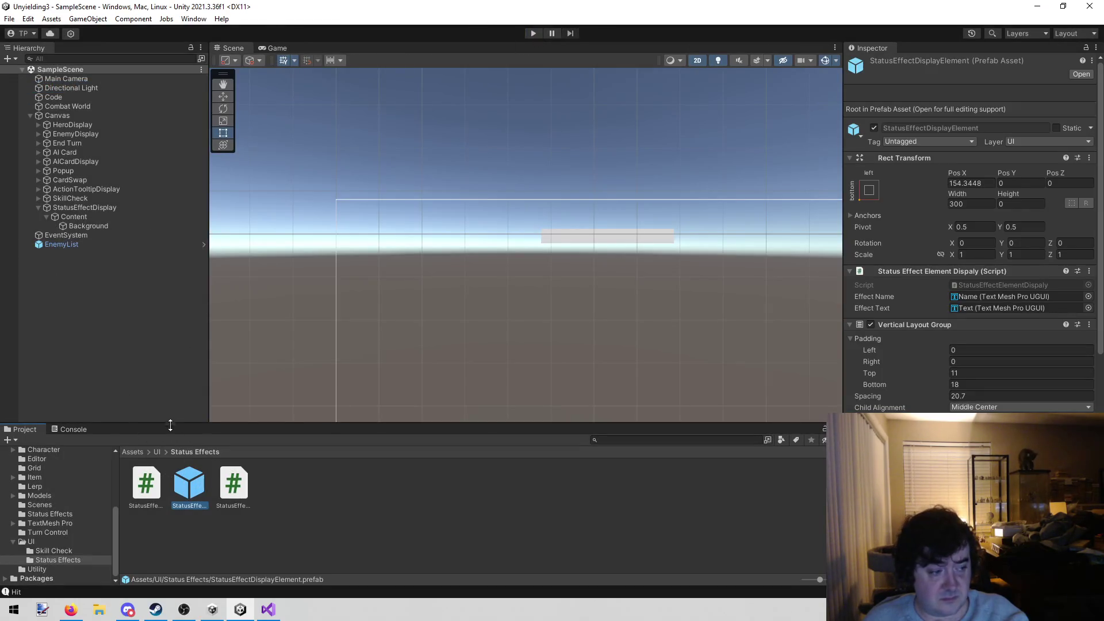
{"action": "double_click", "coordinate": [189, 486]}
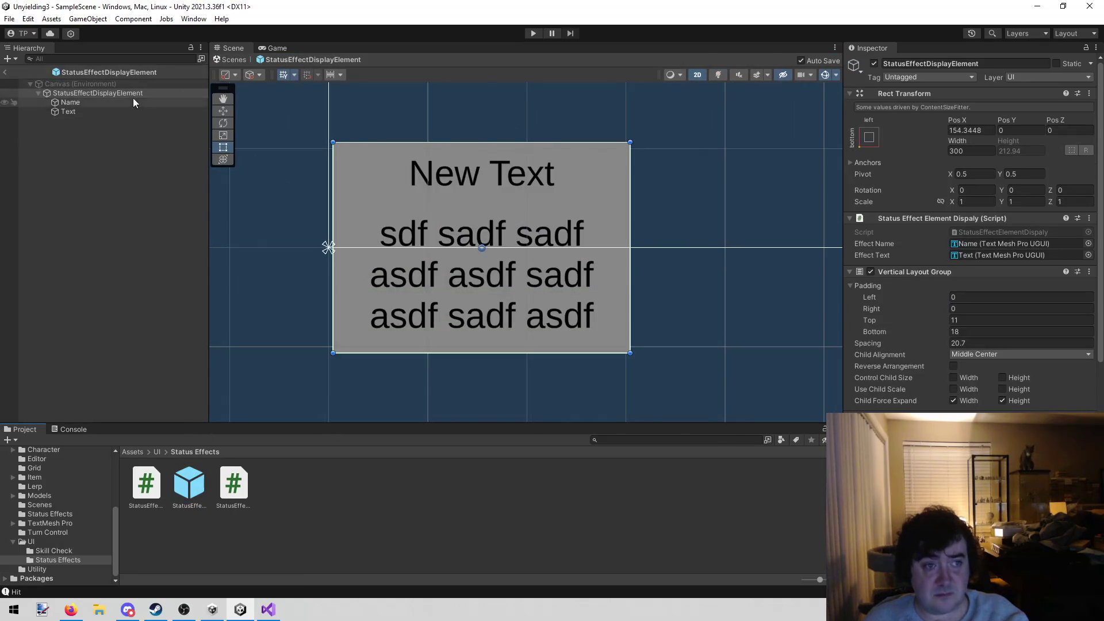
{"action": "left_click", "coordinate": [133, 102]}
{"action": "left_click", "coordinate": [960, 393]}
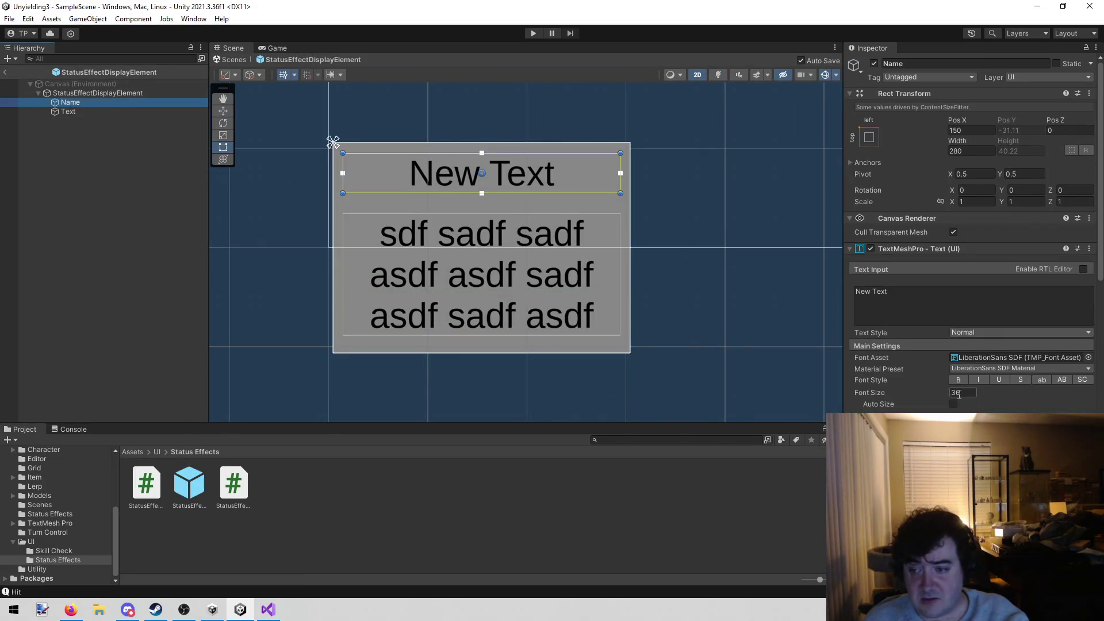
{"action": "type", "text": "30"}
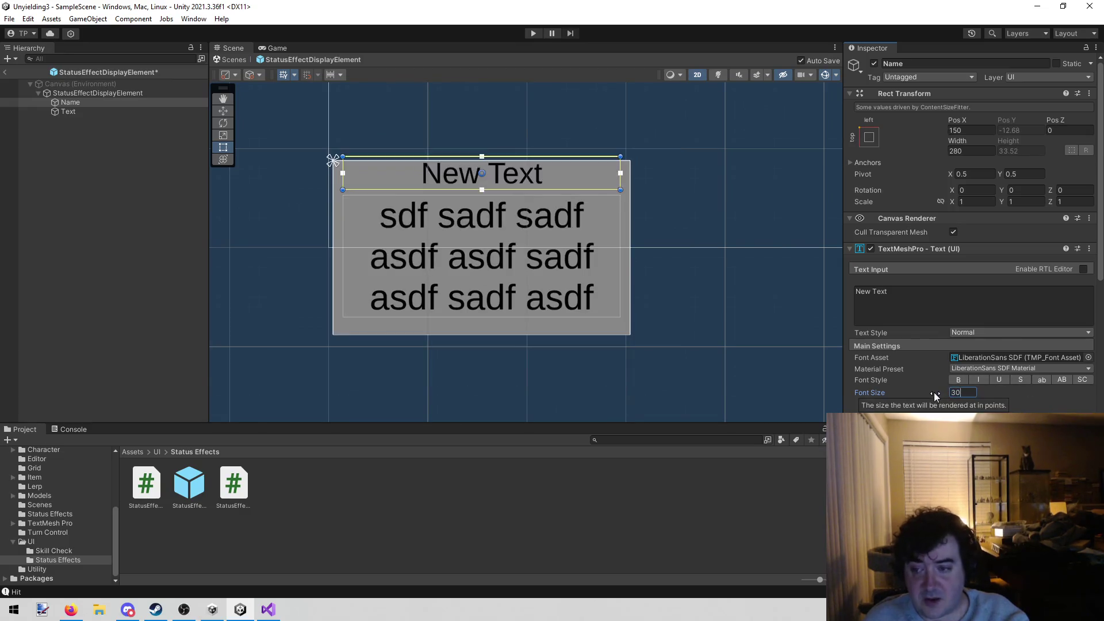
Step: Set the description Text font size to 25 and exit prefab editing
{"action": "left_click", "coordinate": [109, 114]}
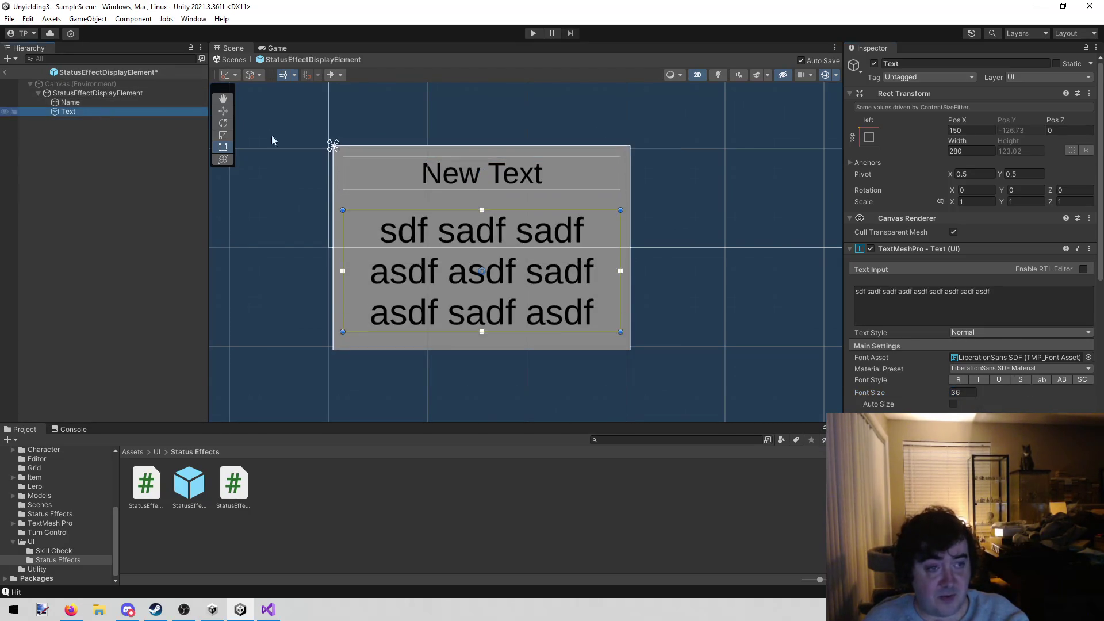
{"action": "left_click", "coordinate": [968, 393]}
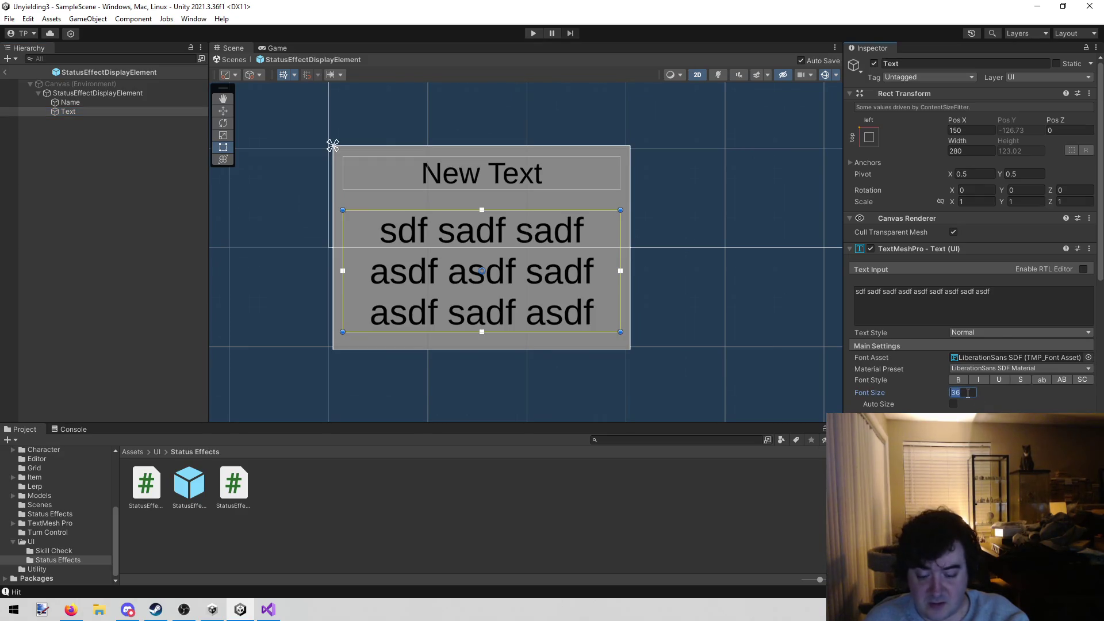
{"action": "type", "text": "25"}
{"action": "left_click", "coordinate": [121, 176]}
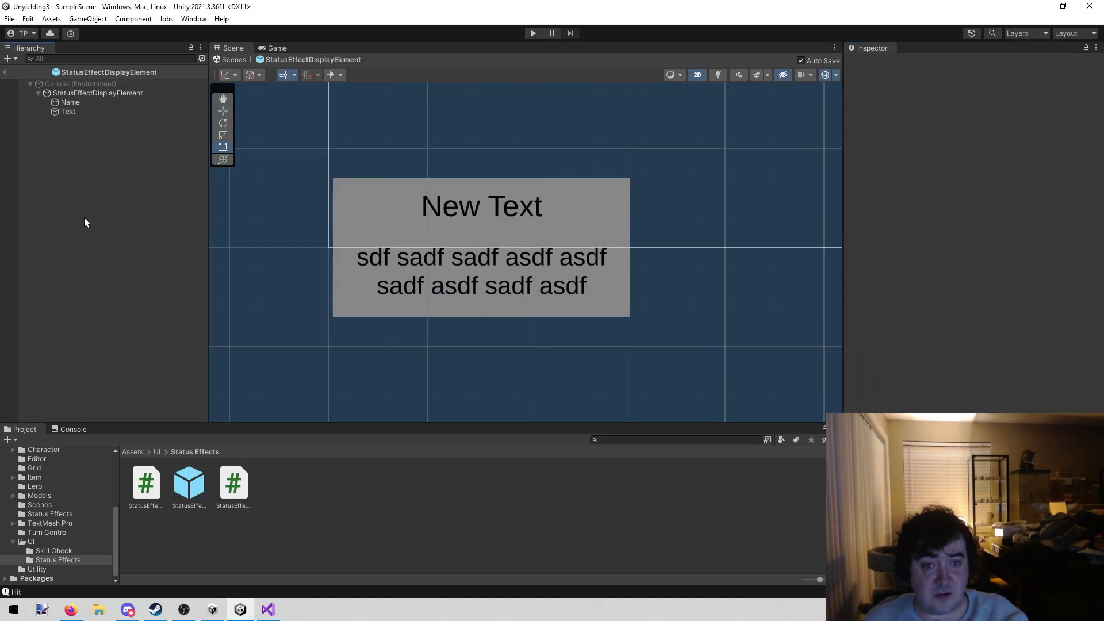
{"action": "left_click", "coordinate": [5, 73]}
Step: Playtest past the heroes' turn and check each hero, confirming David shows Slobbered
{"action": "left_click", "coordinate": [532, 33]}
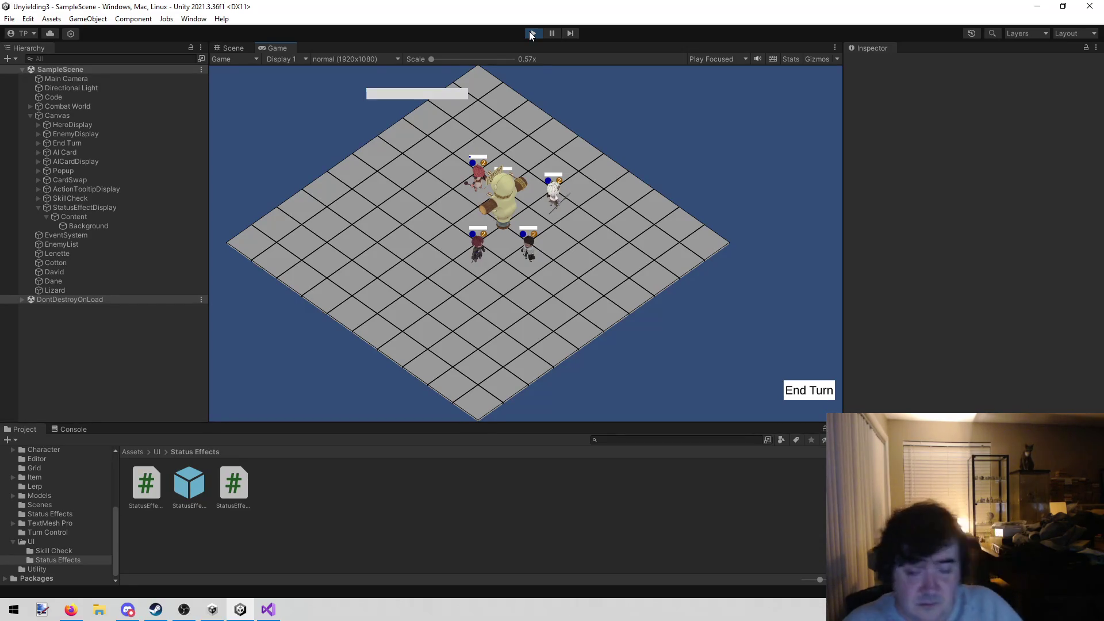
{"action": "left_click", "coordinate": [790, 391]}
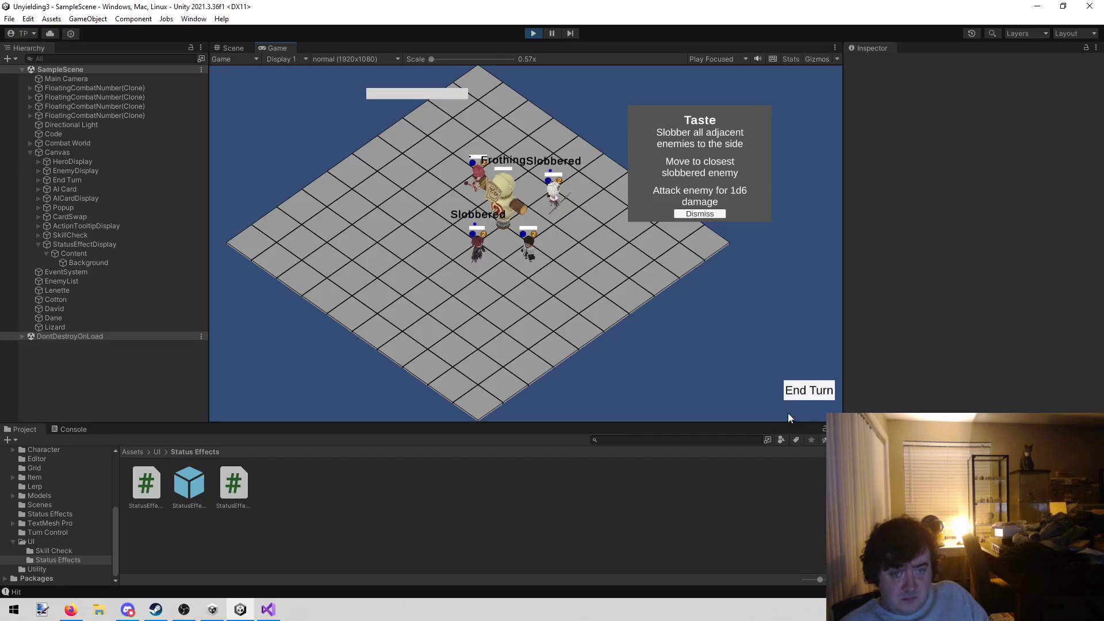
{"action": "left_click", "coordinate": [482, 251]}
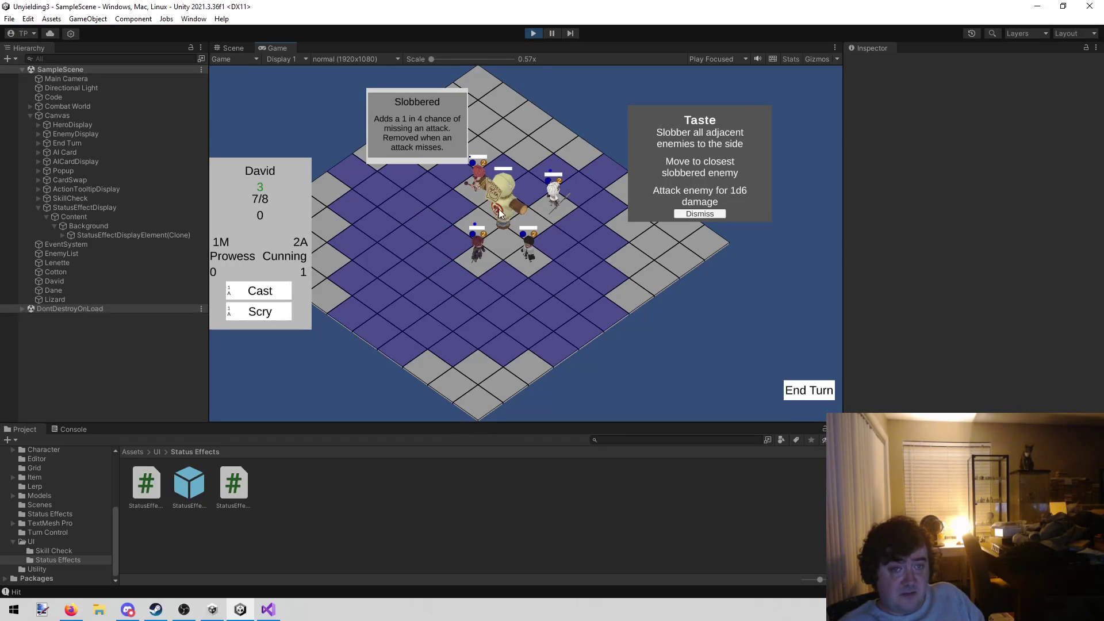
{"action": "left_click", "coordinate": [533, 254]}
{"action": "left_click", "coordinate": [543, 205]}
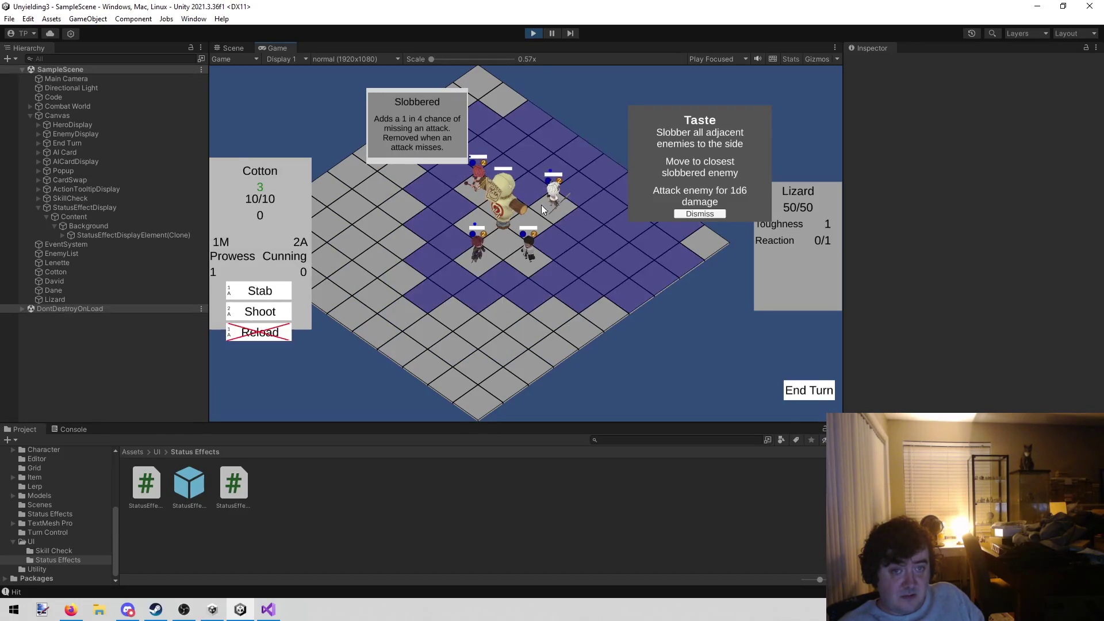
{"action": "left_click", "coordinate": [471, 181]}
{"action": "left_click", "coordinate": [473, 250]}
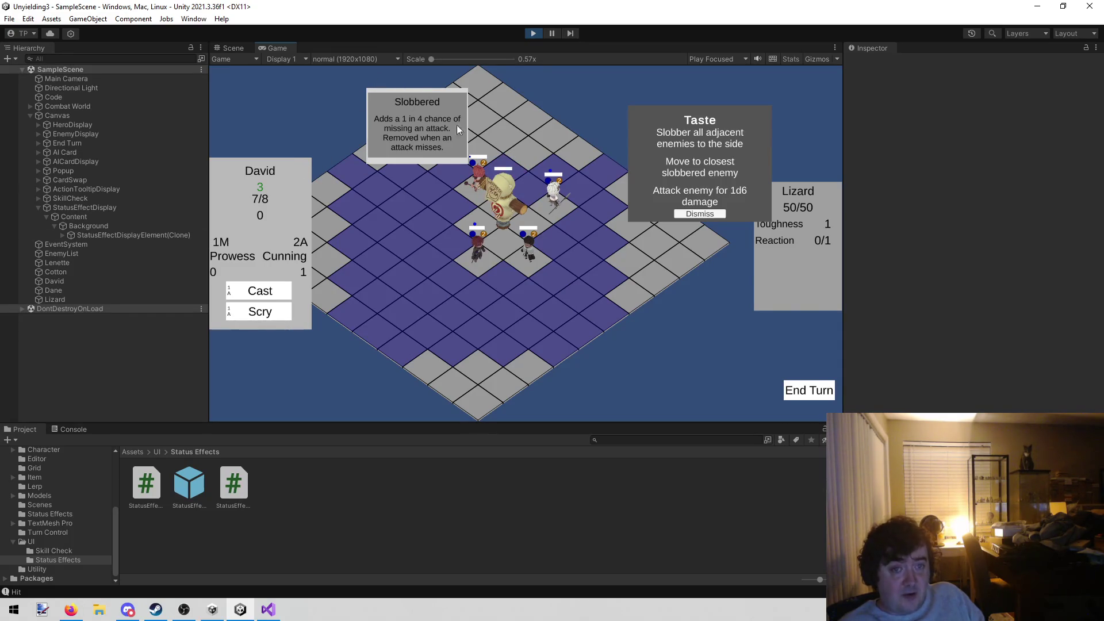
Step: Glance at Visual Studio, then reopen the StatusEffectDisplayElement prefab in Unity
{"action": "left_click", "coordinate": [268, 610]}
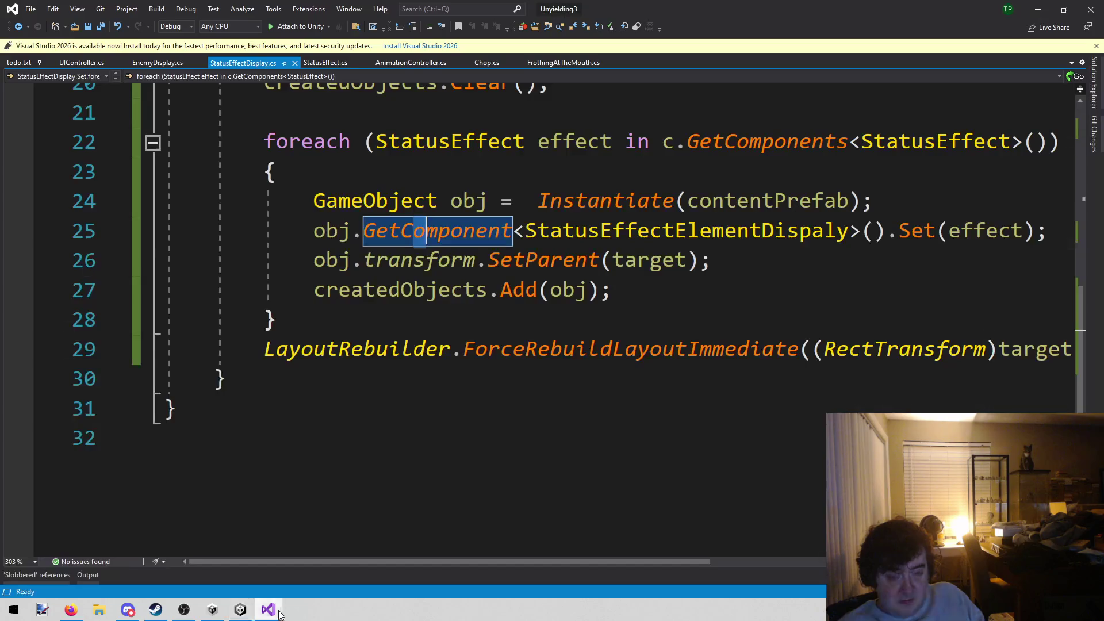
{"action": "left_click", "coordinate": [241, 609]}
{"action": "double_click", "coordinate": [200, 494]}
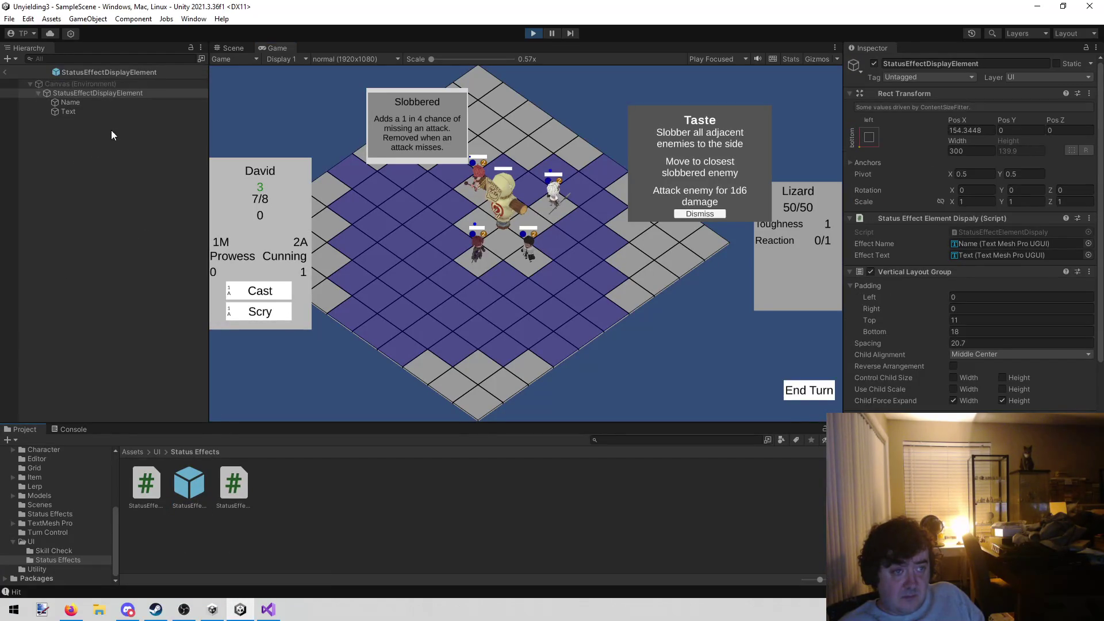
Step: Underline the prefab's Name text, then stop and restart the playtest
{"action": "left_click", "coordinate": [101, 102]}
{"action": "left_click", "coordinate": [1000, 380]}
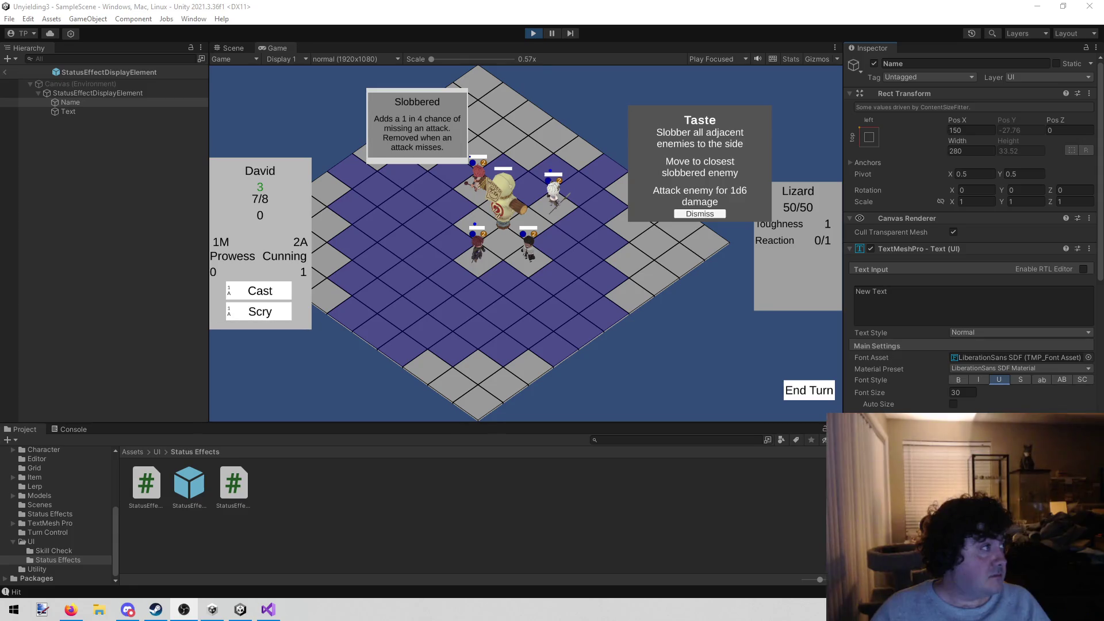
{"action": "left_click", "coordinate": [112, 300]}
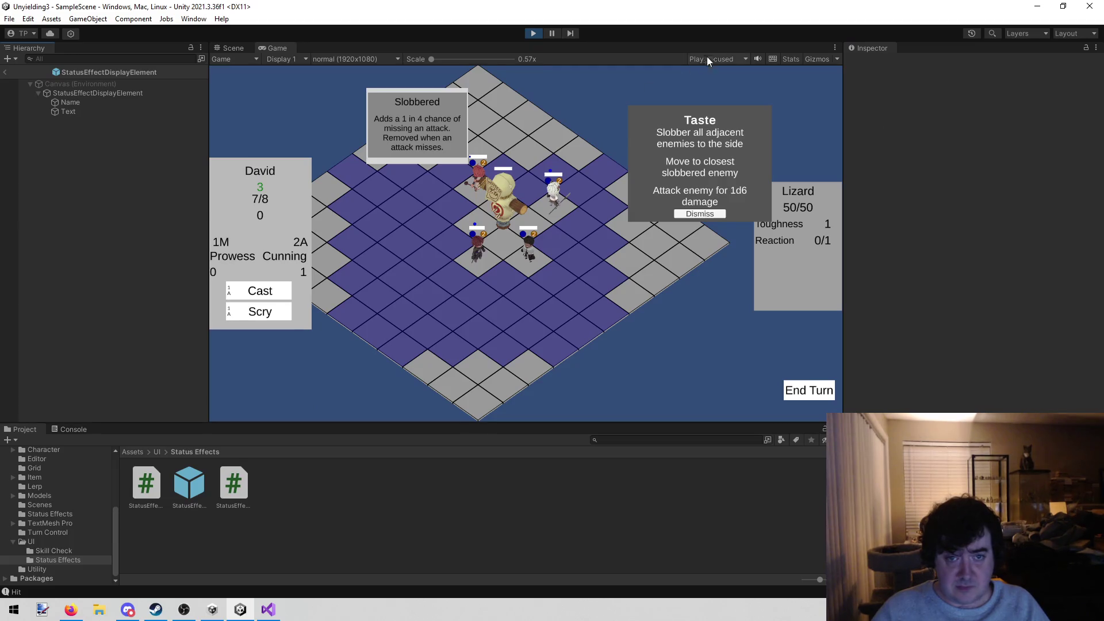
{"action": "left_click", "coordinate": [531, 33]}
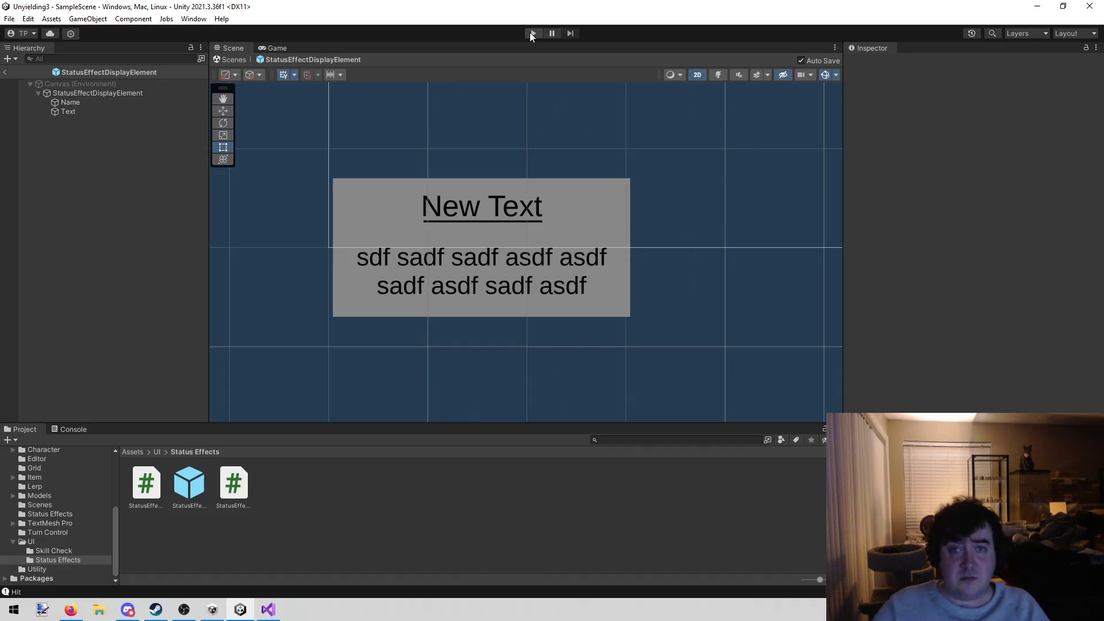
{"action": "left_click", "coordinate": [530, 33]}
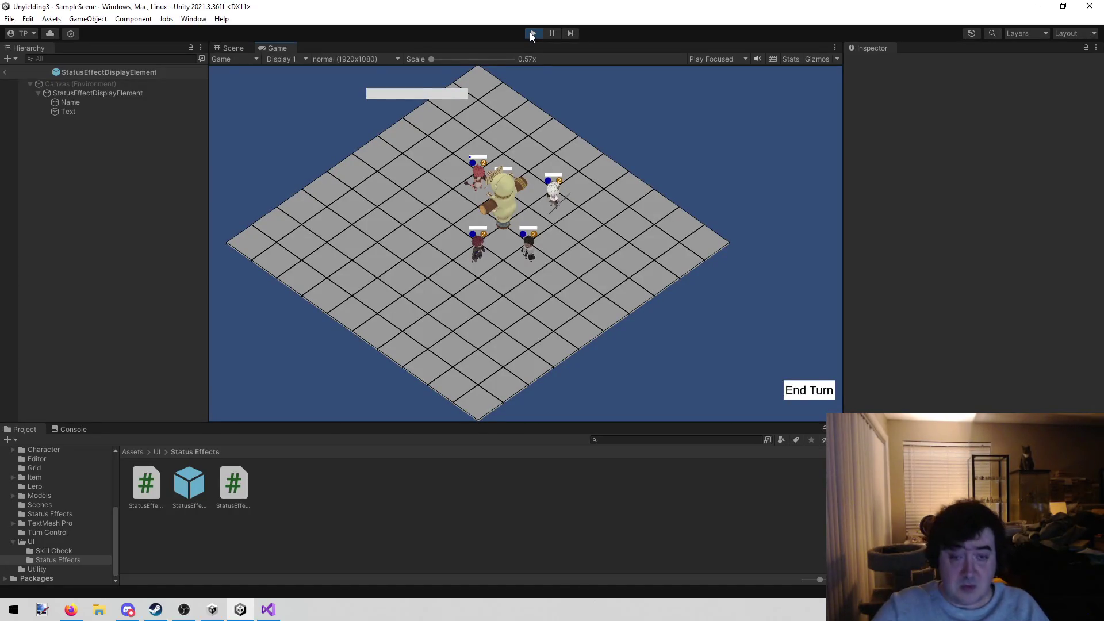
Step: Stop the playtest and leave prefab editing to return to SampleScene
{"action": "left_click", "coordinate": [533, 34]}
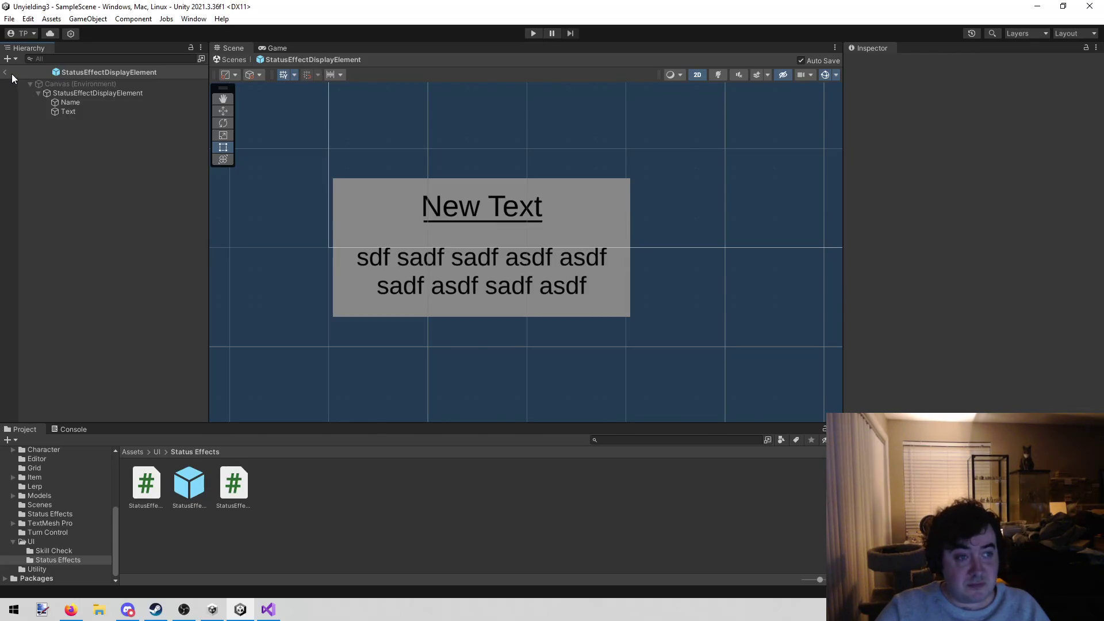
{"action": "left_click", "coordinate": [8, 72]}
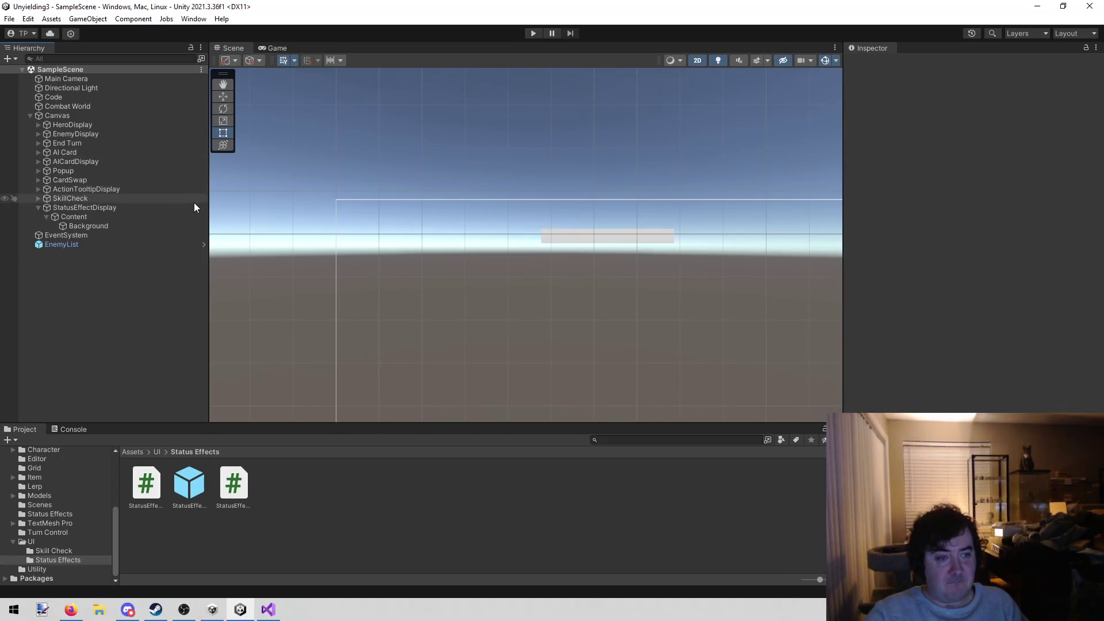
Step: Deactivate StatusEffectDisplay's Content object, then go to line 21 of StatusEffectDisplay.cs in Visual Studio
{"action": "left_click", "coordinate": [127, 217]}
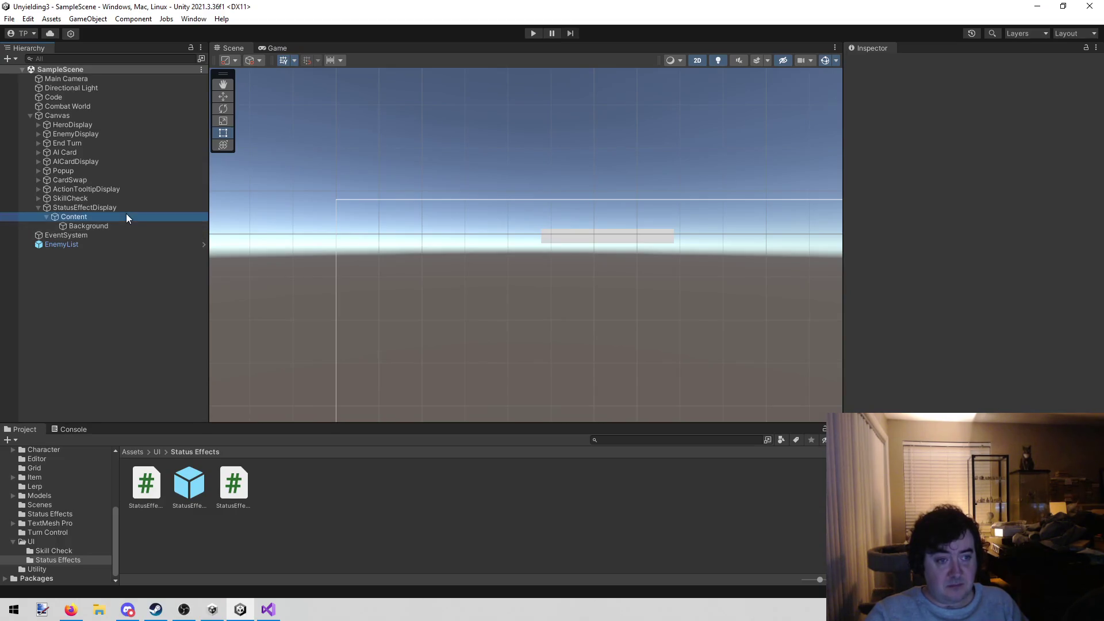
{"action": "left_click", "coordinate": [874, 63]}
{"action": "left_click", "coordinate": [268, 608]}
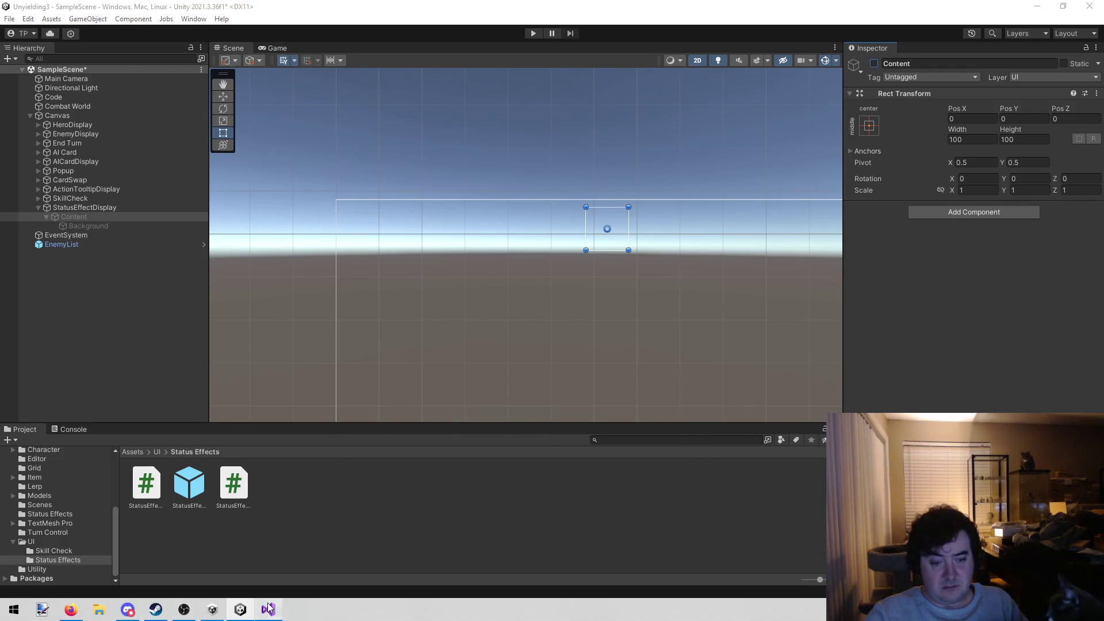
{"action": "scroll", "coordinate": [345, 469], "scroll_direction": "up", "scroll_amount": 3}
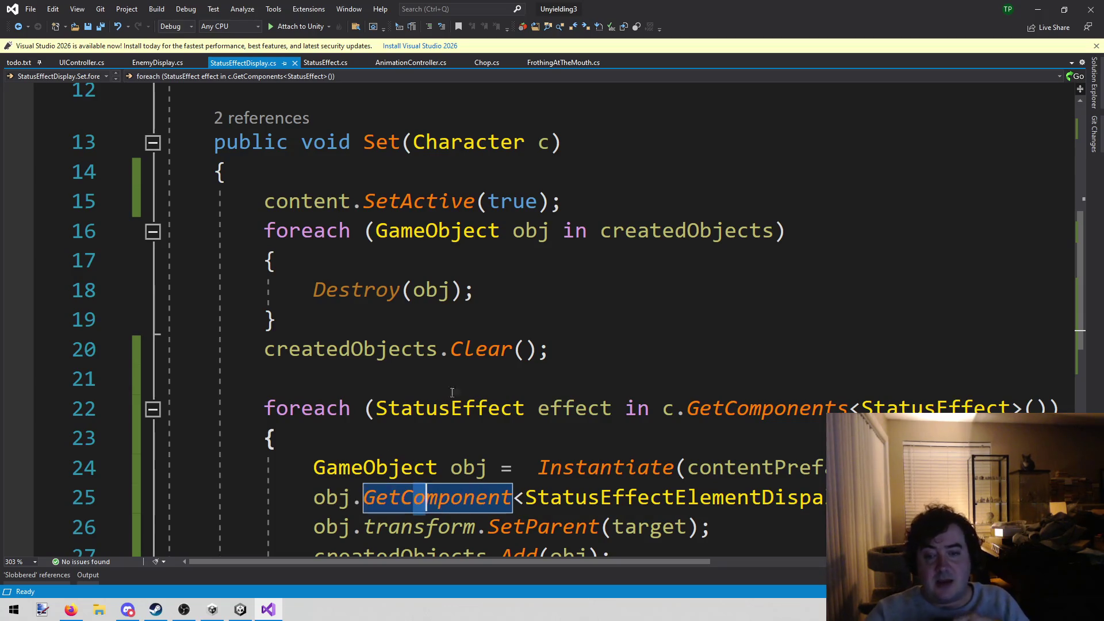
{"action": "left_click", "coordinate": [482, 373]}
Step: Start a new 'StatusEffect[] effects =' declaration above the status effect loop
{"action": "key", "text": "Return"}
{"action": "key", "text": "Return"}
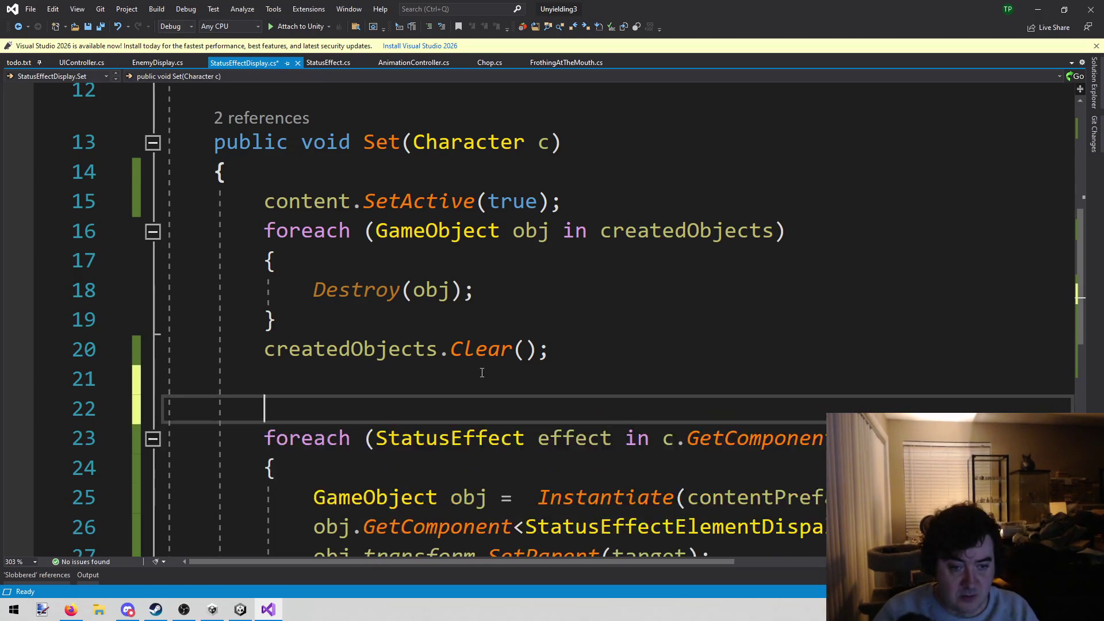
{"action": "key", "text": "Up"}
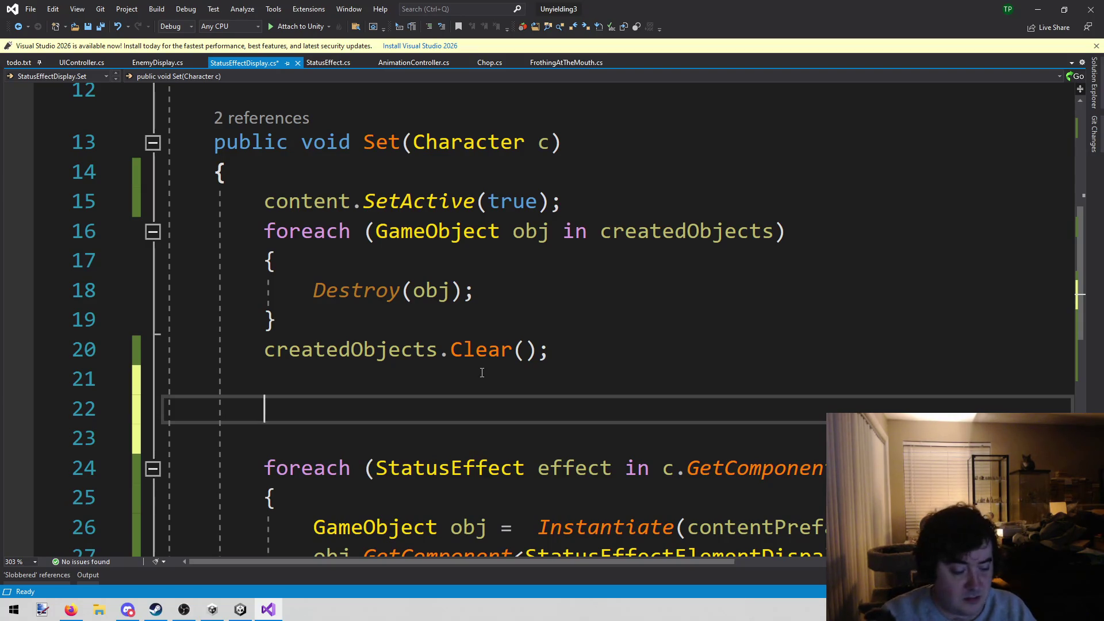
{"action": "type", "text": "St"}
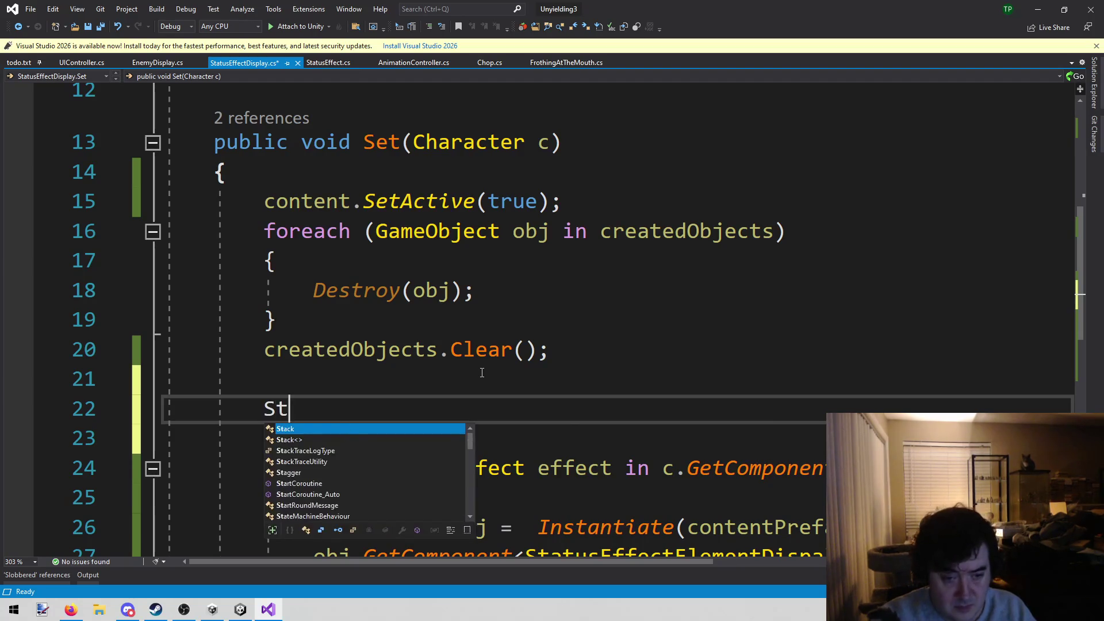
{"action": "type", "text": "atusEffe"}
{"action": "key", "text": "Tab"}
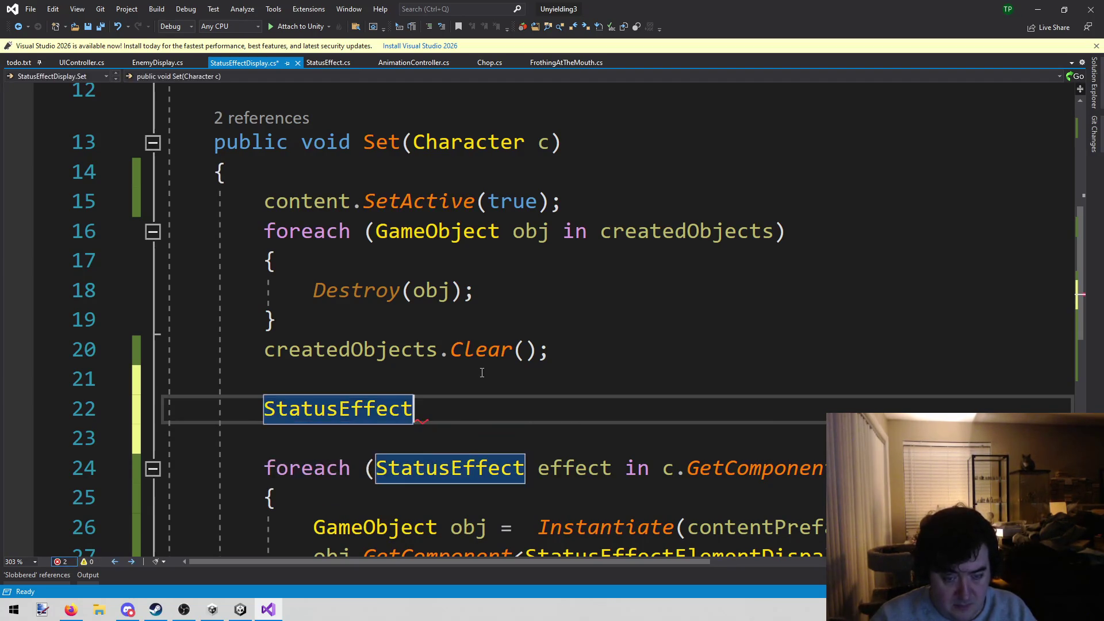
{"action": "type", "text": "[StatusEffect ef"}
{"action": "key", "text": "BackSpace"}
{"action": "key", "text": "BackSpace"}
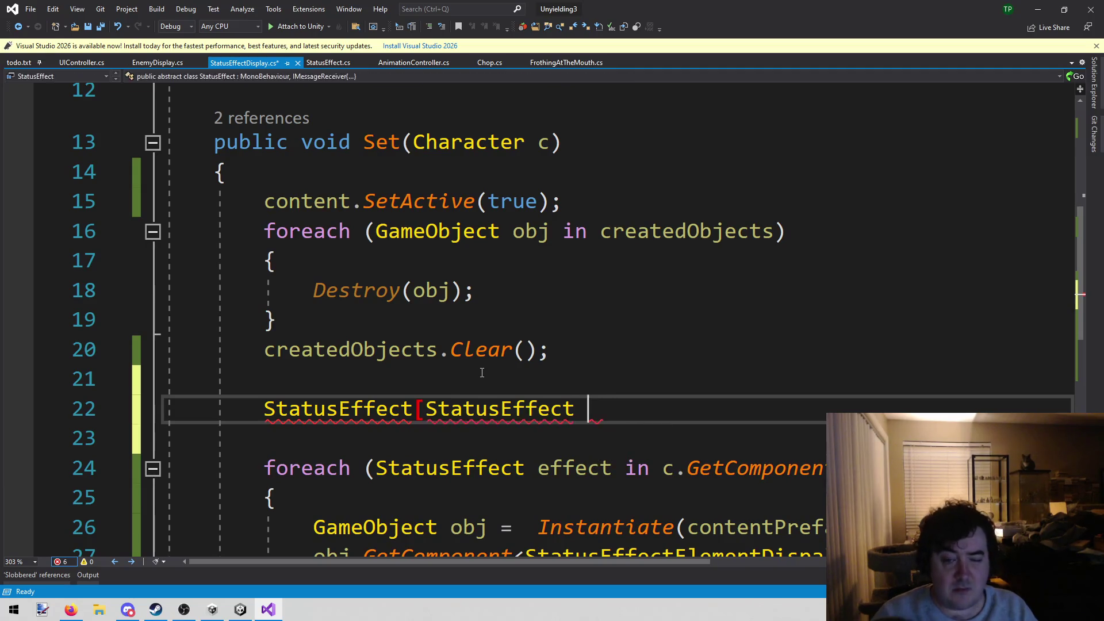
{"action": "key", "text": "ctrl+BackSpace"}
{"action": "type", "text": "] effects ="}
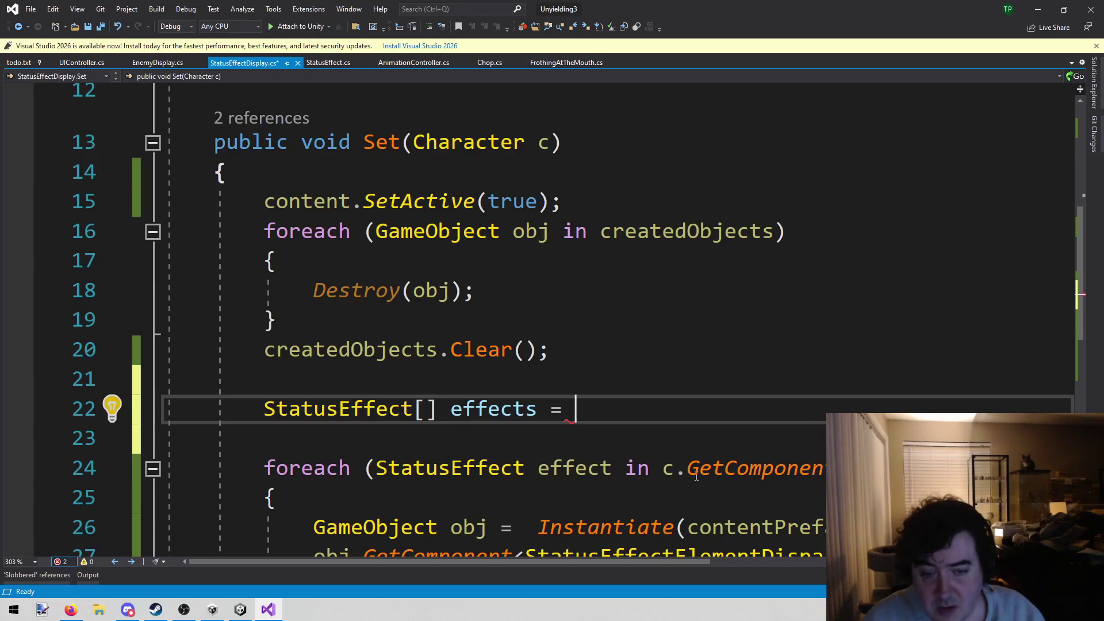
Step: Move c.GetComponents<StatusEffect>() into the effects declaration and loop over effects instead
{"action": "left_click_drag", "start_coordinate": [663, 467], "coordinate": [978, 469]}
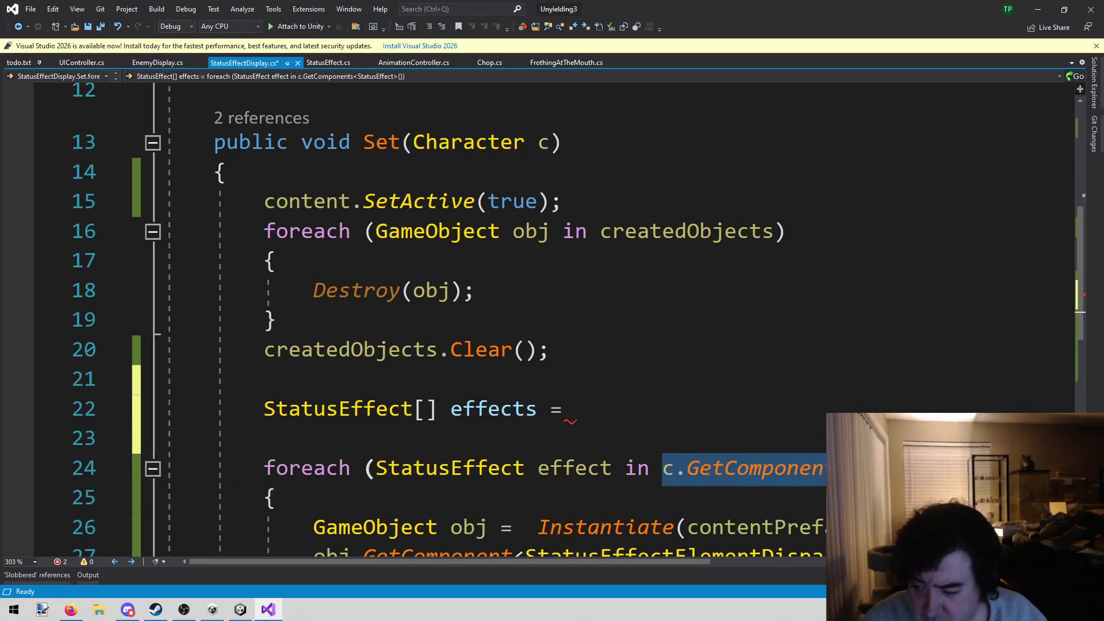
{"action": "key", "text": "ctrl+x"}
{"action": "left_click", "coordinate": [654, 397]}
{"action": "key", "text": "ctrl+v"}
{"action": "left_click", "coordinate": [664, 467]}
{"action": "type", "text": "effects"}
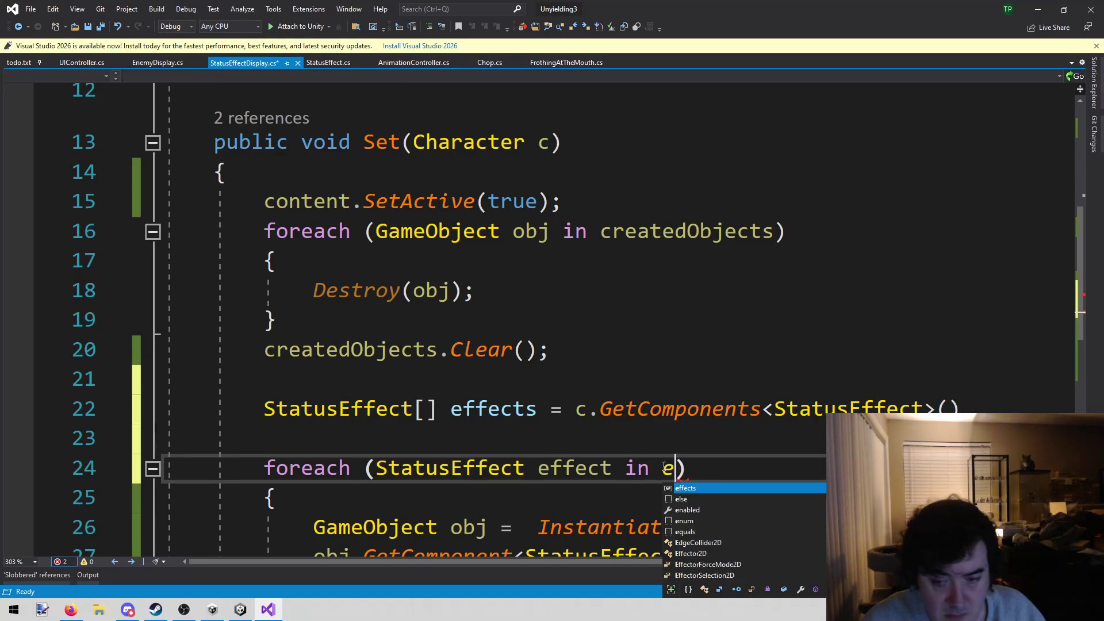
{"action": "left_click", "coordinate": [776, 330]}
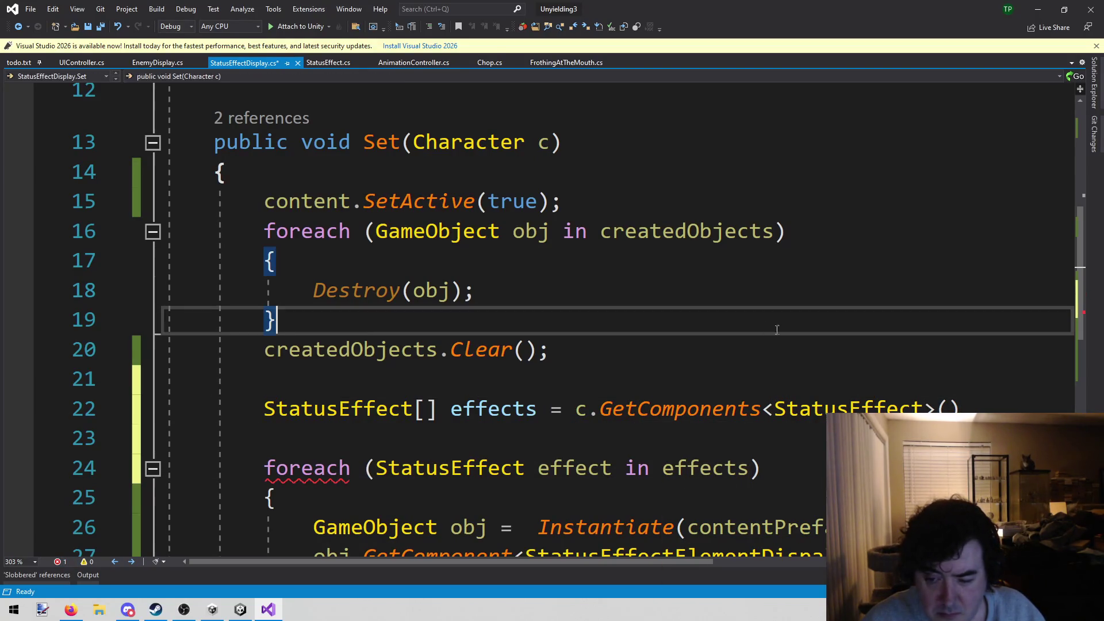
{"action": "left_click", "coordinate": [1016, 395]}
{"action": "type", "text": ";"}
Step: Move the effects declaration line to the top of the Set method
{"action": "key", "text": "shift+Home"}
{"action": "key", "text": "ctrl+x"}
{"action": "key", "text": "Up"}
{"action": "key", "text": "Up"}
{"action": "key", "text": "Up"}
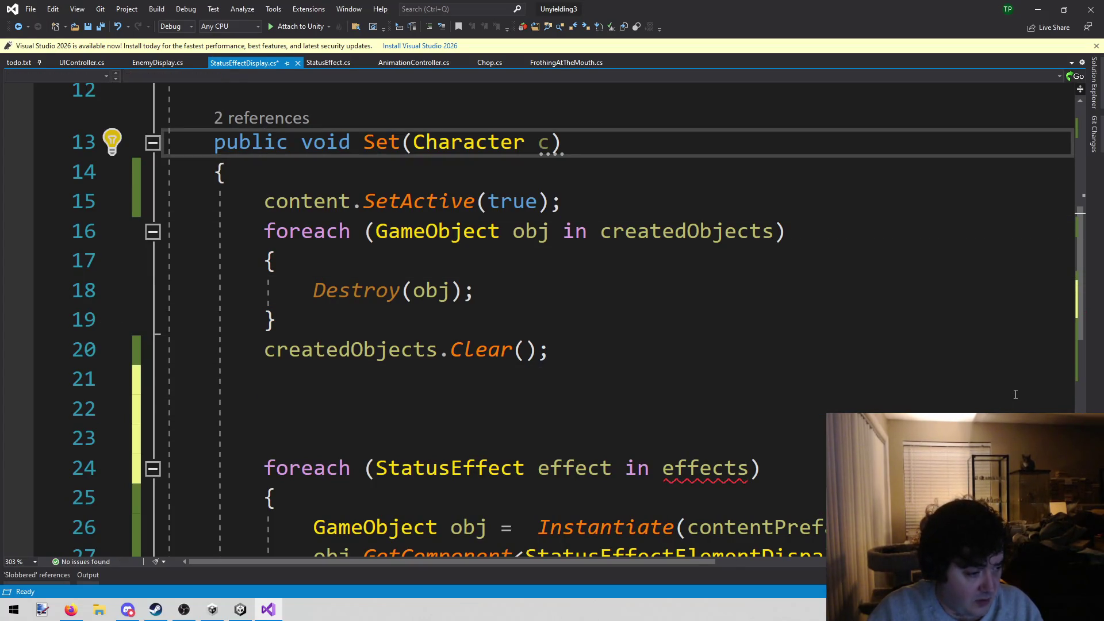
{"action": "key", "text": "Down"}
{"action": "key", "text": "Return"}
{"action": "key", "text": "ctrl+v"}
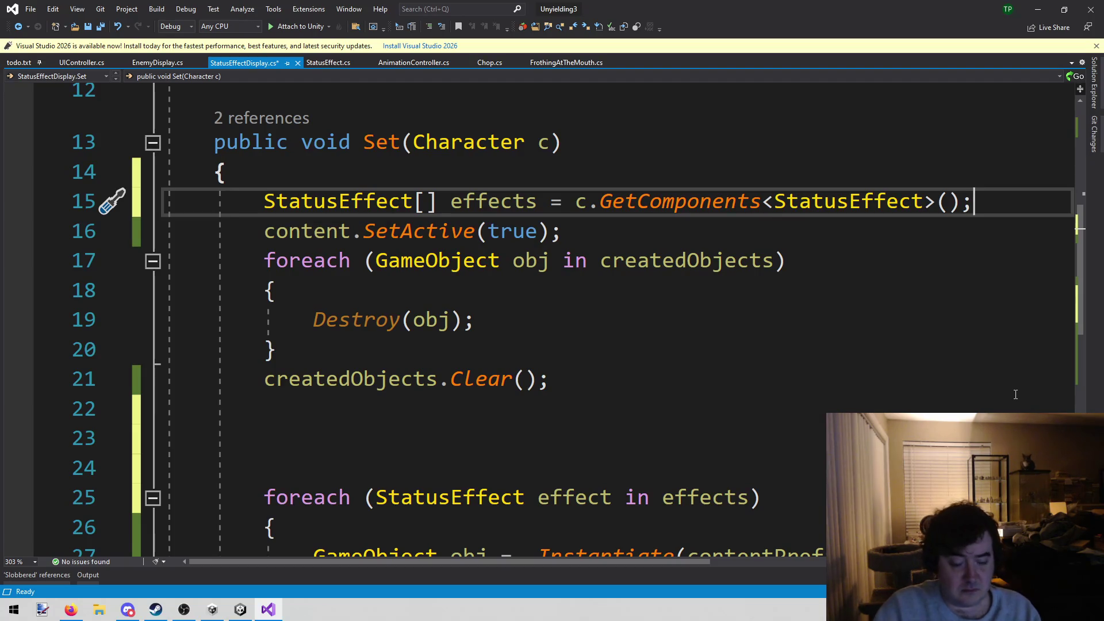
Step: Add 'if (effects.Length == 0) { return; }' below the declaration and save
{"action": "key", "text": "Return"}
{"action": "type", "text": "if ("}
{"action": "type", "text": "effects.l"}
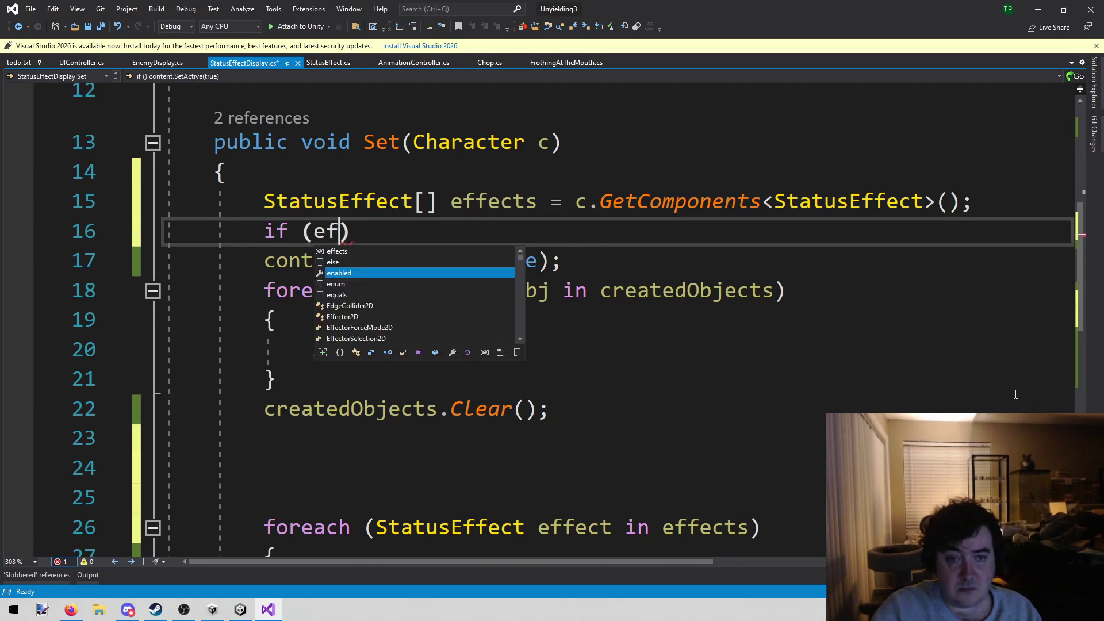
{"action": "key", "text": "Tab"}
{"action": "type", "text": "== 0"}
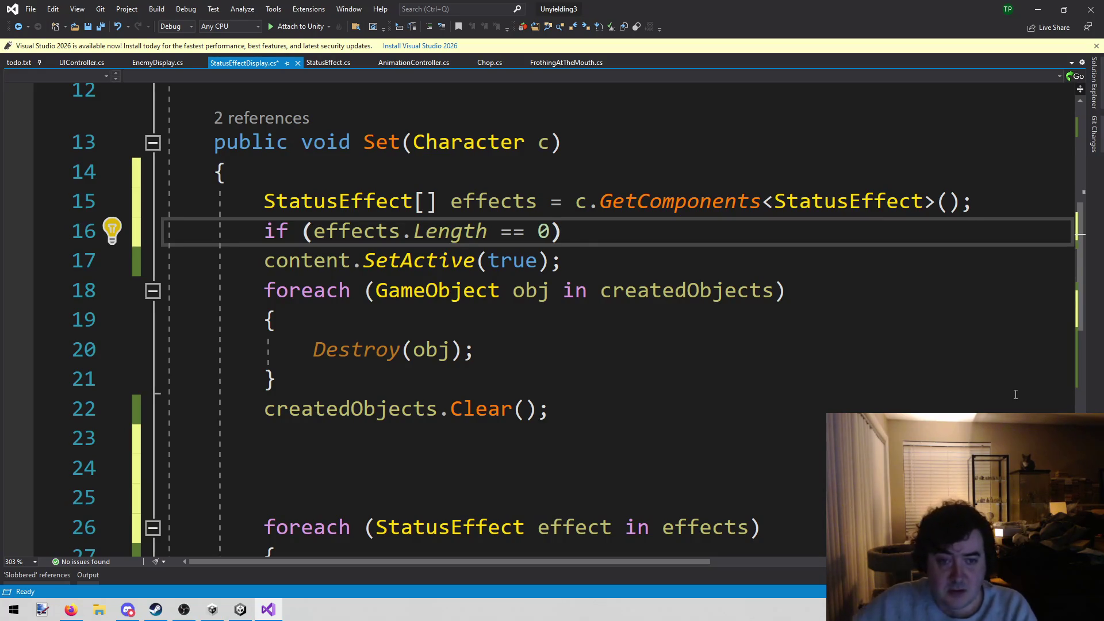
{"action": "type", "text": ")"}
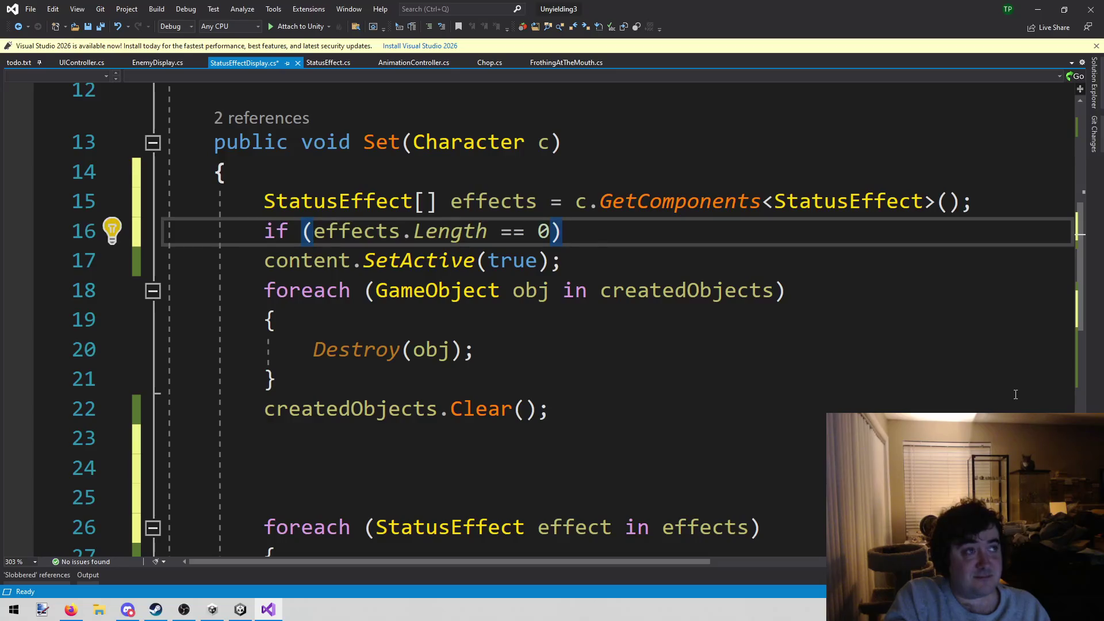
{"action": "key", "text": "Return"}
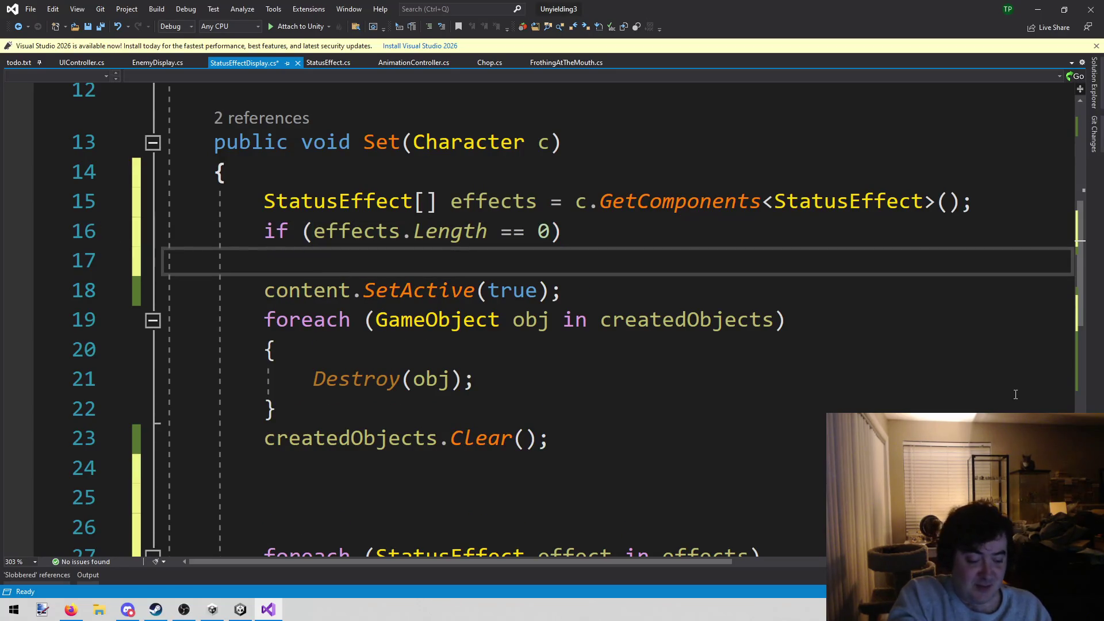
{"action": "type", "text": "{"}
{"action": "key", "text": "Return"}
{"action": "type", "text": "r"}
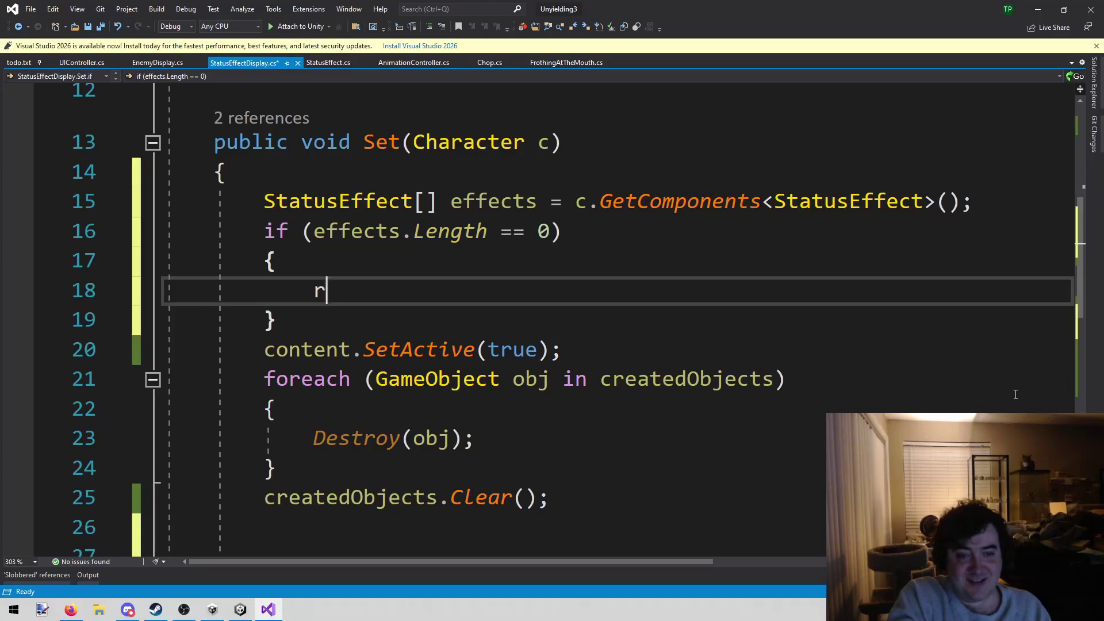
{"action": "type", "text": "eturn;"}
{"action": "key", "text": "ctrl+s"}
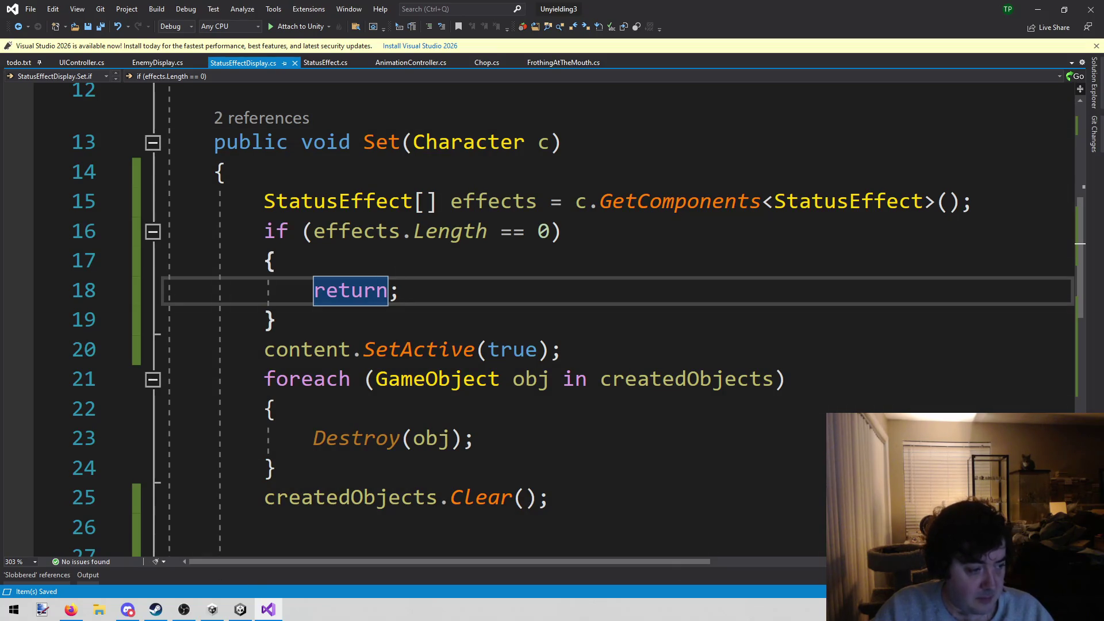
Step: Move the Destroy foreach loop and Clear() call to the top of Set
{"action": "key", "text": "alt+Tab"}
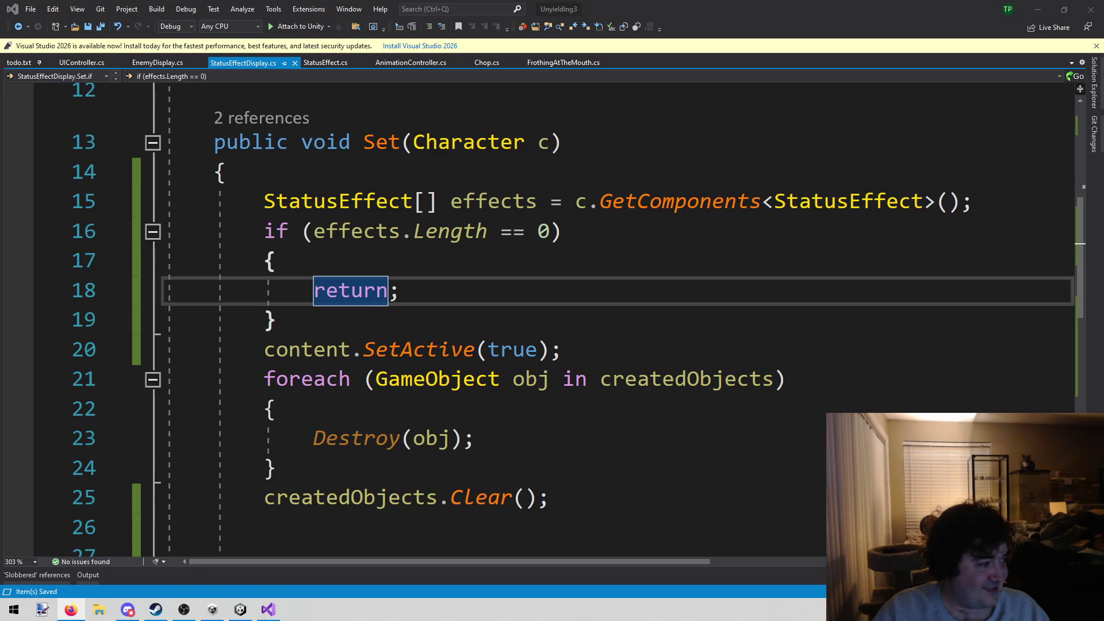
{"action": "left_click", "coordinate": [266, 442]}
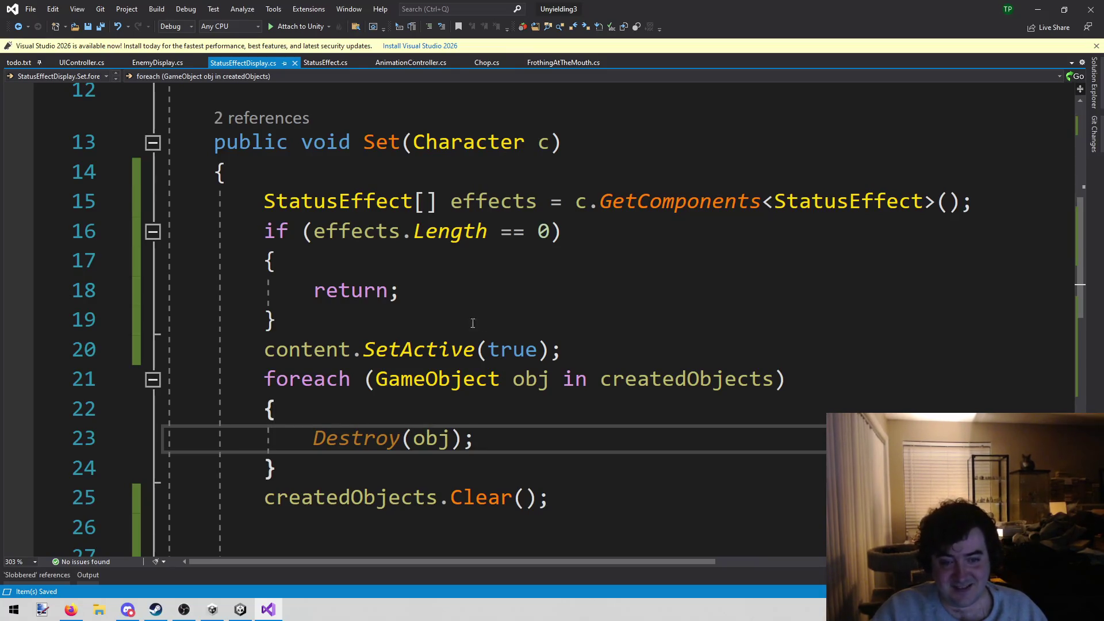
{"action": "mouse_move", "coordinate": [264, 378]}
{"action": "left_mouse_down"}
{"action": "mouse_move", "coordinate": [562, 461]}
{"action": "mouse_move", "coordinate": [616, 495]}
{"action": "left_mouse_up"}
{"action": "key", "text": "ctrl+x"}
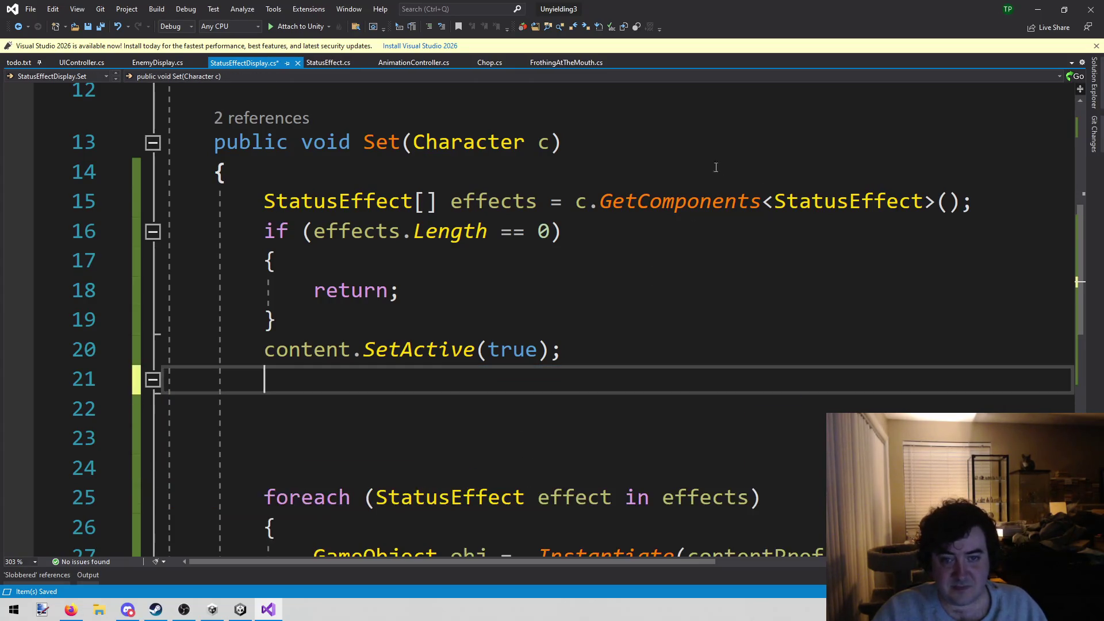
{"action": "left_click", "coordinate": [725, 170]}
{"action": "key", "text": "Return"}
{"action": "key", "text": "ctrl+v"}
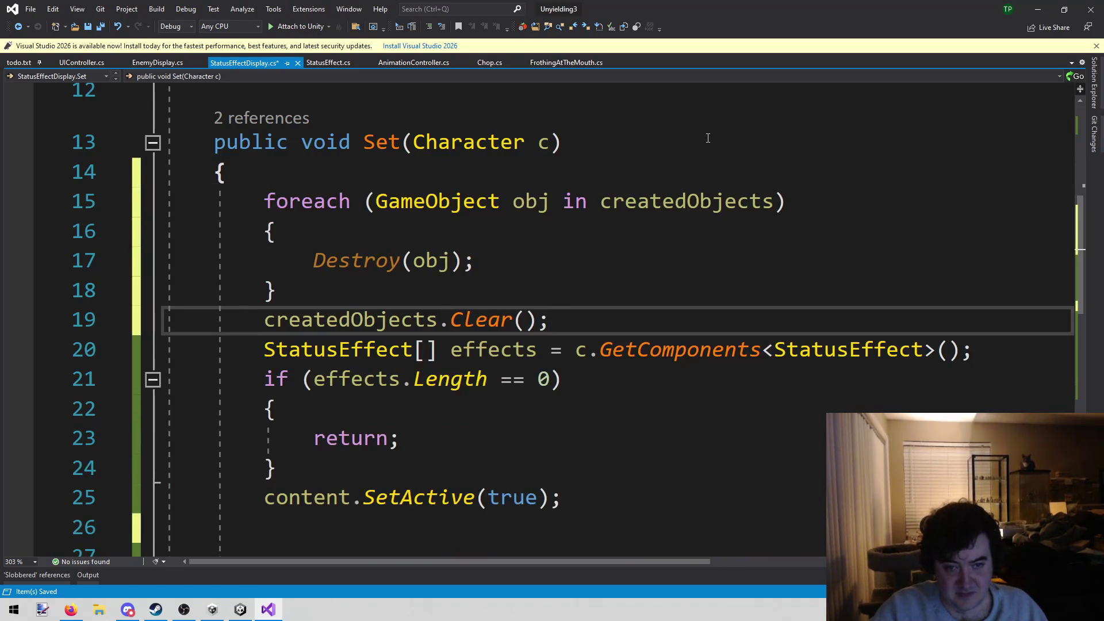
Step: Delete the leftover blank lines and save StatusEffectDisplay.cs
{"action": "scroll", "coordinate": [599, 206], "scroll_direction": "down", "scroll_amount": 2}
{"action": "left_click", "coordinate": [412, 361]}
{"action": "left_click", "coordinate": [373, 383]}
{"action": "left_click", "coordinate": [338, 421]}
{"action": "key", "text": "shift+Up"}
{"action": "key", "text": "shift+Up"}
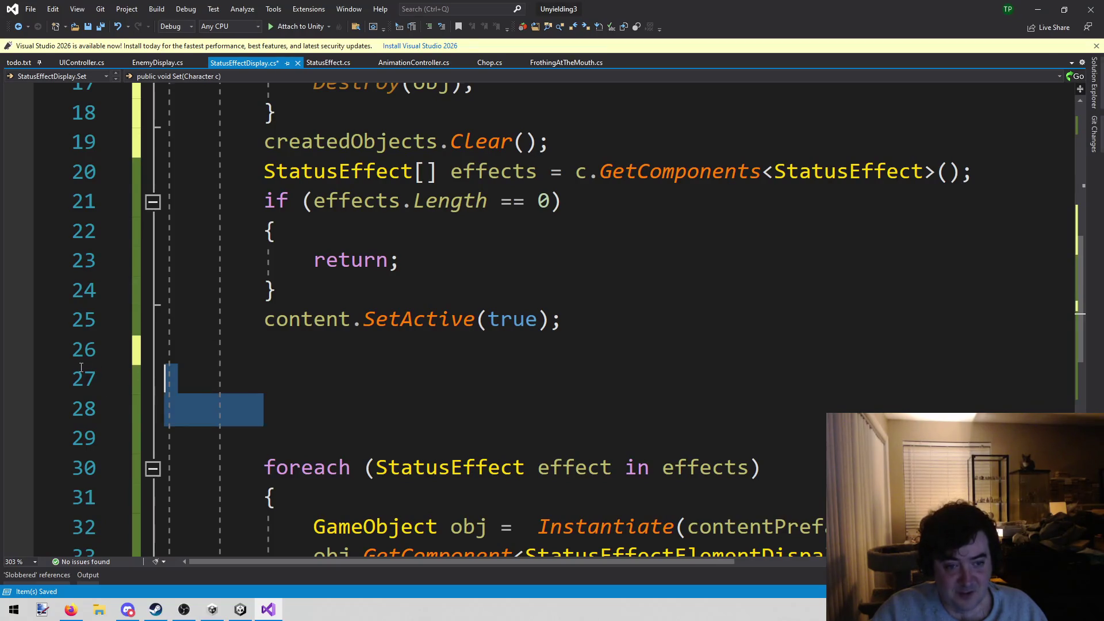
{"action": "key", "text": "BackSpace"}
{"action": "key", "text": "BackSpace"}
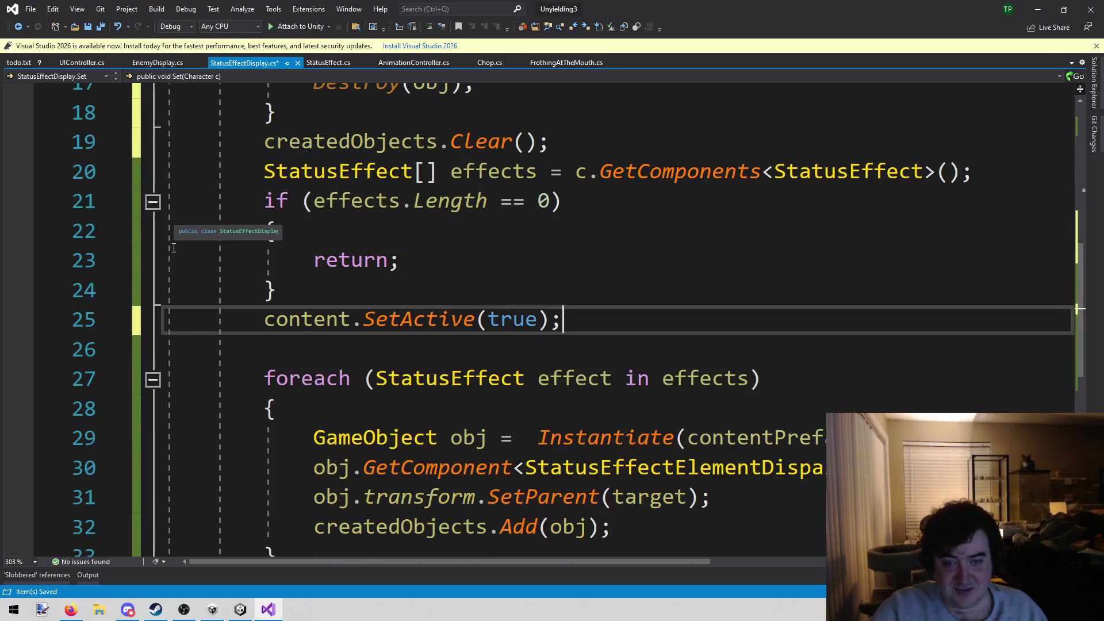
{"action": "key", "text": "ctrl+s"}
Step: Review the effects loop and early-return block, briefly checking Firefox
{"action": "scroll", "coordinate": [173, 247], "scroll_direction": "down", "scroll_amount": 1}
{"action": "scroll", "coordinate": [341, 373], "scroll_direction": "down", "scroll_amount": 1}
{"action": "left_click", "coordinate": [341, 373]}
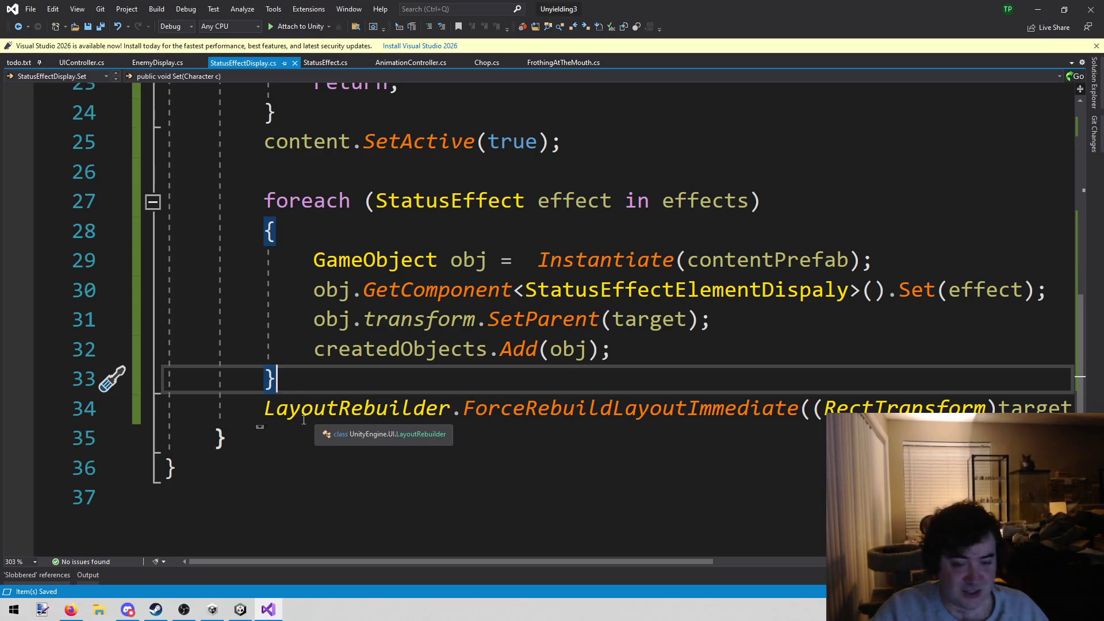
{"action": "left_click", "coordinate": [326, 430]}
{"action": "scroll", "coordinate": [402, 422], "scroll_direction": "up", "scroll_amount": 4}
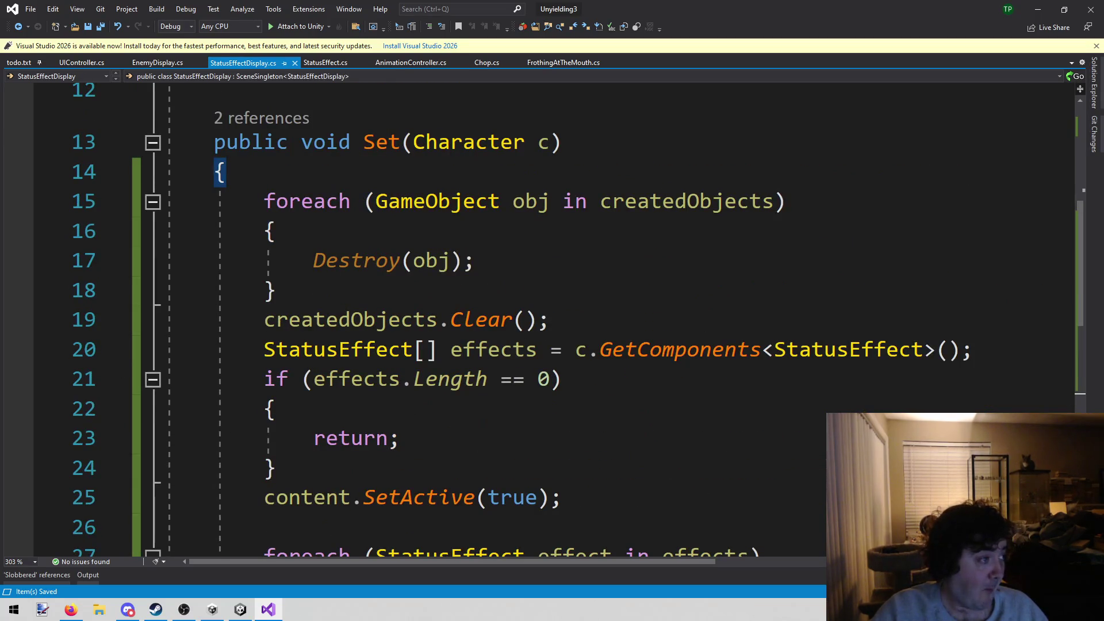
{"action": "key", "text": "alt+Tab"}
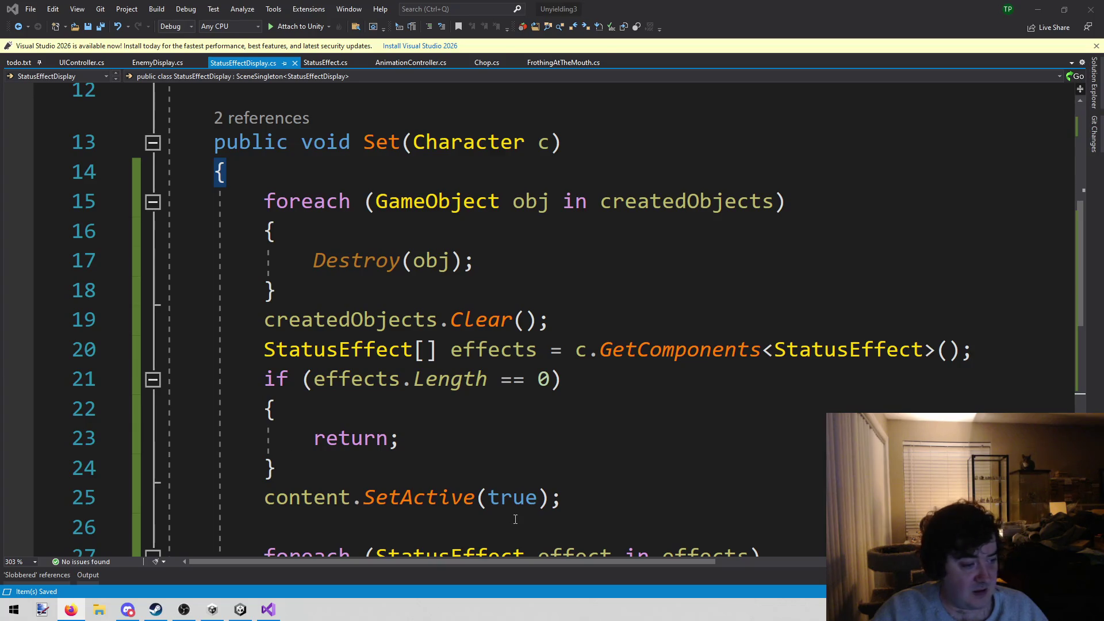
{"action": "left_click", "coordinate": [327, 461]}
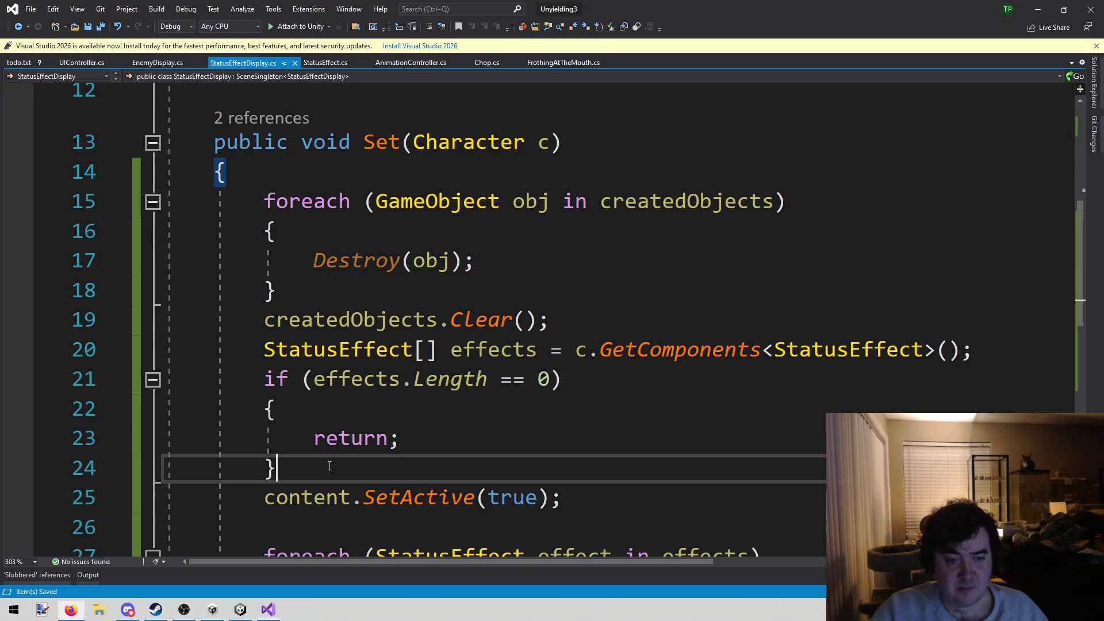
{"action": "scroll", "coordinate": [324, 464], "scroll_direction": "down", "scroll_amount": 4}
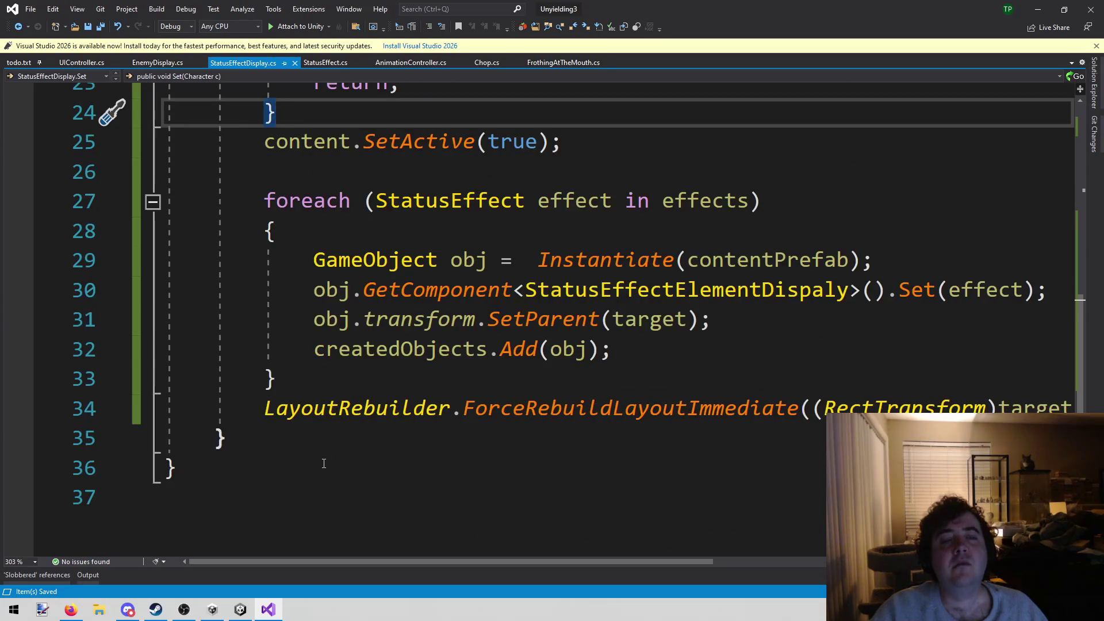
{"action": "scroll", "coordinate": [324, 420], "scroll_direction": "up", "scroll_amount": 4}
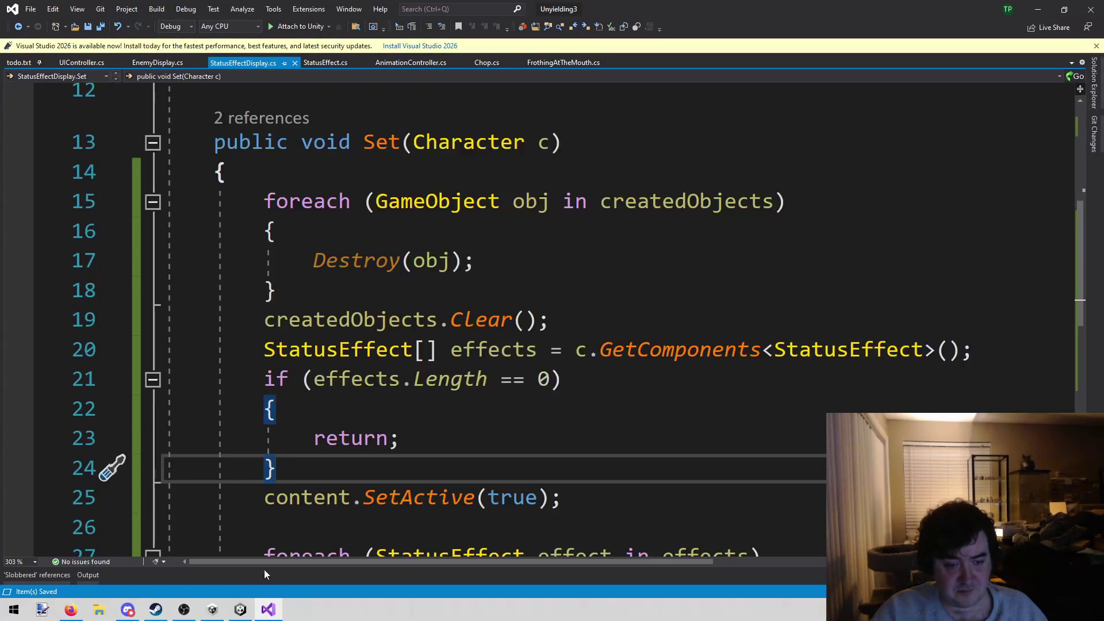
{"action": "mouse_move", "coordinate": [245, 613]}
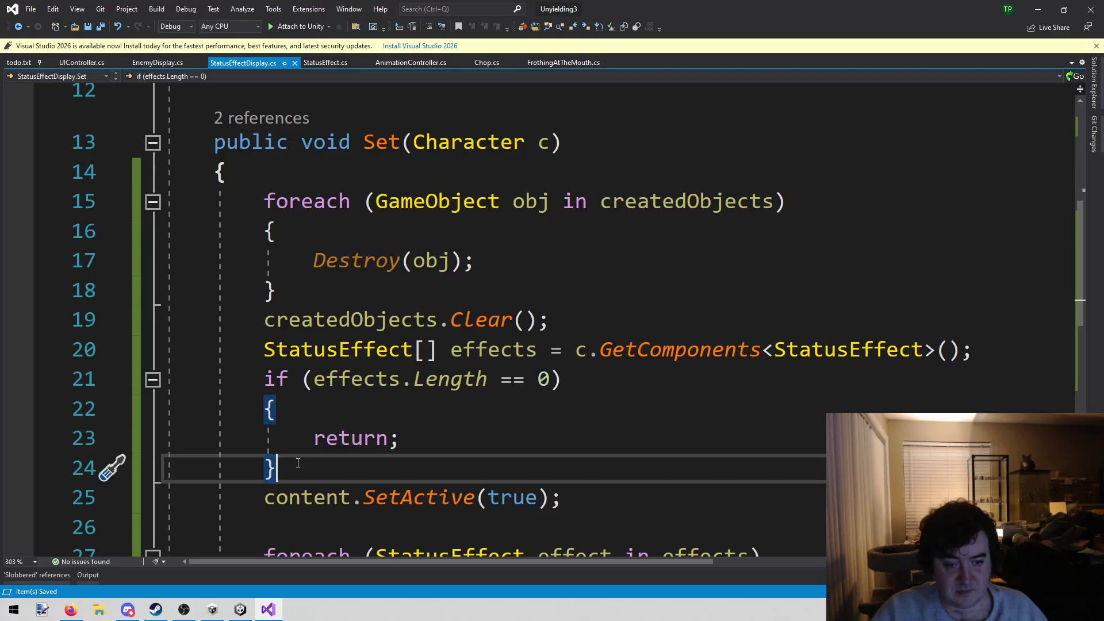
Step: Playtest in Unity, viewing Lenette, Dane, Cotton and David's stats panels, then return to Visual Studio
{"action": "left_click", "coordinate": [249, 613]}
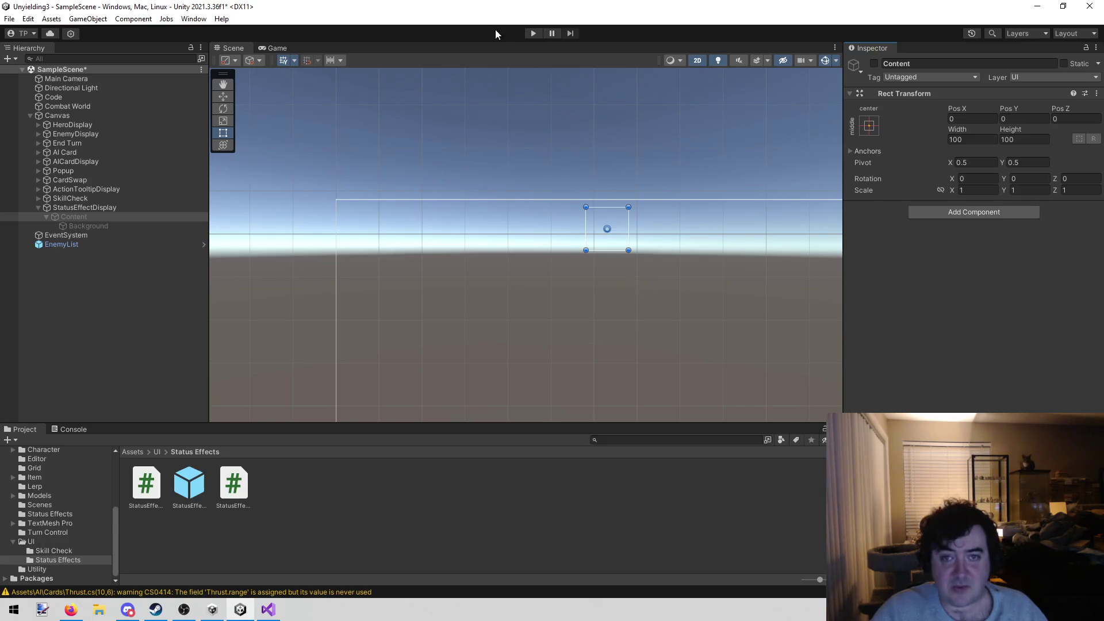
{"action": "left_click", "coordinate": [534, 33]}
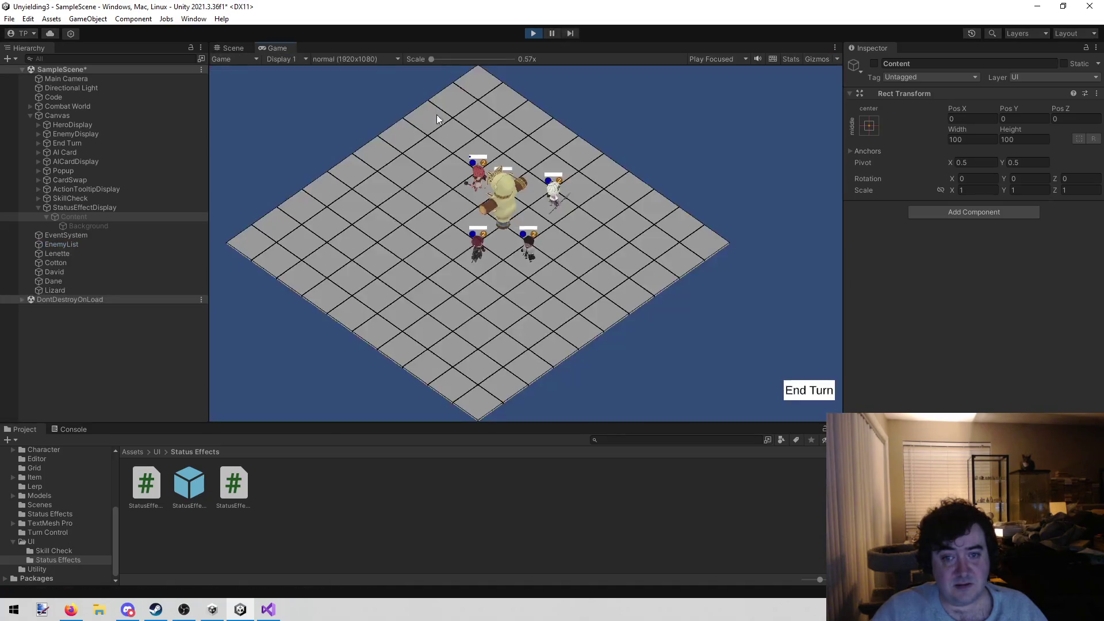
{"action": "left_click", "coordinate": [468, 179]}
{"action": "left_click", "coordinate": [537, 258]}
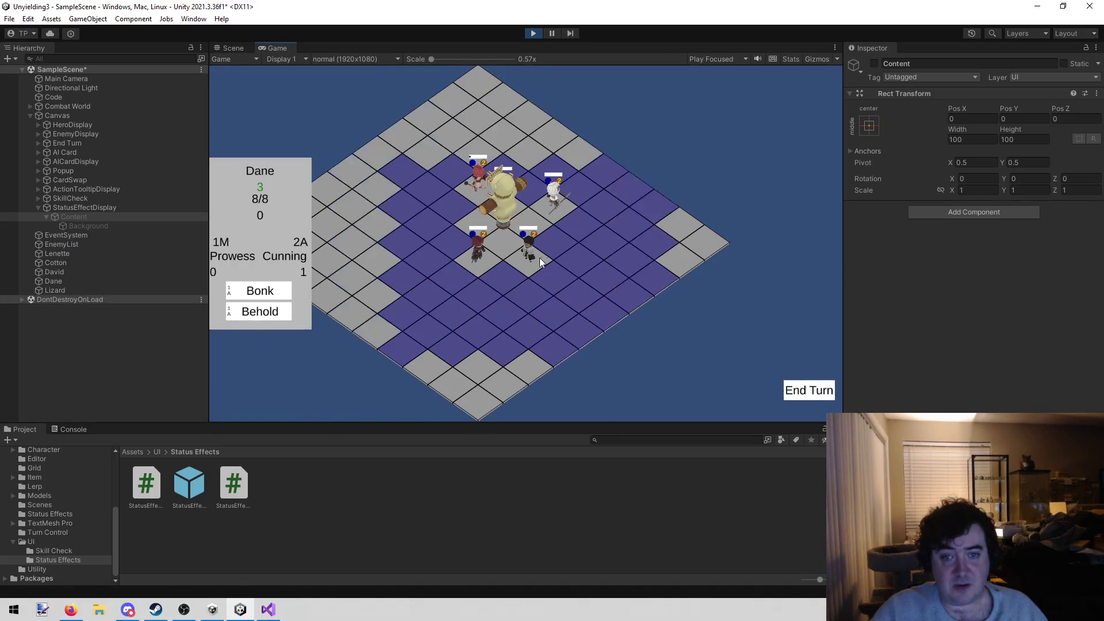
{"action": "left_click", "coordinate": [553, 192]}
{"action": "left_click", "coordinate": [472, 180]}
{"action": "left_click", "coordinate": [478, 258]}
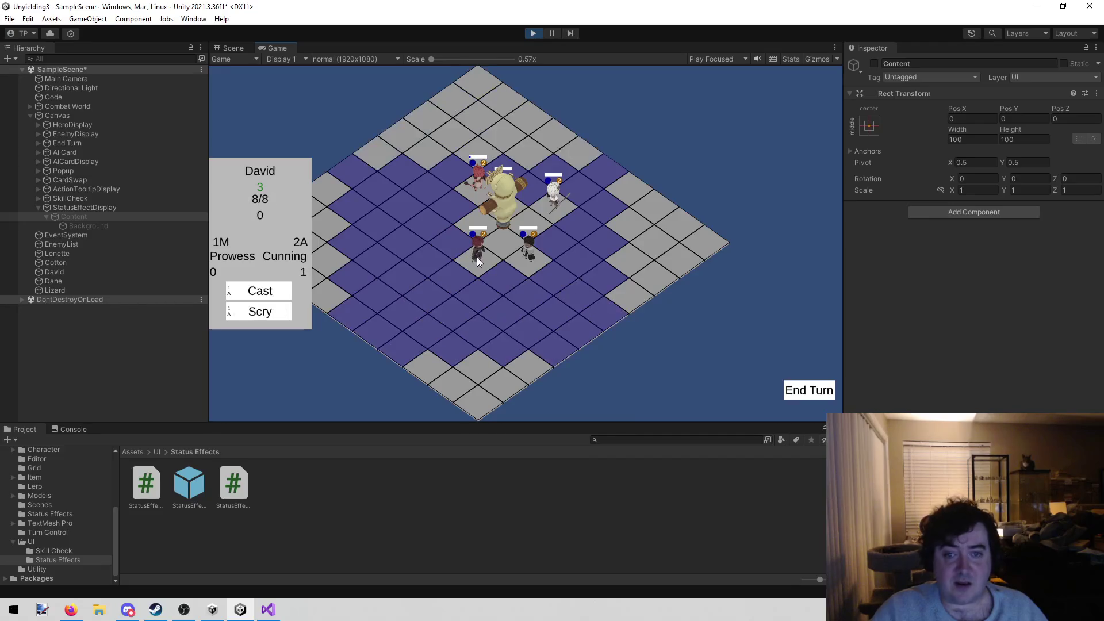
{"action": "left_click", "coordinate": [525, 260]}
{"action": "left_click", "coordinate": [664, 371]}
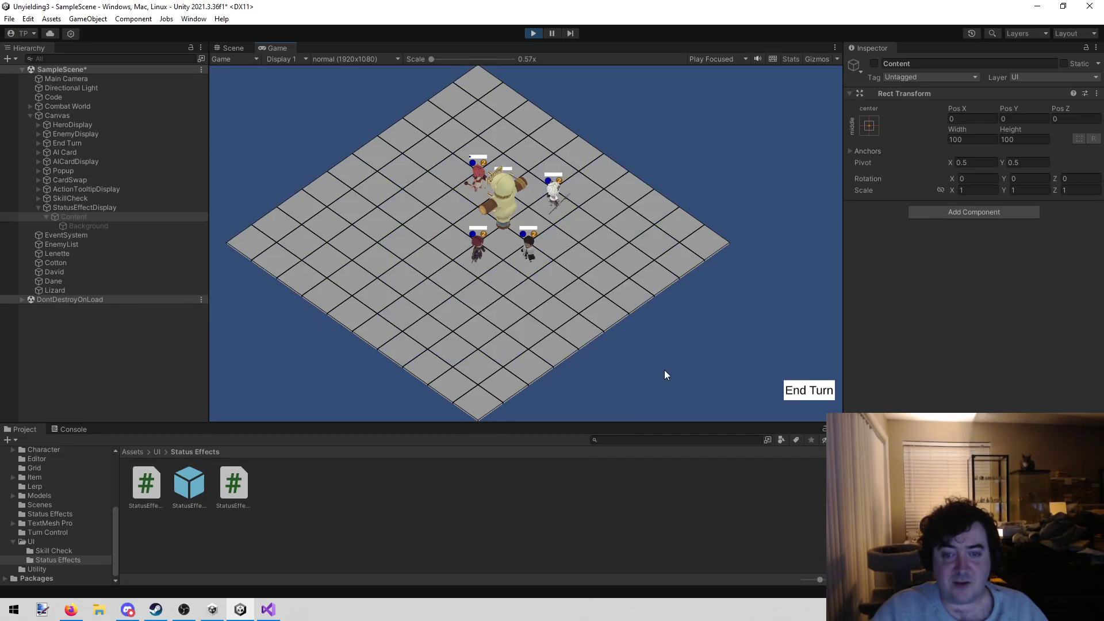
{"action": "left_click", "coordinate": [269, 609]}
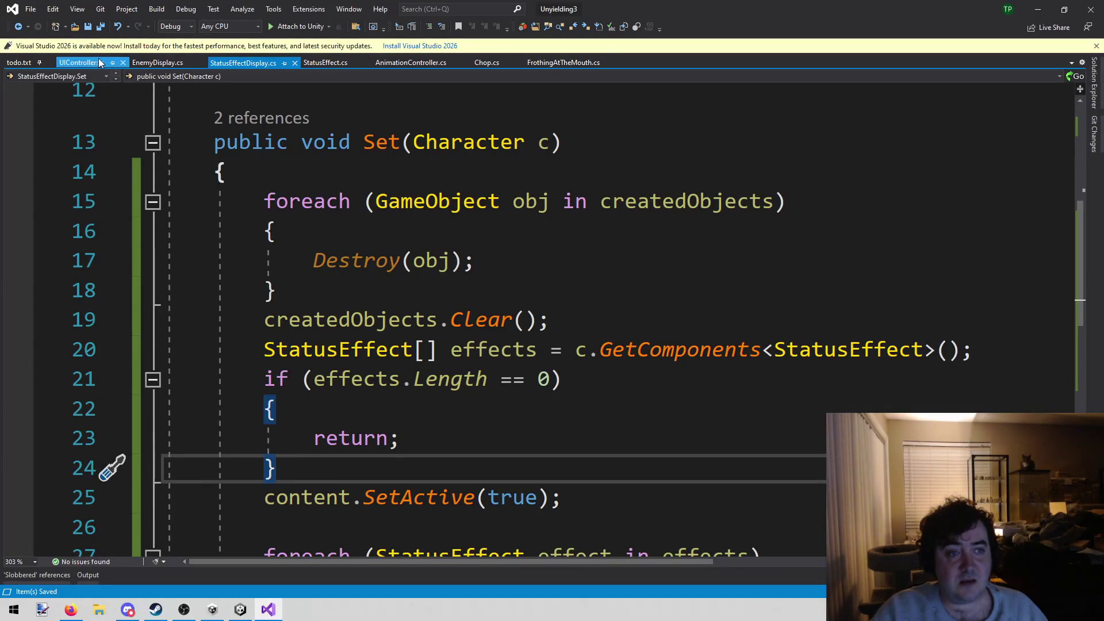
Step: In StatusEffectDisplay.cs, open a new line after Set's closing brace
{"action": "left_click", "coordinate": [65, 60]}
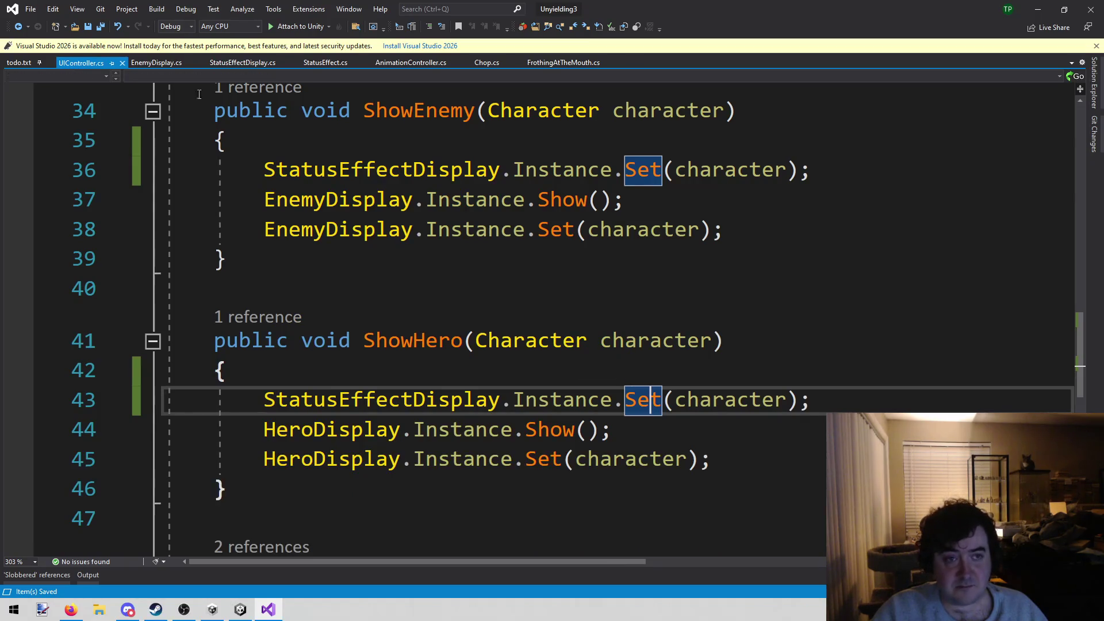
{"action": "left_click", "coordinate": [251, 63]}
{"action": "scroll", "coordinate": [502, 428], "scroll_direction": "up", "scroll_amount": 2}
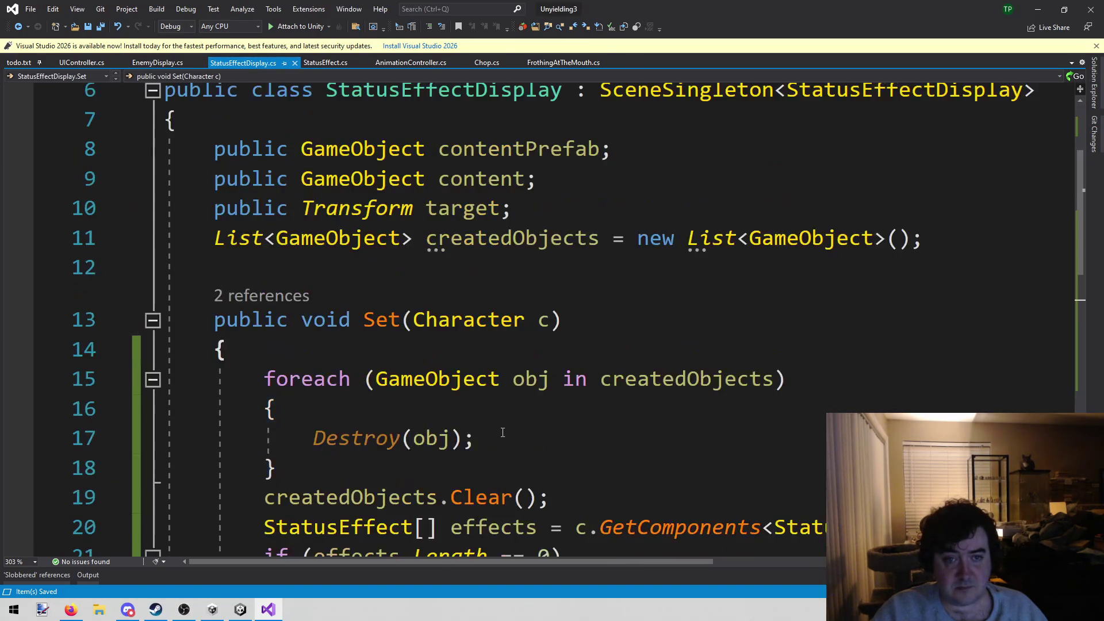
{"action": "scroll", "coordinate": [502, 428], "scroll_direction": "down", "scroll_amount": 5}
{"action": "scroll", "coordinate": [414, 232], "scroll_direction": "down", "scroll_amount": 3}
{"action": "left_click", "coordinate": [309, 296]}
{"action": "left_click", "coordinate": [319, 254]}
{"action": "key", "text": "Return"}
{"action": "key", "text": "Return"}
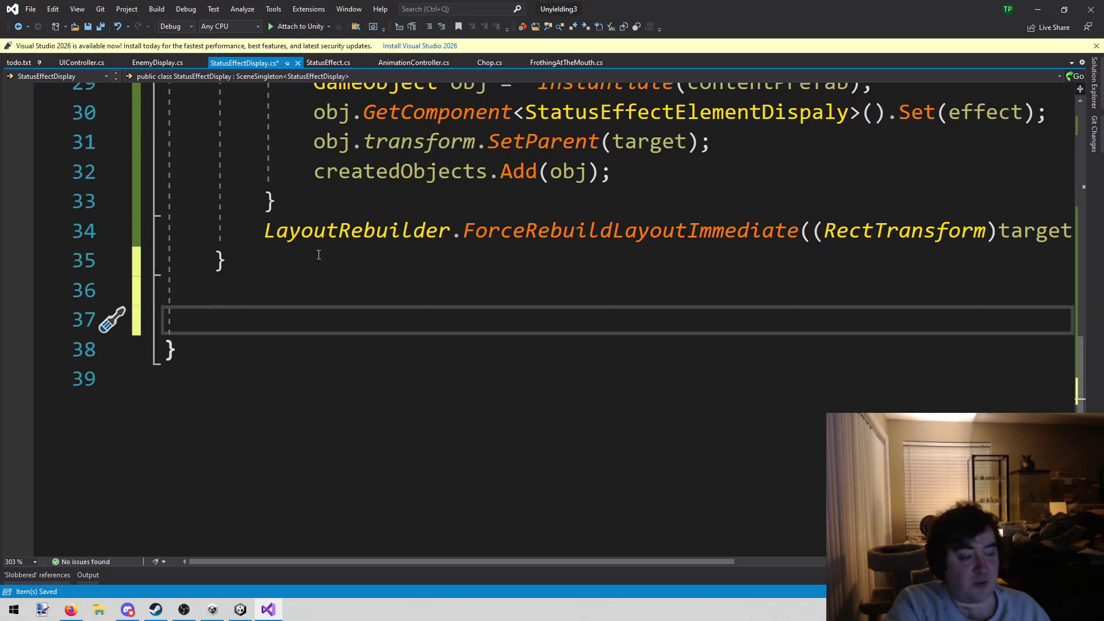
Step: Write an empty 'public void Hide() { }' method
{"action": "type", "text": "public void S"}
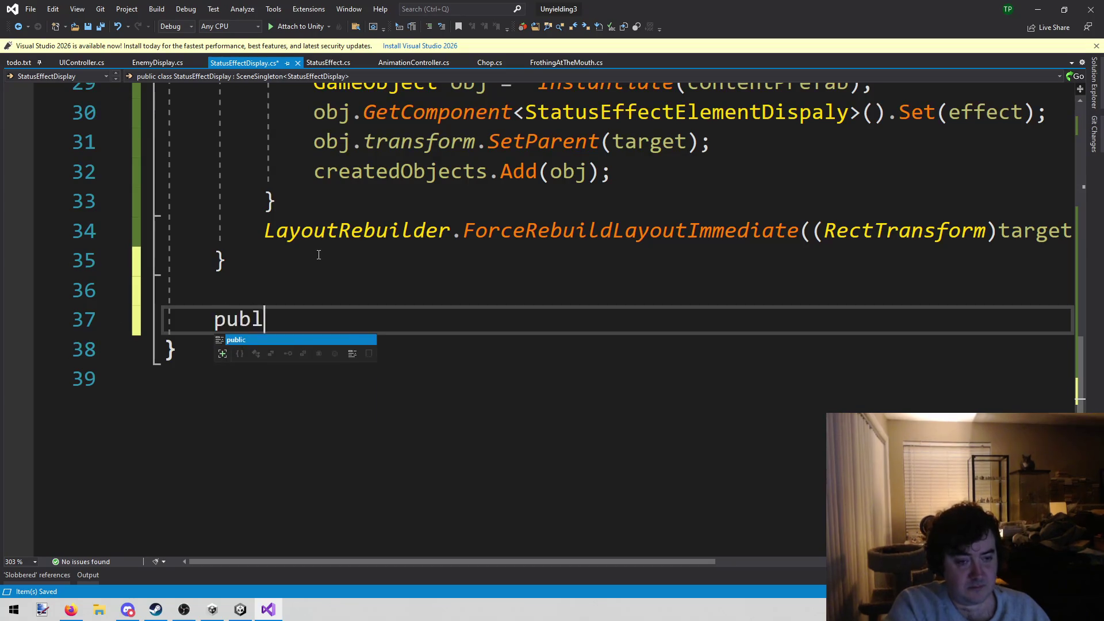
{"action": "key", "text": "BackSpace"}
{"action": "type", "text": "Hide()"}
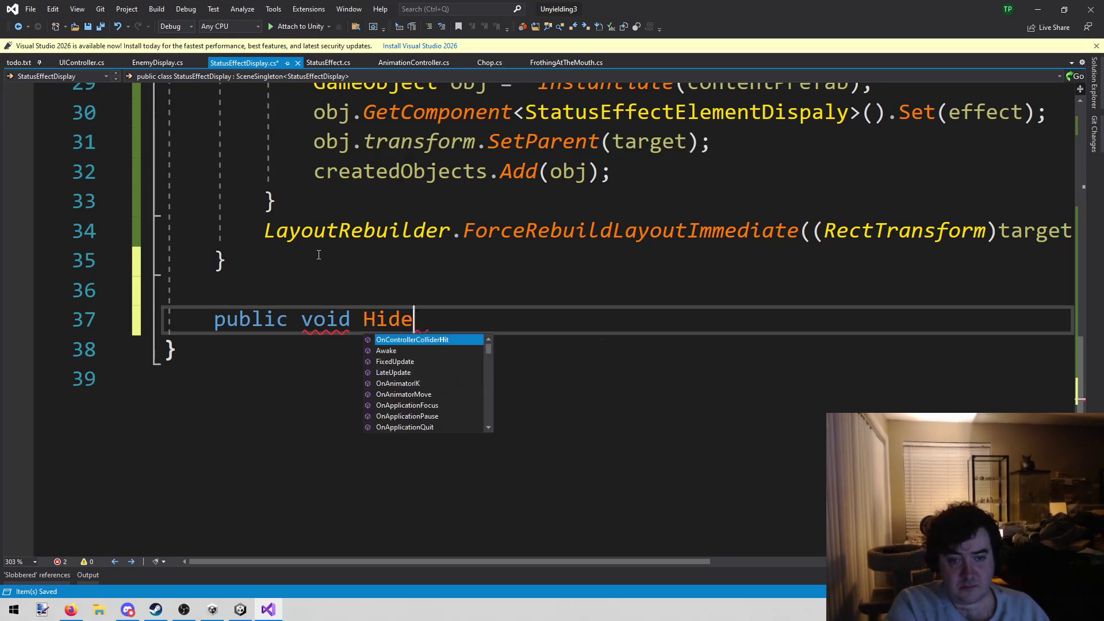
{"action": "key", "text": "Return"}
{"action": "type", "text": "{"}
{"action": "key", "text": "Return"}
{"action": "key", "text": "Return"}
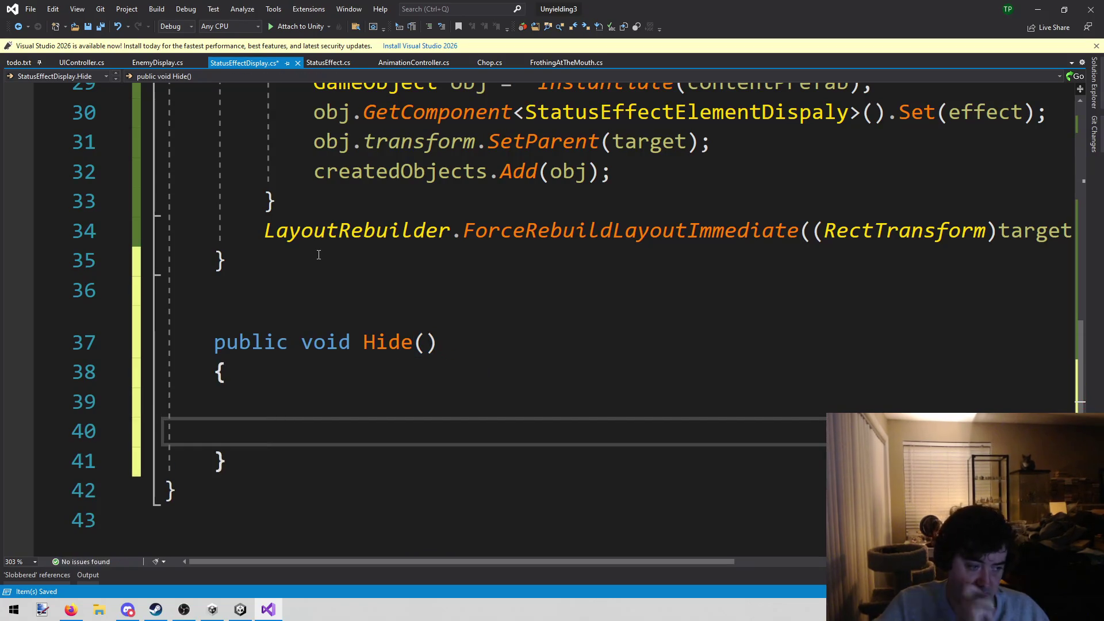
{"action": "key", "text": "BackSpace"}
Step: Scroll to the top of the file and bring the Grand Summoners site forward
{"action": "scroll", "coordinate": [311, 259], "scroll_direction": "up", "scroll_amount": 2}
{"action": "scroll", "coordinate": [307, 262], "scroll_direction": "up", "scroll_amount": 7}
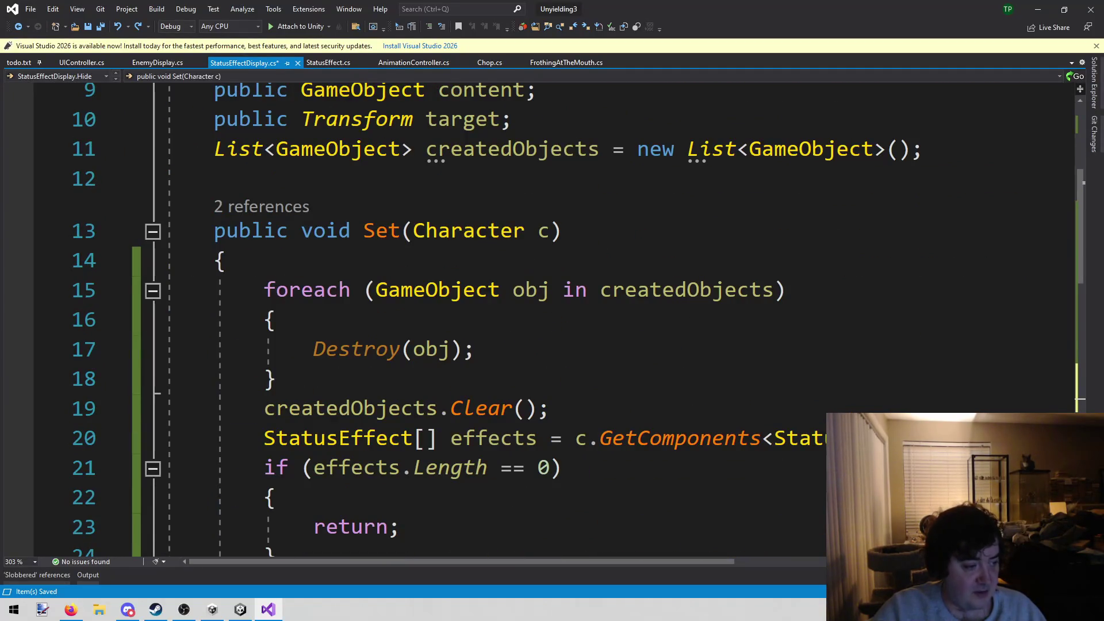
{"action": "key", "text": "alt+Tab"}
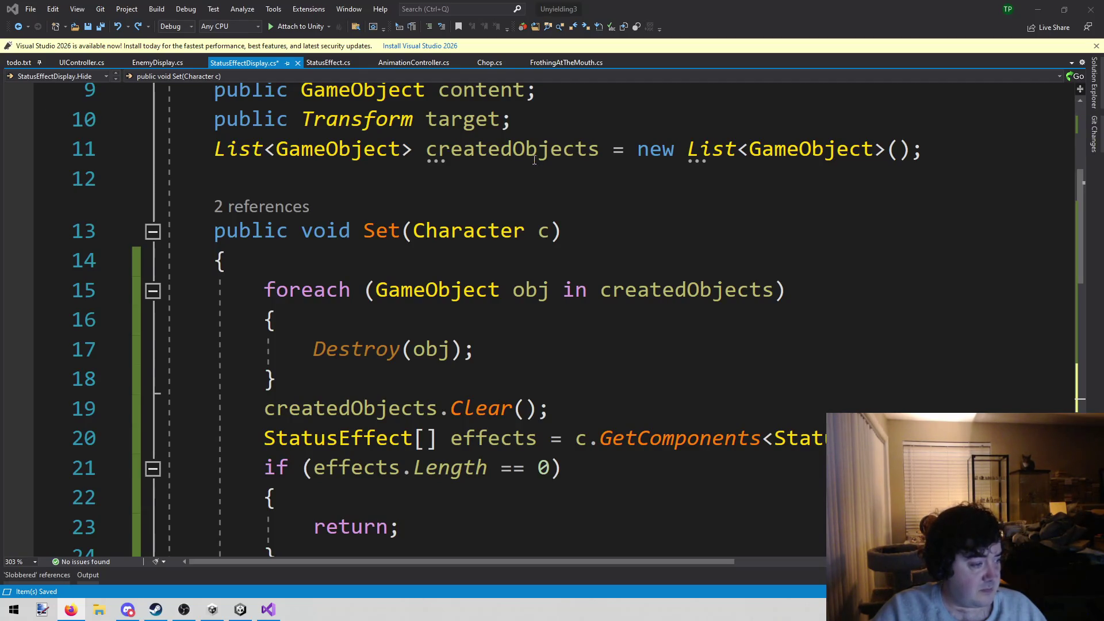
{"action": "key", "text": "alt+Tab"}
{"action": "scroll", "coordinate": [426, 294], "scroll_direction": "down", "scroll_amount": 8}
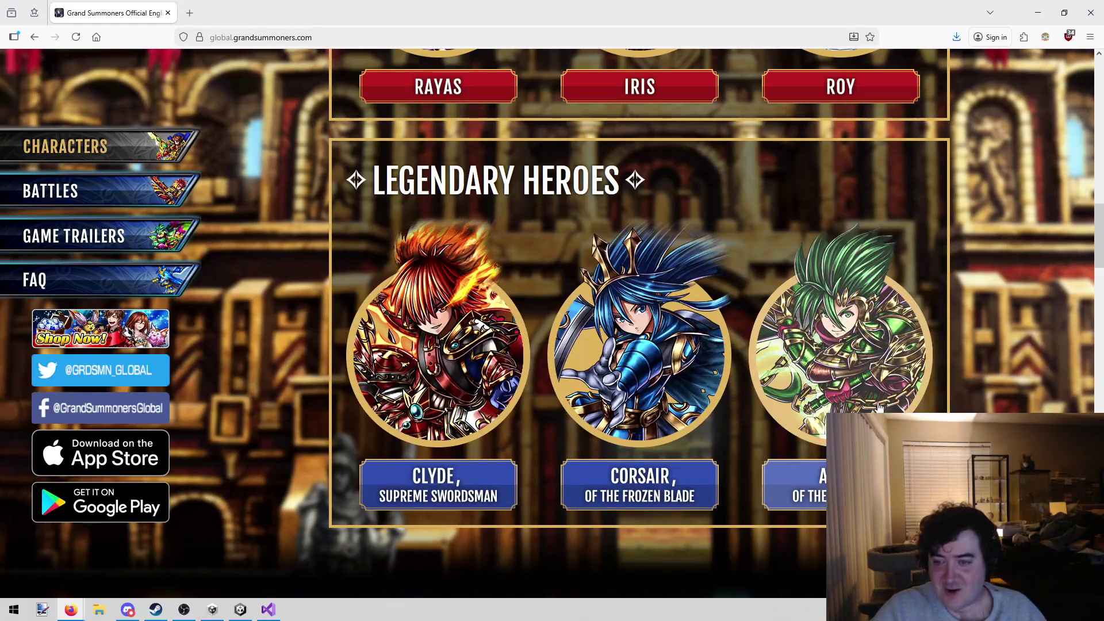
Step: Scroll down and back up through the Grand Summoners site, then return to Visual Studio
{"action": "scroll", "coordinate": [863, 406], "scroll_direction": "down", "scroll_amount": 10}
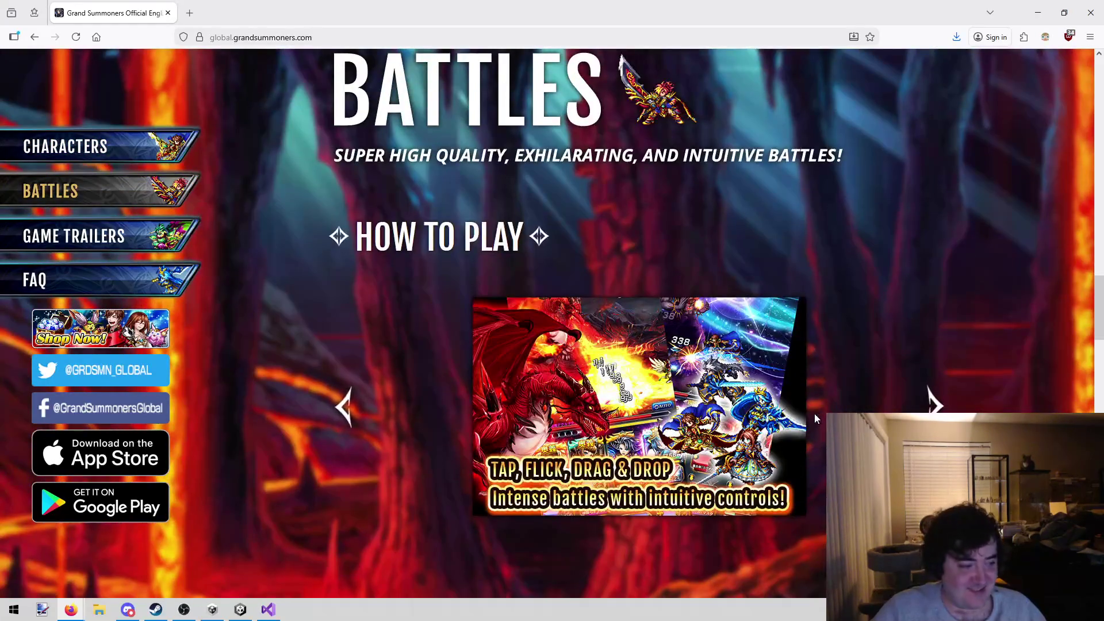
{"action": "scroll", "coordinate": [814, 419], "scroll_direction": "down", "scroll_amount": 3}
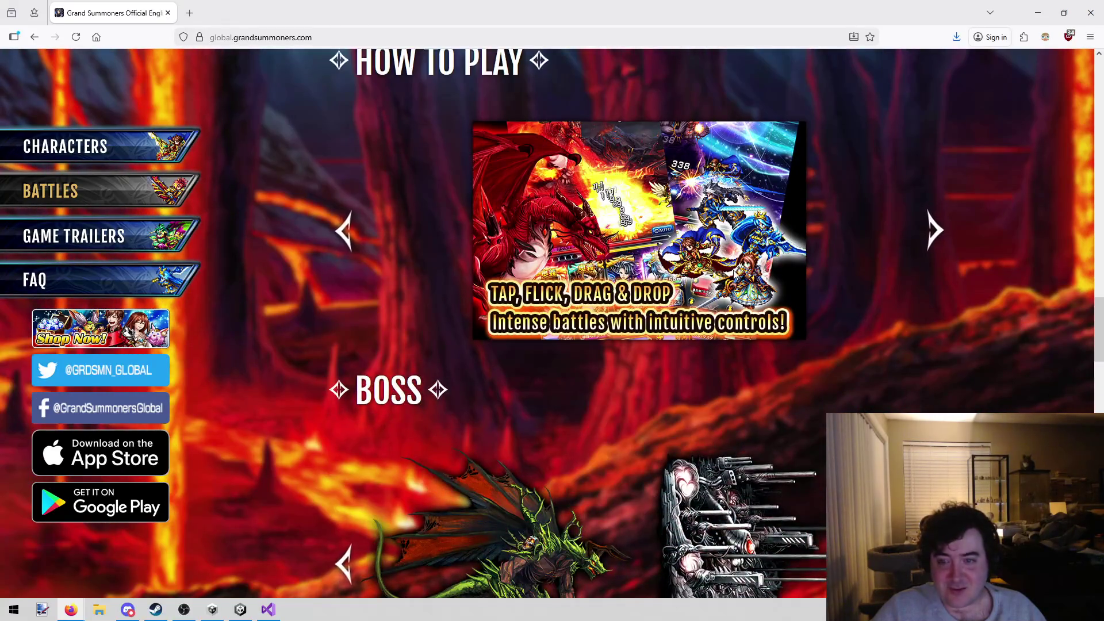
{"action": "scroll", "coordinate": [709, 283], "scroll_direction": "down", "scroll_amount": 4}
{"action": "scroll", "coordinate": [709, 283], "scroll_direction": "down", "scroll_amount": 9}
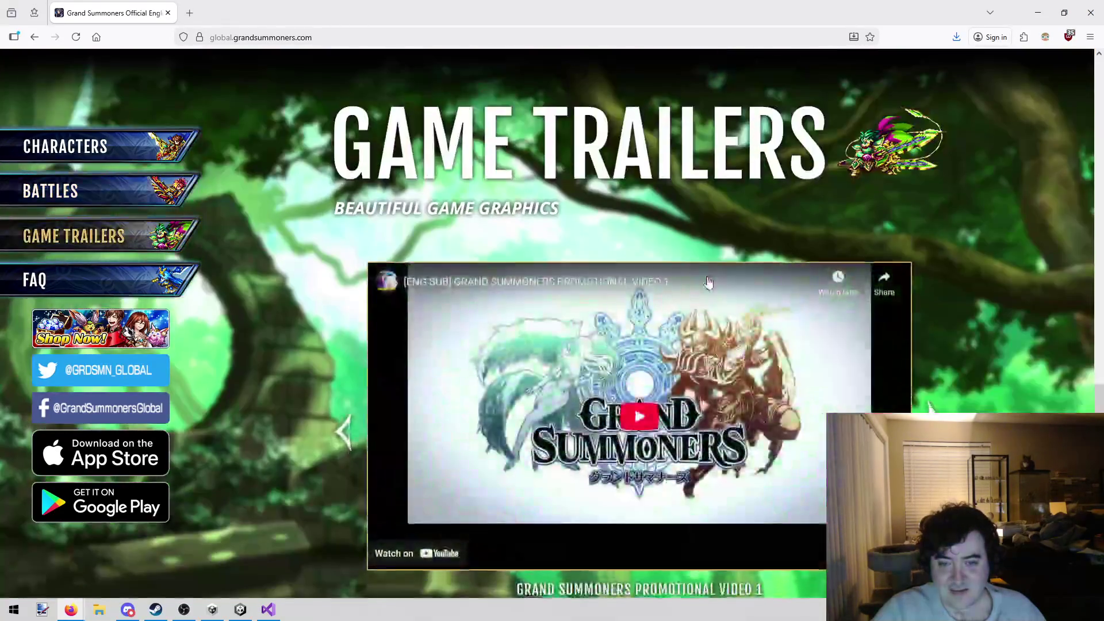
{"action": "scroll", "coordinate": [709, 283], "scroll_direction": "up", "scroll_amount": 20}
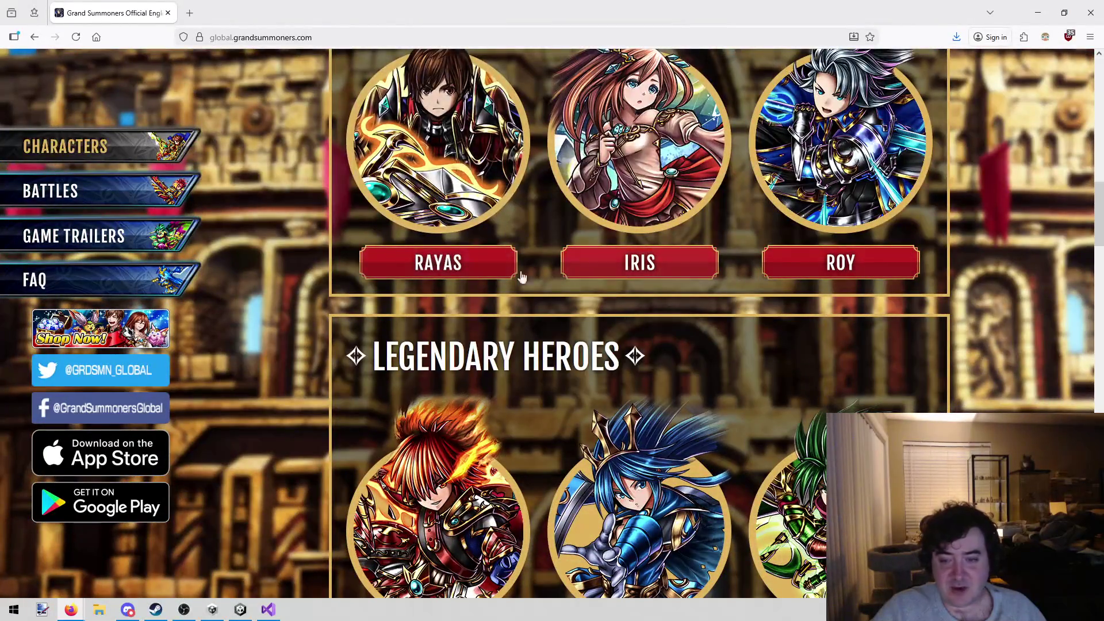
{"action": "scroll", "coordinate": [795, 361], "scroll_direction": "up", "scroll_amount": 1}
{"action": "scroll", "coordinate": [770, 355], "scroll_direction": "up", "scroll_amount": 10}
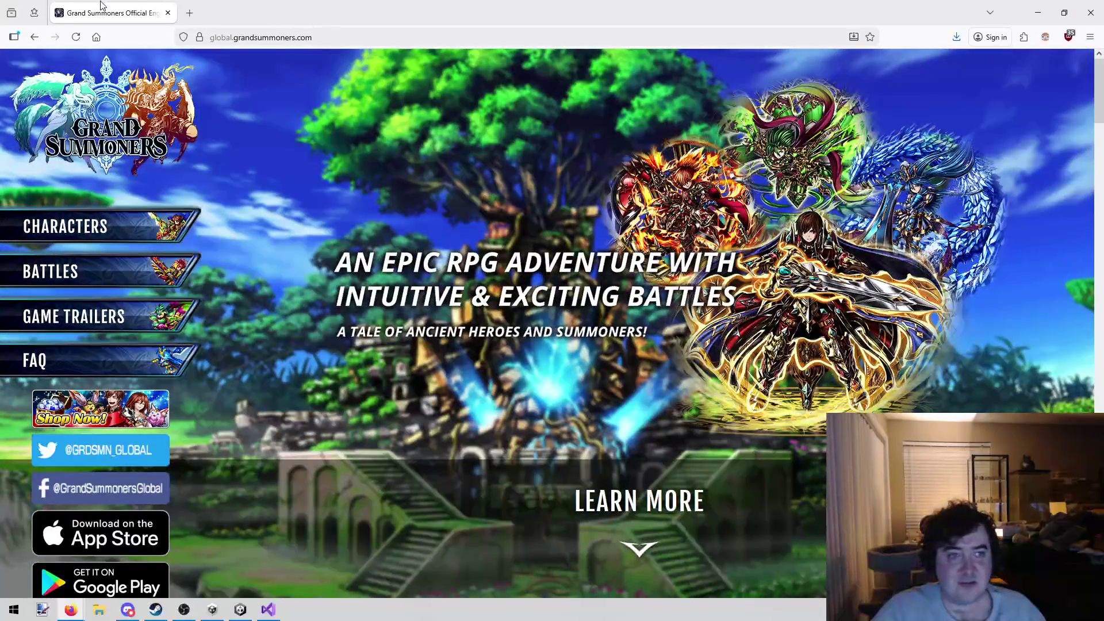
{"action": "key", "text": "alt+Tab"}
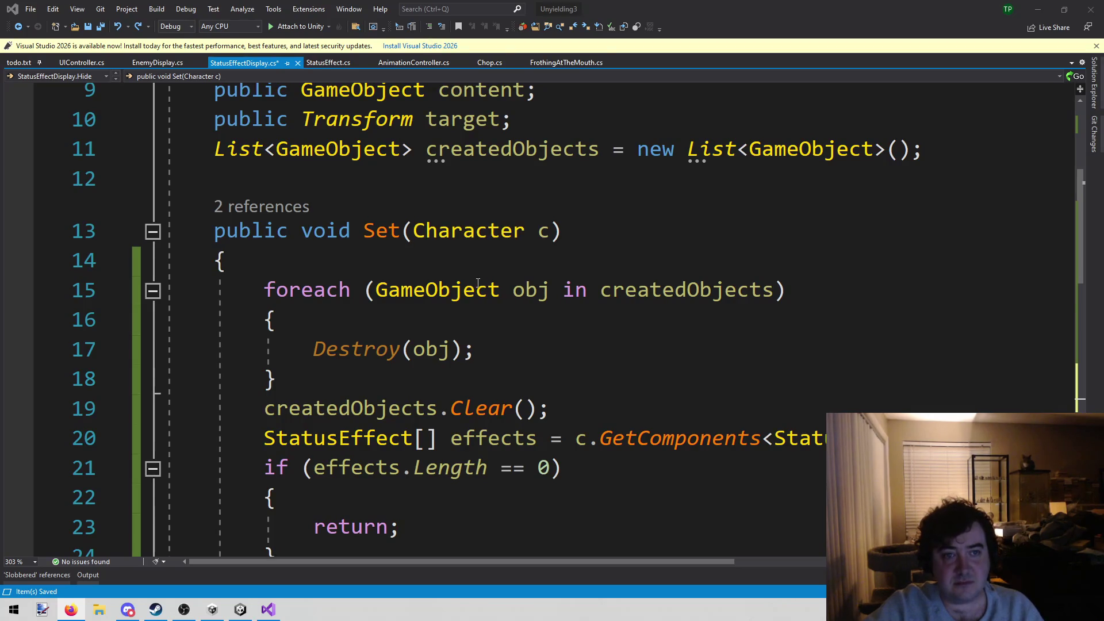
Step: Check the GameObject type information on line 15 and save StatusEffectDisplay.cs
{"action": "left_click", "coordinate": [436, 289]}
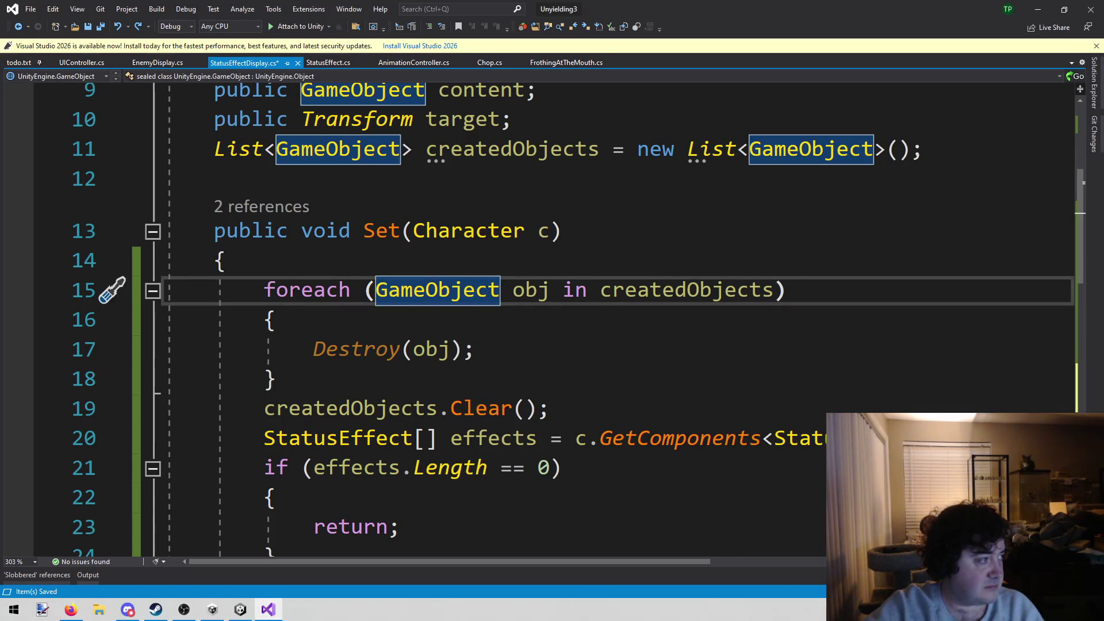
{"action": "left_click", "coordinate": [509, 258]}
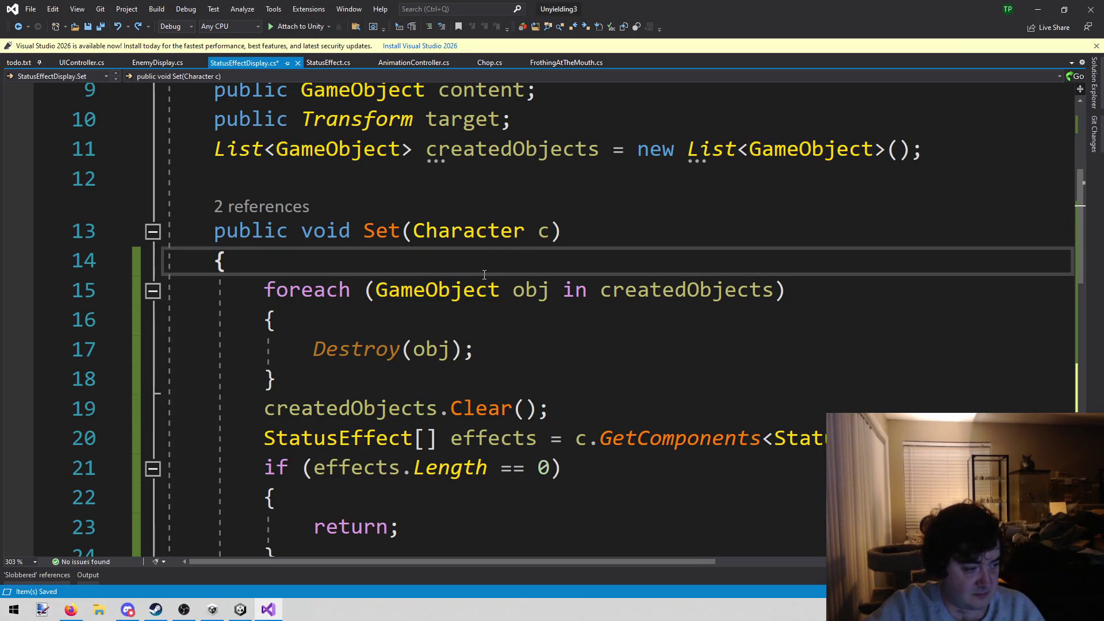
{"action": "mouse_move", "coordinate": [462, 293]}
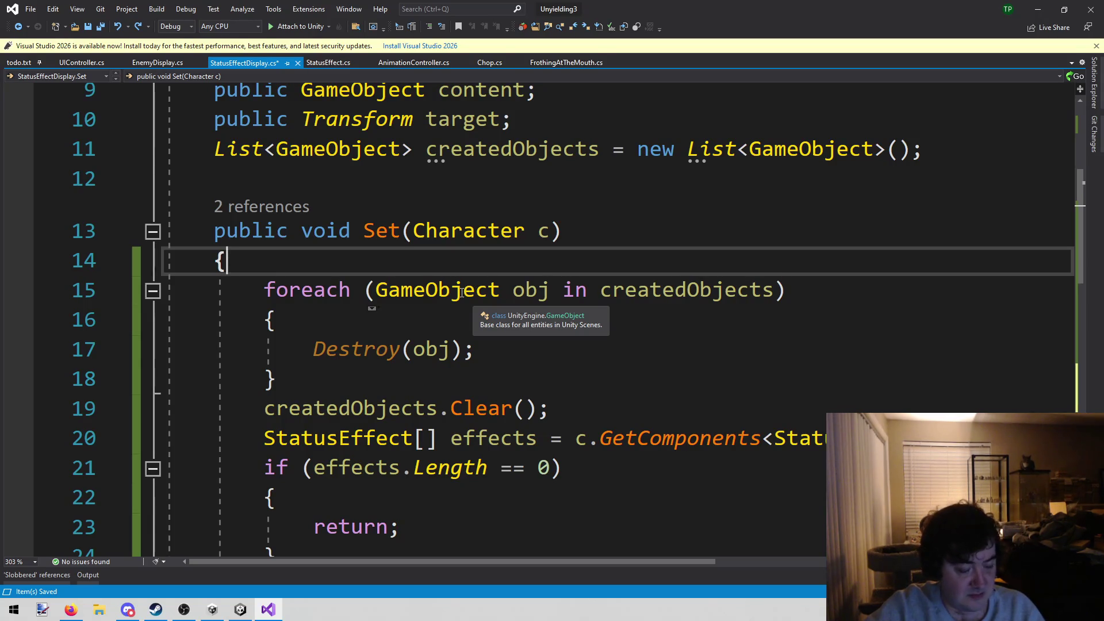
{"action": "left_click", "coordinate": [492, 212]}
{"action": "key", "text": "ctrl+s"}
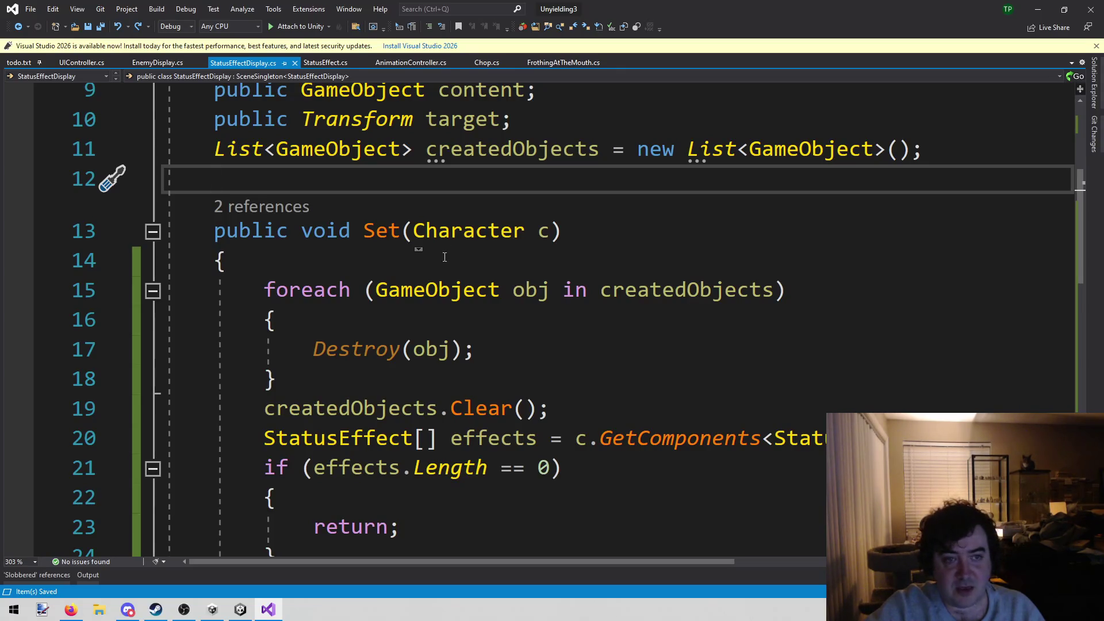
Step: Copy the content.SetActive(true) line from the Set method
{"action": "left_click", "coordinate": [296, 378]}
{"action": "left_click", "coordinate": [262, 324]}
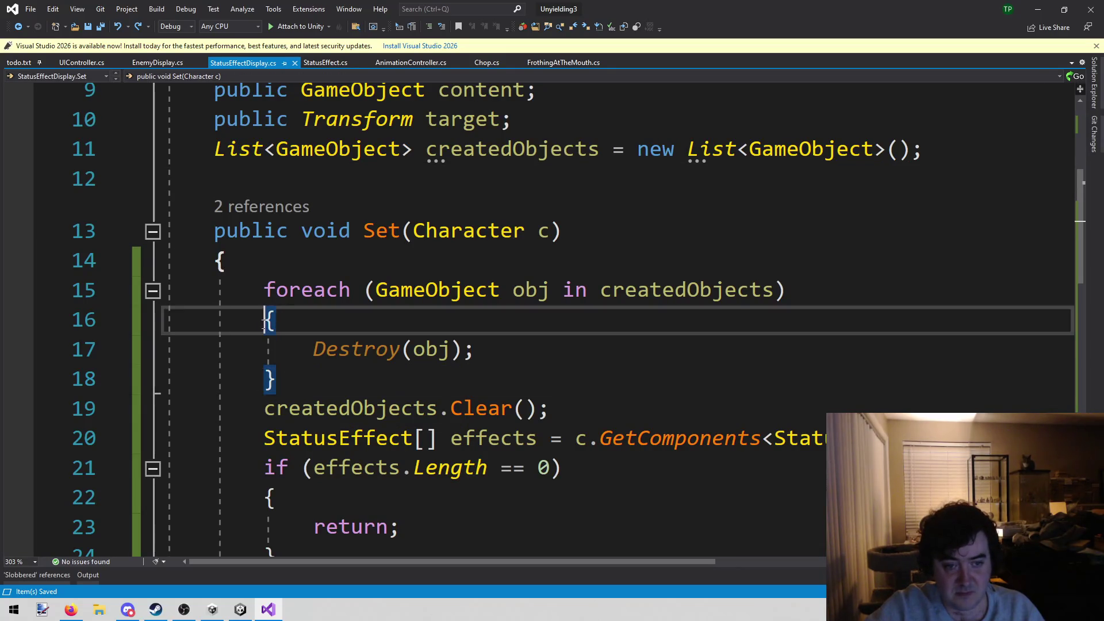
{"action": "scroll", "coordinate": [380, 260], "scroll_direction": "down", "scroll_amount": 7}
{"action": "left_click", "coordinate": [380, 260]}
{"action": "left_click", "coordinate": [262, 402]}
{"action": "scroll", "coordinate": [258, 379], "scroll_direction": "up", "scroll_amount": 5}
{"action": "left_click", "coordinate": [258, 379]}
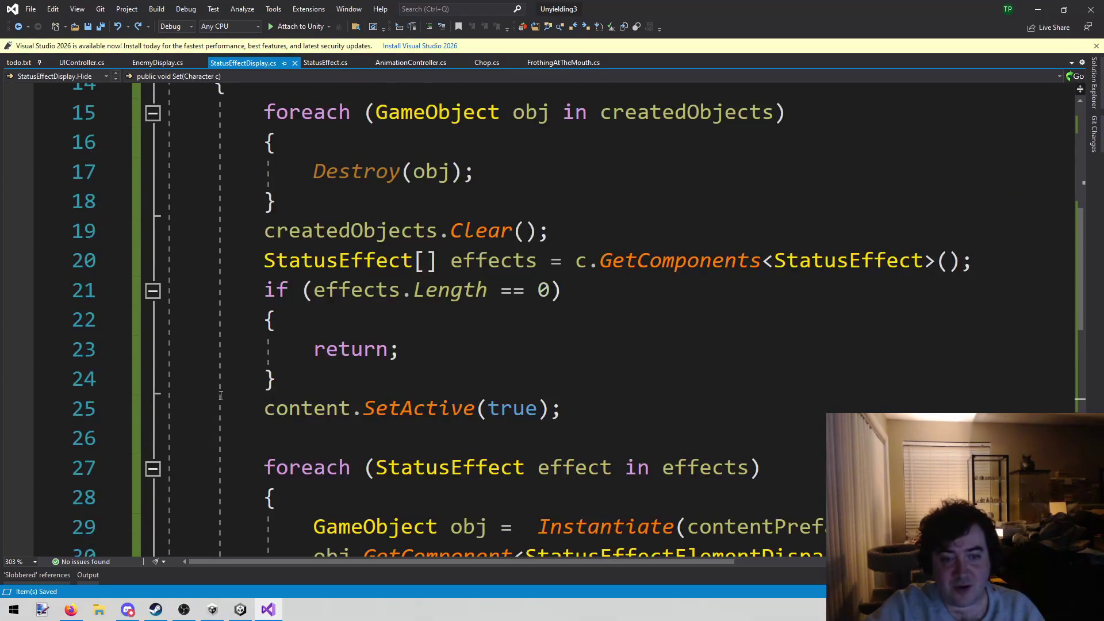
{"action": "left_click_drag", "start_coordinate": [262, 406], "coordinate": [564, 409]}
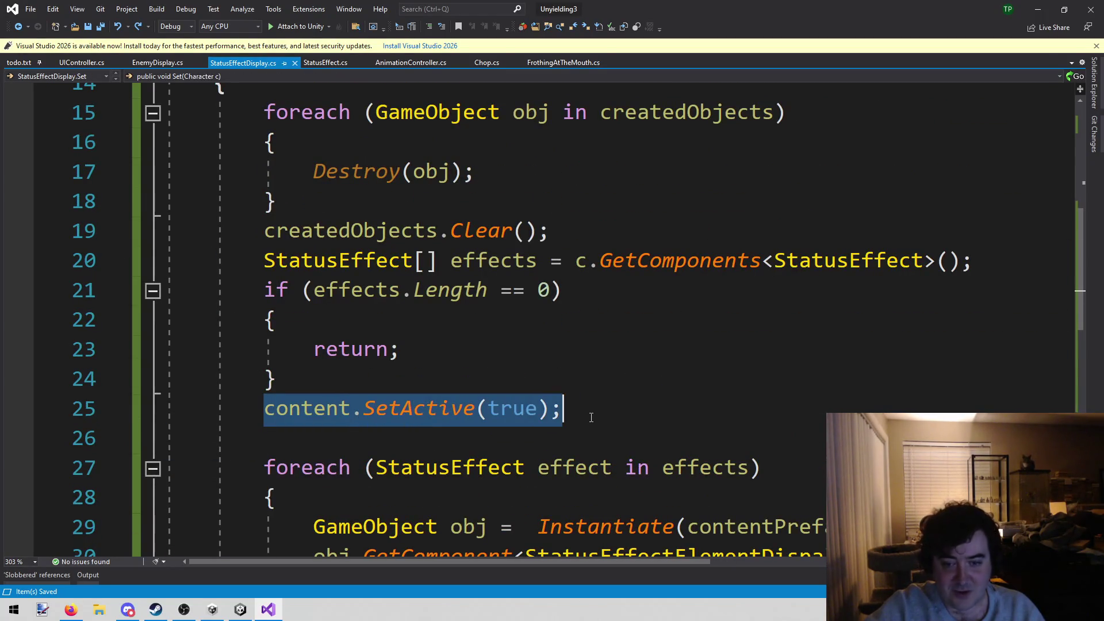
{"action": "key", "text": "ctrl+c"}
Step: Paste the line into Hide() as content.SetActive(false) and save StatusEffectDisplay.cs
{"action": "scroll", "coordinate": [520, 382], "scroll_direction": "down", "scroll_amount": 6}
{"action": "left_click", "coordinate": [399, 297]}
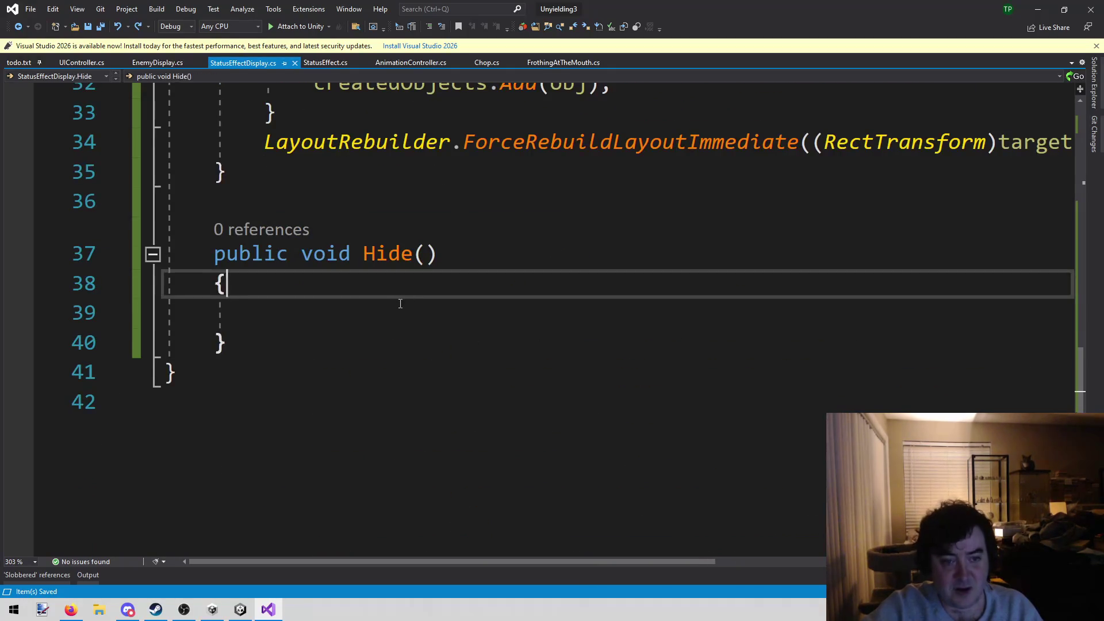
{"action": "key", "text": "Down"}
{"action": "key", "text": "ctrl+v"}
{"action": "key", "text": "Left"}
{"action": "key", "text": "Left"}
{"action": "key", "text": "ctrl+shift+Left"}
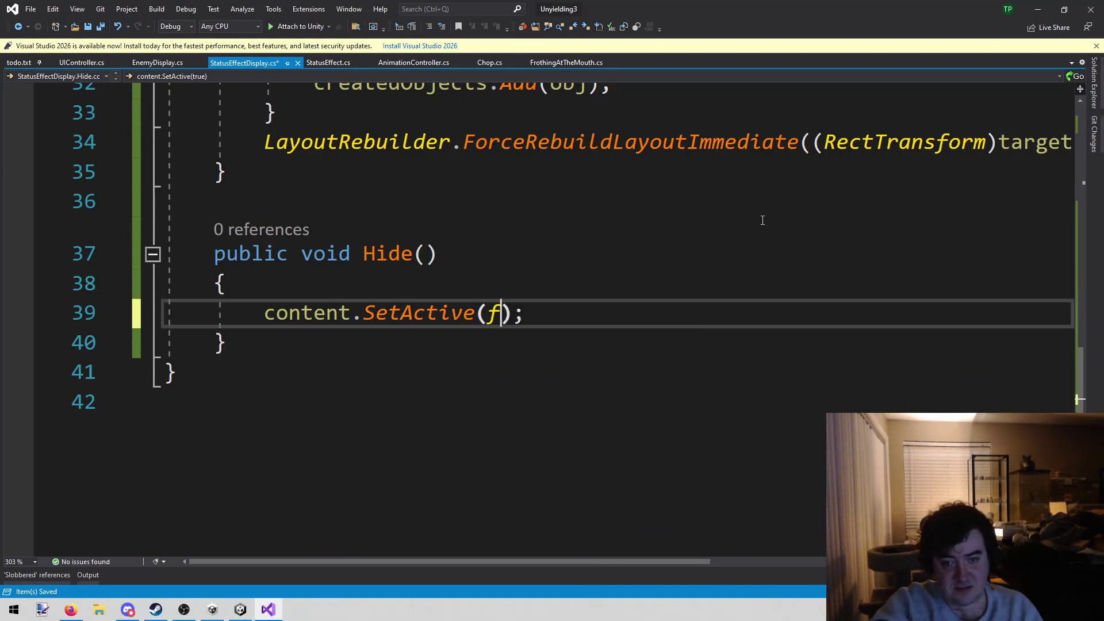
{"action": "type", "text": "fal"}
{"action": "key", "text": "Tab"}
{"action": "key", "text": "ctrl+s"}
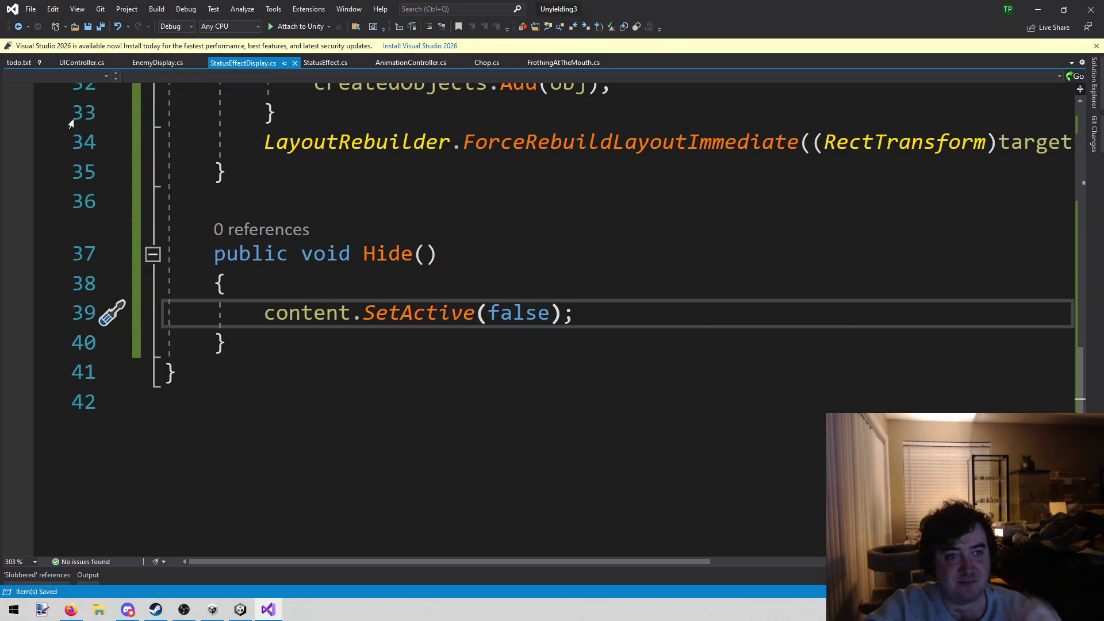
Step: Switch to UIController.cs and place the caret after ShowEnemy's closing brace
{"action": "left_click", "coordinate": [74, 61]}
{"action": "left_click", "coordinate": [353, 287]}
{"action": "left_click", "coordinate": [382, 259]}
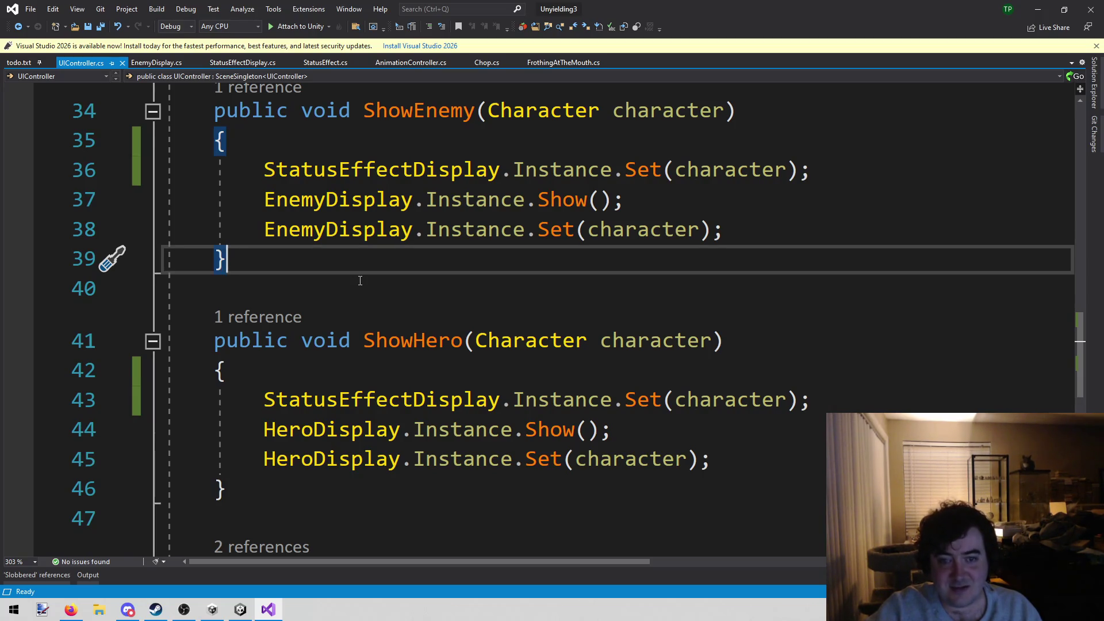
Step: Select the StatusEffectDisplay.Instance.Set(character) call in ShowHero
{"action": "scroll", "coordinate": [362, 280], "scroll_direction": "down", "scroll_amount": 3}
{"action": "scroll", "coordinate": [510, 259], "scroll_direction": "up", "scroll_amount": 11}
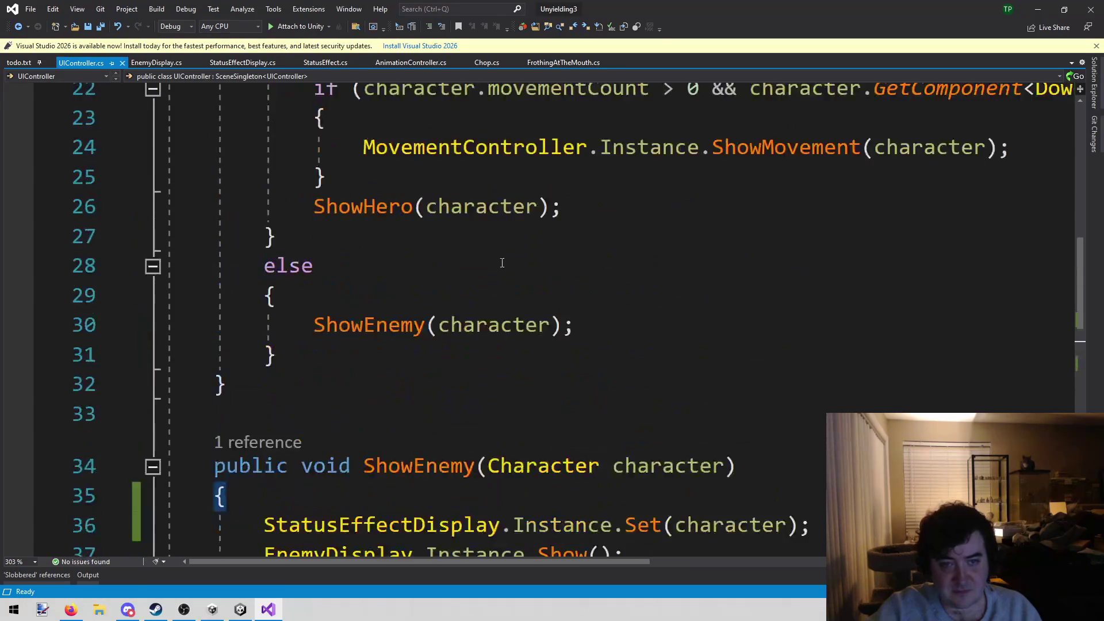
{"action": "scroll", "coordinate": [500, 264], "scroll_direction": "up", "scroll_amount": 2}
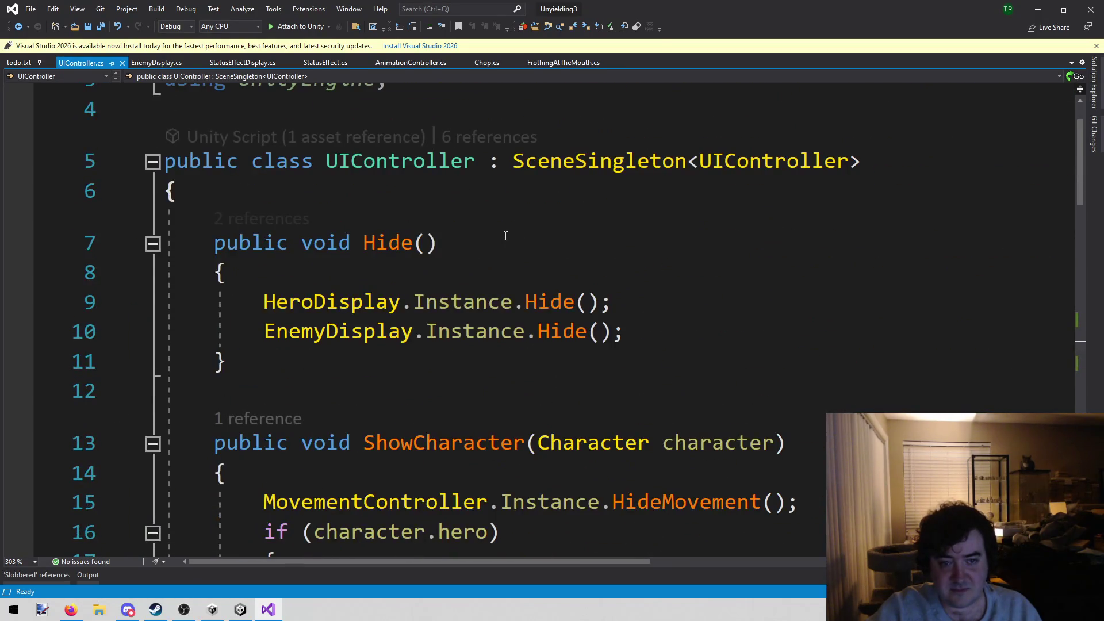
{"action": "scroll", "coordinate": [506, 236], "scroll_direction": "down", "scroll_amount": 4}
{"action": "scroll", "coordinate": [506, 236], "scroll_direction": "down", "scroll_amount": 8}
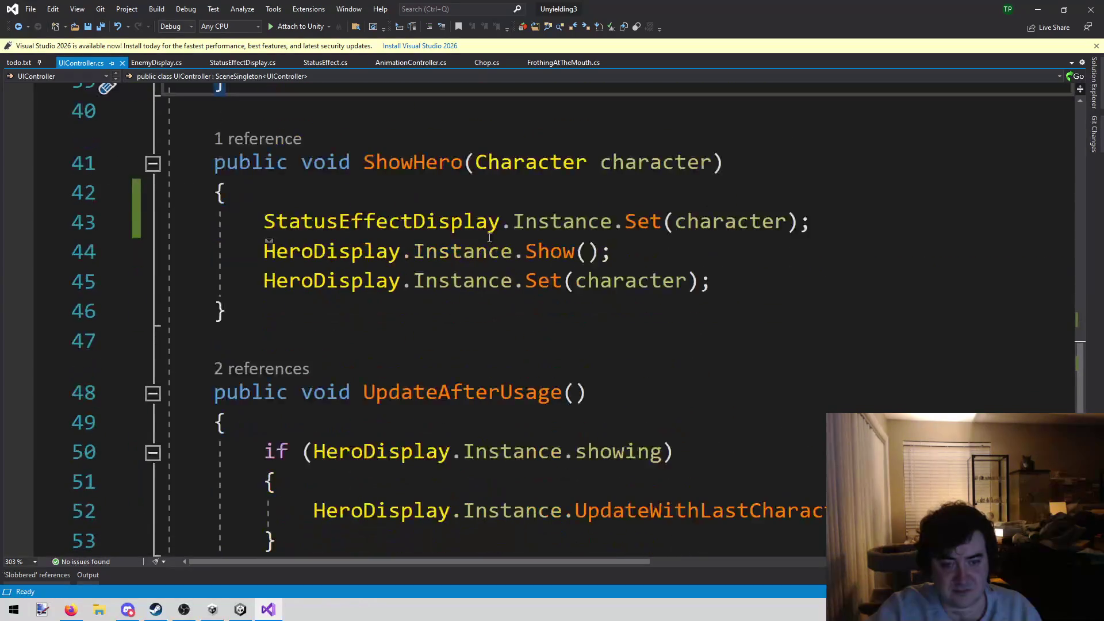
{"action": "mouse_move", "coordinate": [812, 217]}
{"action": "left_mouse_down"}
{"action": "mouse_move", "coordinate": [338, 222]}
{"action": "mouse_move", "coordinate": [224, 193]}
{"action": "mouse_move", "coordinate": [264, 221]}
{"action": "left_mouse_up"}
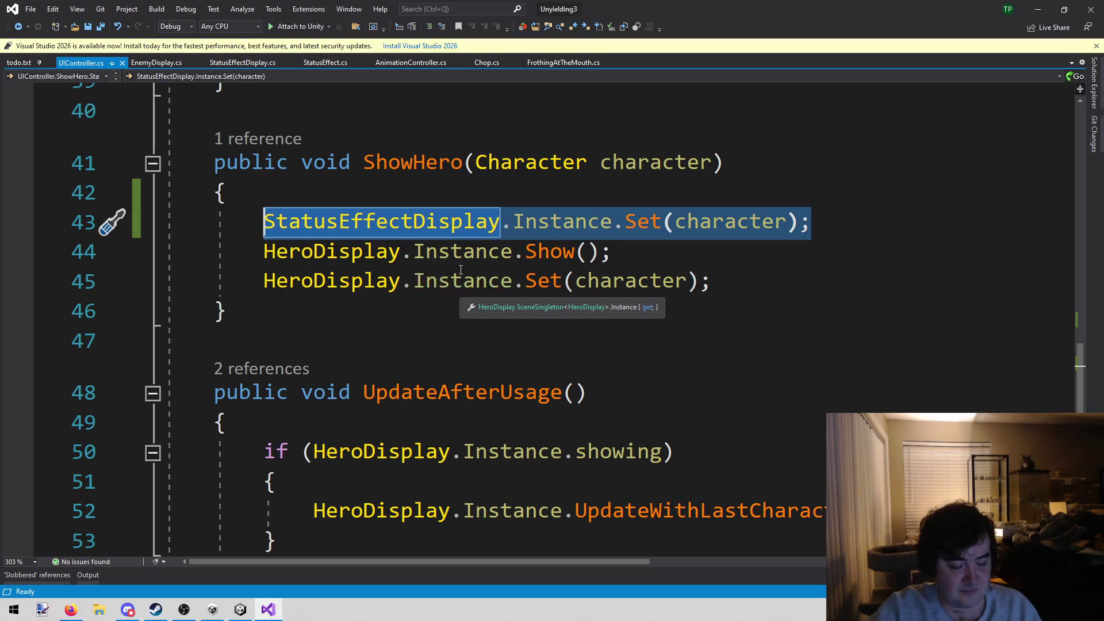
Step: Paste the StatusEffectDisplay Set call on a new line in UIController's Hide()
{"action": "scroll", "coordinate": [461, 269], "scroll_direction": "up", "scroll_amount": 13}
{"action": "scroll", "coordinate": [633, 288], "scroll_direction": "down", "scroll_amount": 1}
{"action": "left_click", "coordinate": [683, 306]}
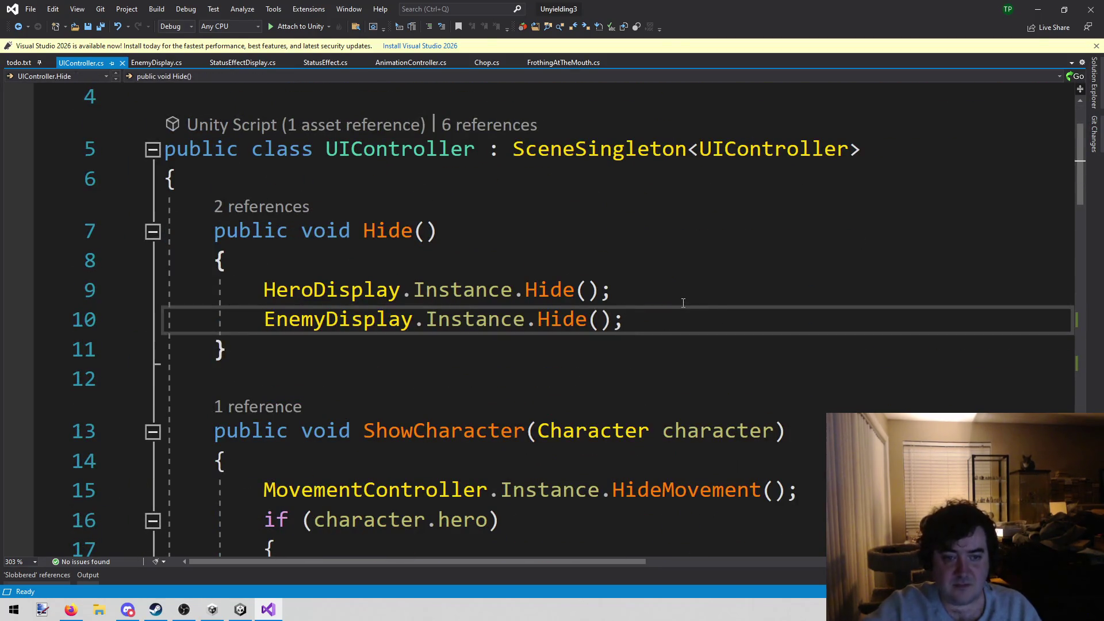
{"action": "key", "text": "Return"}
{"action": "key", "text": "ctrl+v"}
Step: Change the pasted call to StatusEffectDisplay.Instance.Hide() and save UIController.cs
{"action": "key", "text": "Left"}
{"action": "key", "text": "Left"}
{"action": "key", "text": "Right"}
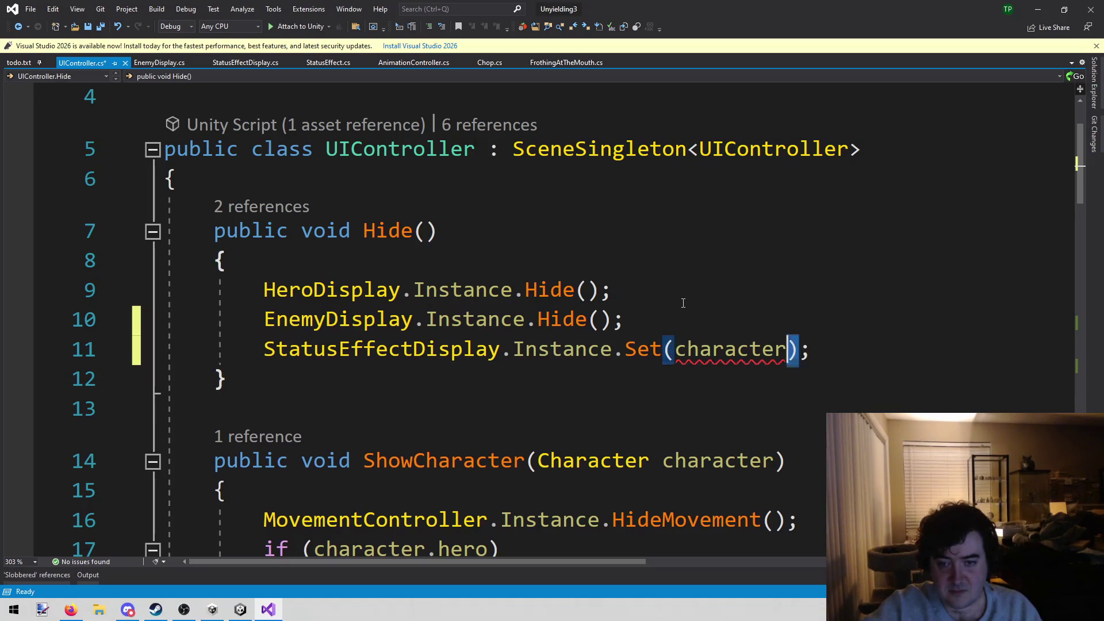
{"action": "key", "text": "ctrl+shift+Left"}
{"action": "key", "text": "ctrl+shift+Left"}
{"action": "key", "text": "ctrl+shift+Left"}
{"action": "key", "text": "BackSpace"}
{"action": "type", "text": "h"}
{"action": "key", "text": "Down"}
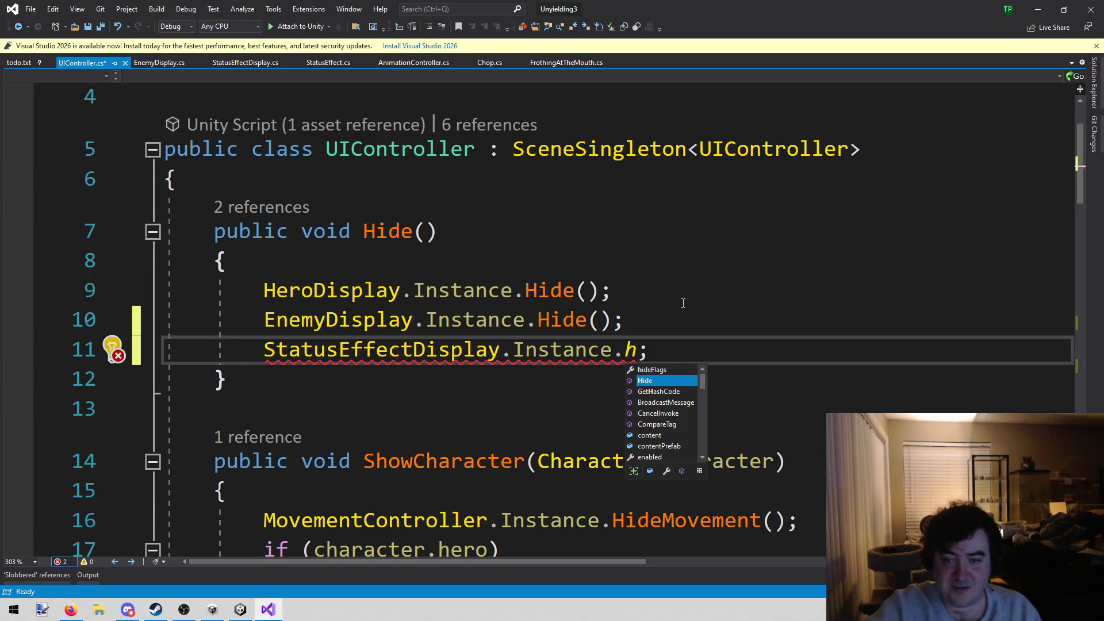
{"action": "key", "text": "Tab"}
{"action": "type", "text": "()"}
{"action": "key", "text": "ctrl+s"}
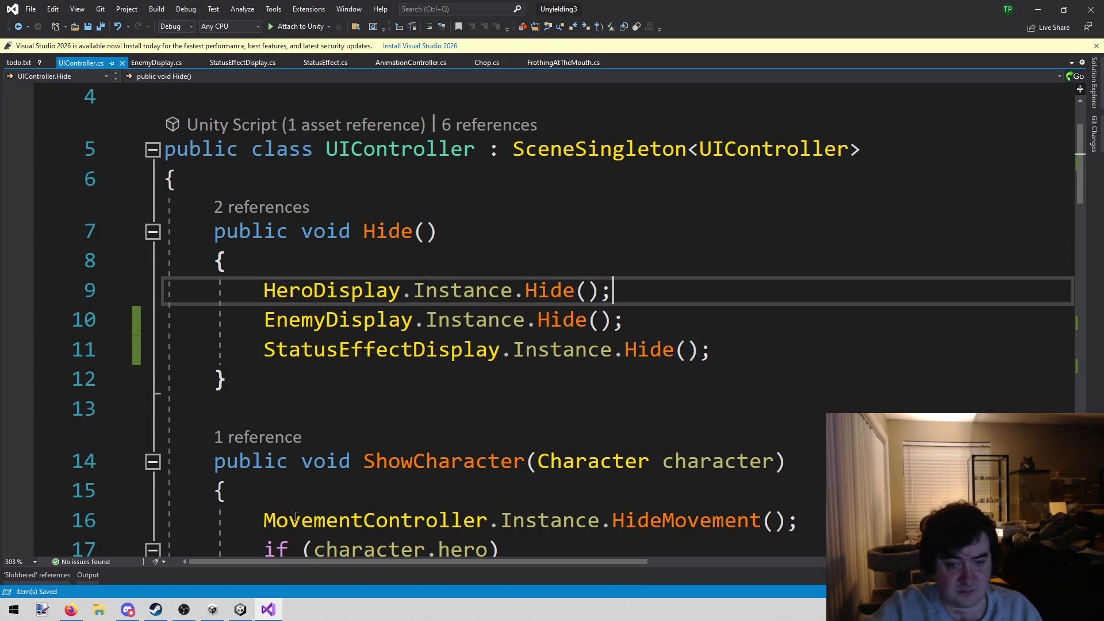
Step: Restart the Unity playtest, end the heroes' turn, and dismiss the Lizard's Taste popup
{"action": "left_click", "coordinate": [241, 611]}
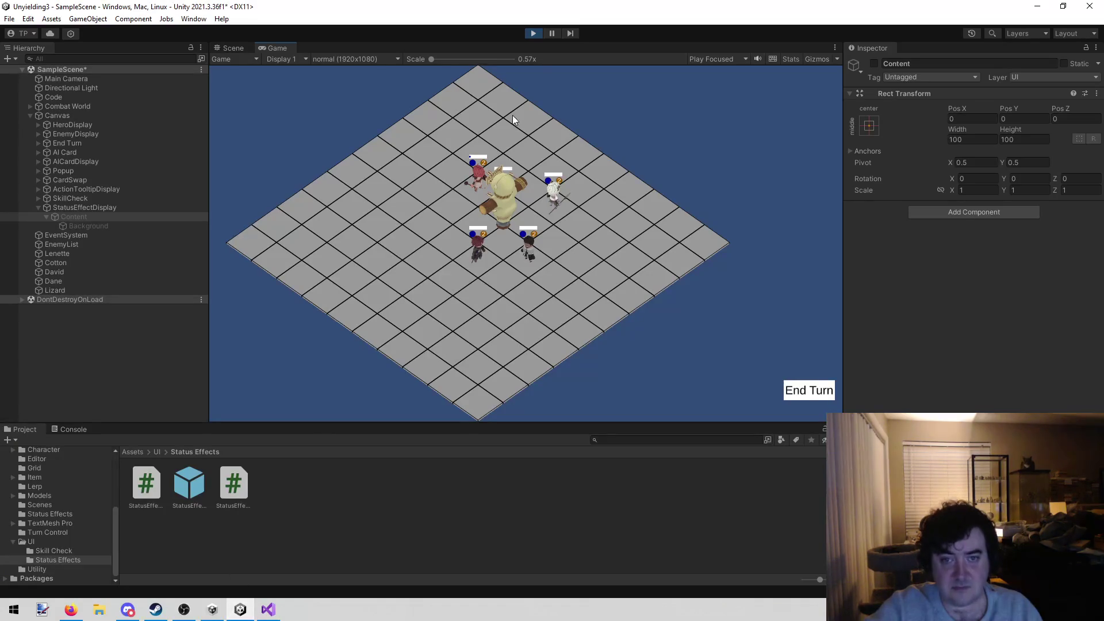
{"action": "left_click", "coordinate": [531, 35]}
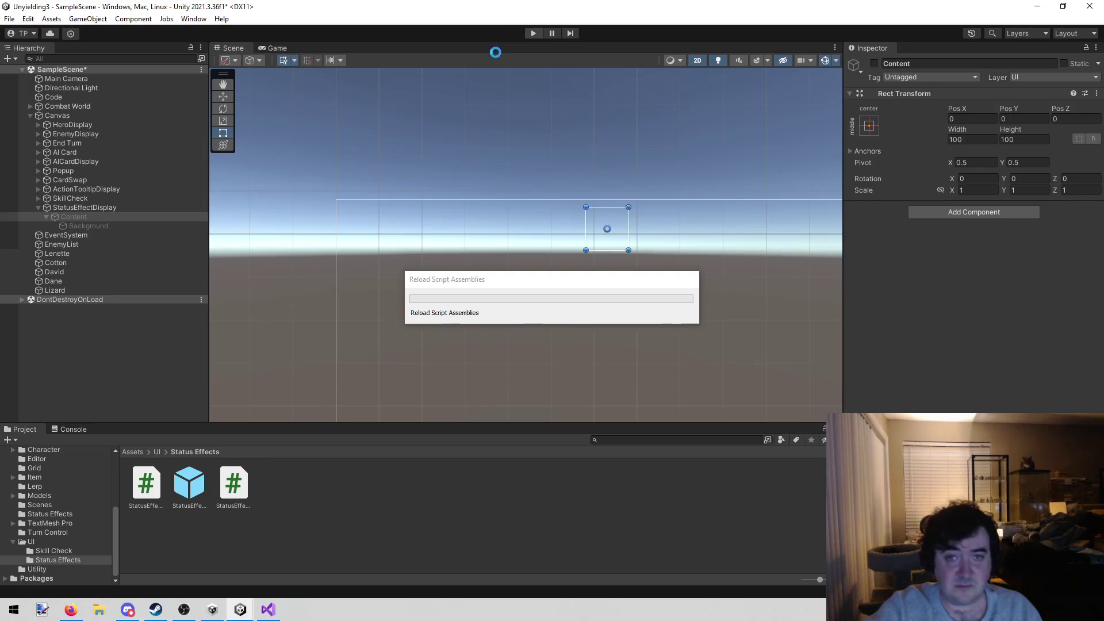
{"action": "left_click", "coordinate": [528, 36]}
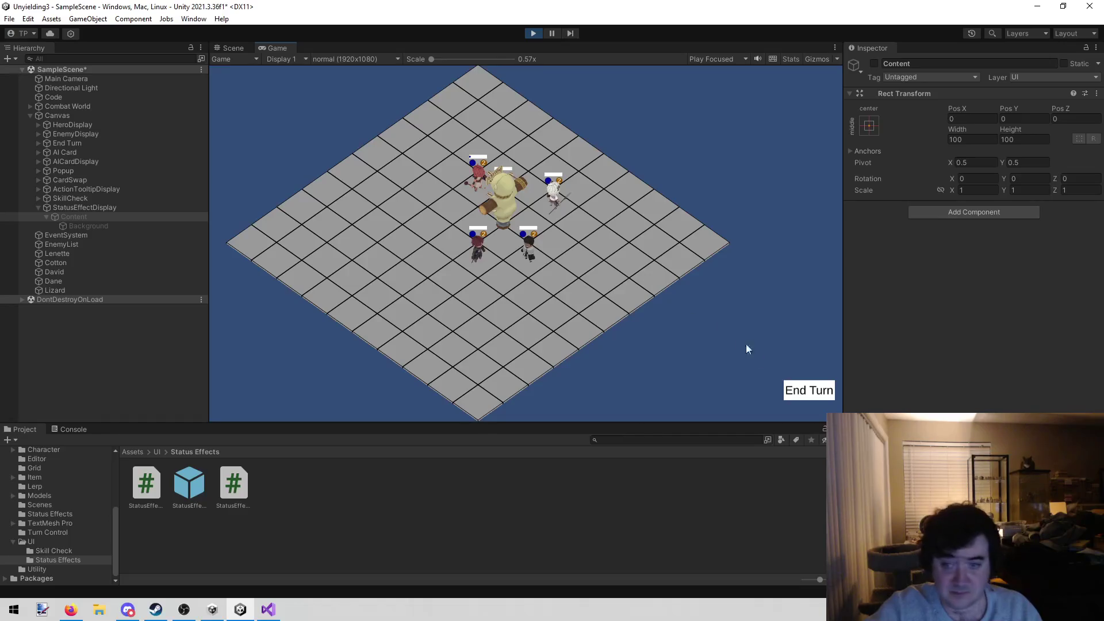
{"action": "left_click", "coordinate": [800, 392]}
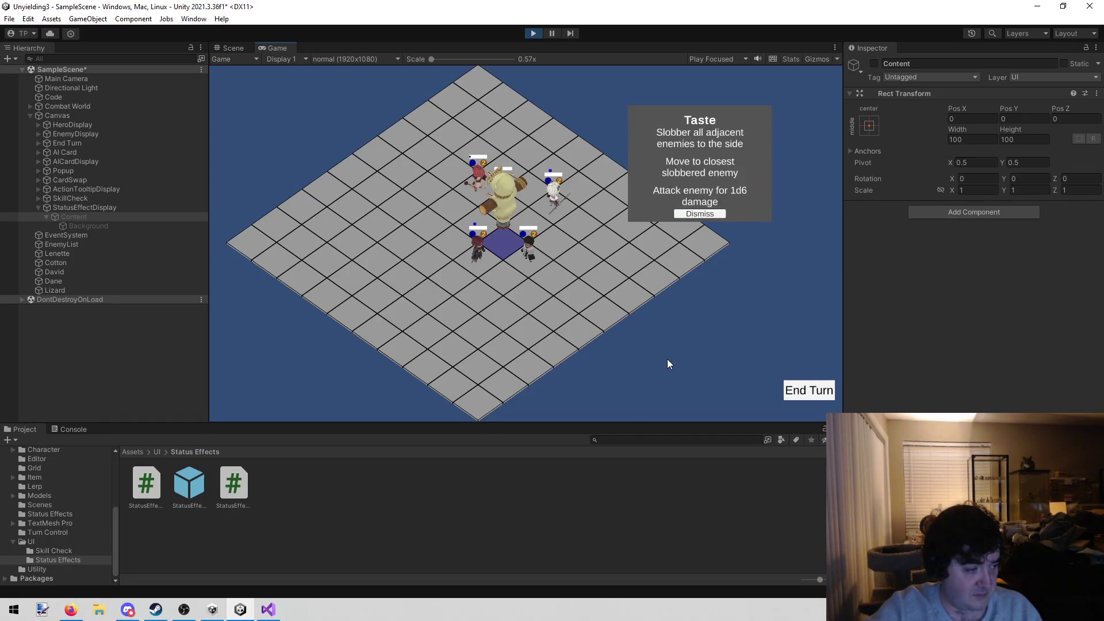
{"action": "left_click", "coordinate": [700, 214]}
Step: Select David, Dane and Cotton in turn, checking Cotton's Slobbered status
{"action": "left_click", "coordinate": [494, 255]}
{"action": "left_click", "coordinate": [746, 291]}
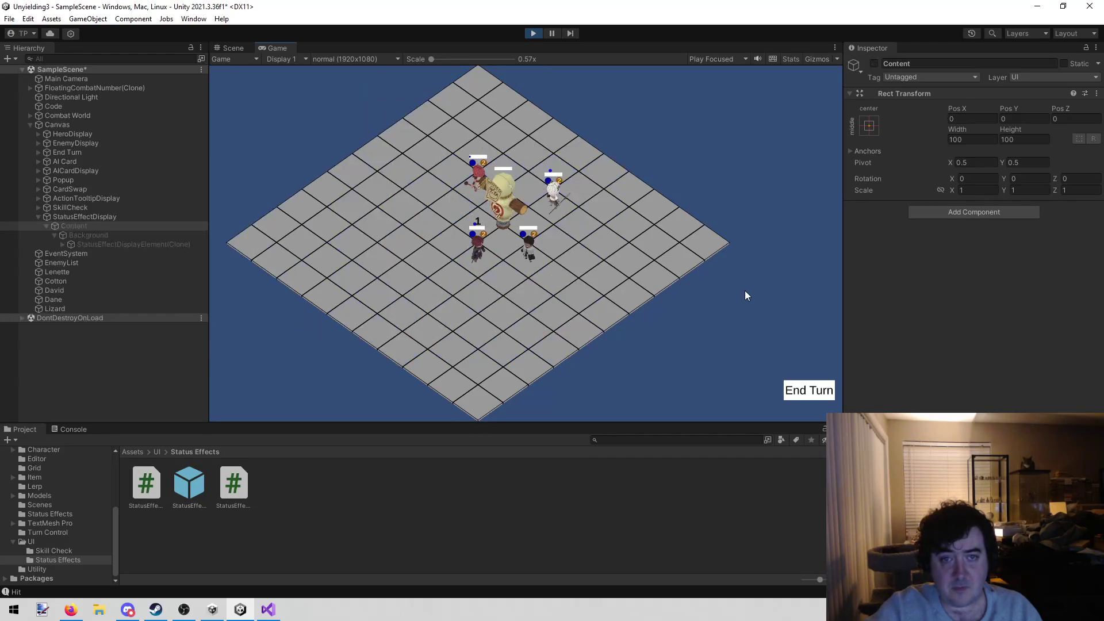
{"action": "left_click", "coordinate": [530, 250]}
{"action": "left_click", "coordinate": [709, 293]}
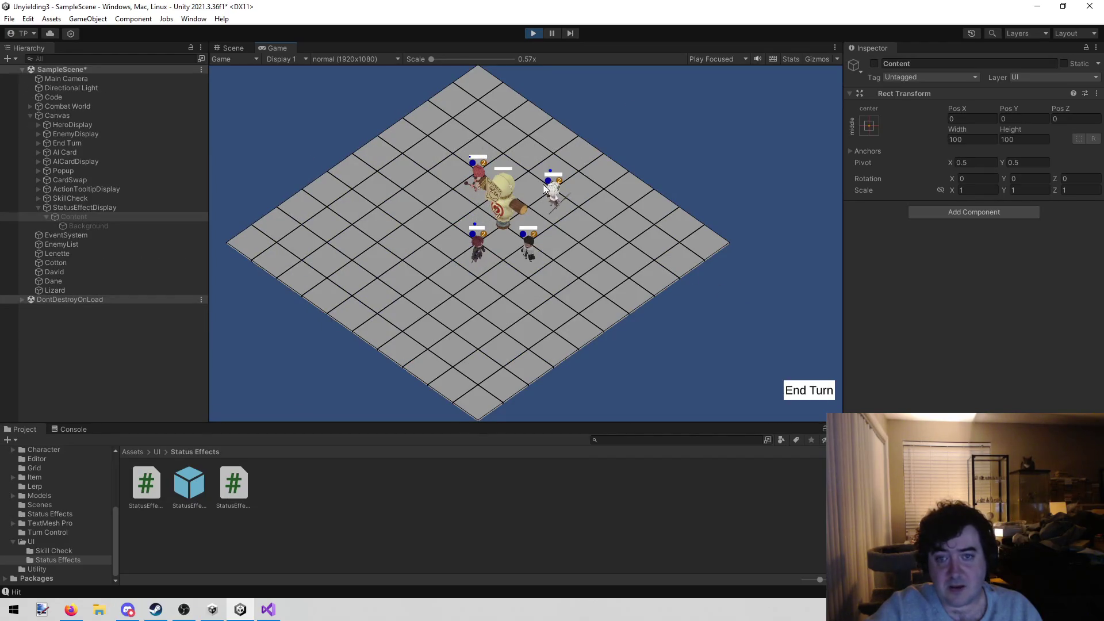
{"action": "left_click", "coordinate": [563, 202]}
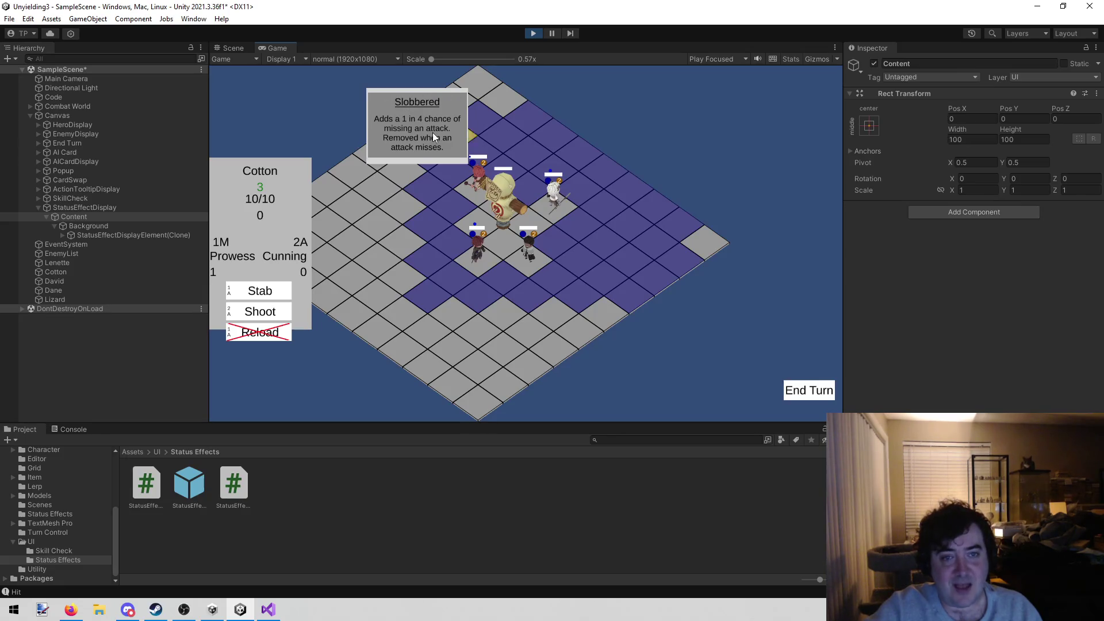
{"action": "mouse_move", "coordinate": [260, 311]}
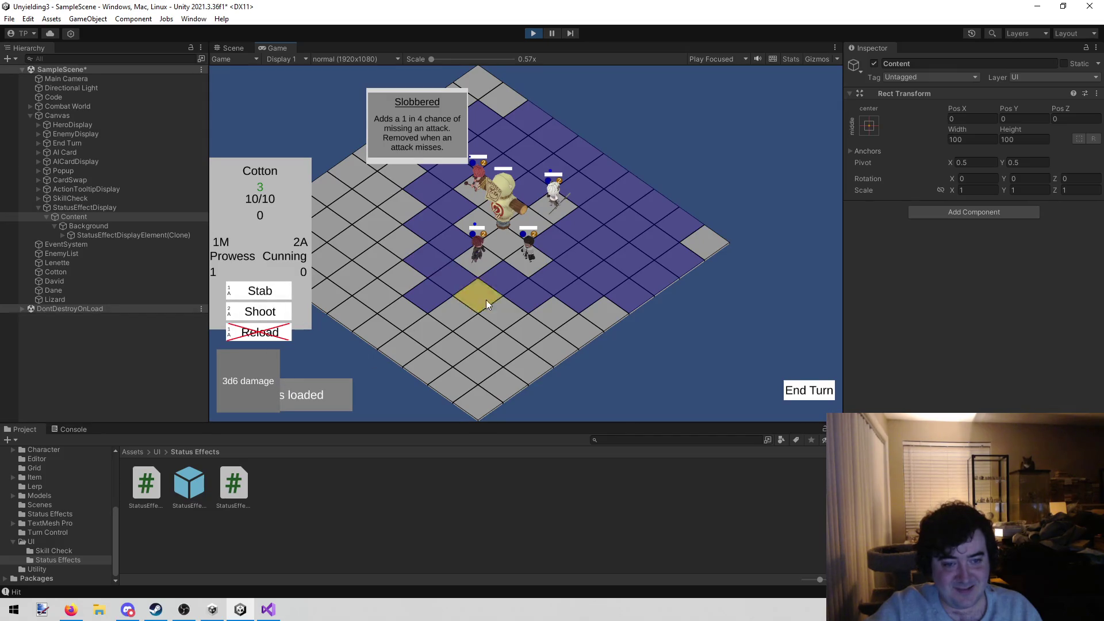
{"action": "left_click", "coordinate": [464, 335]}
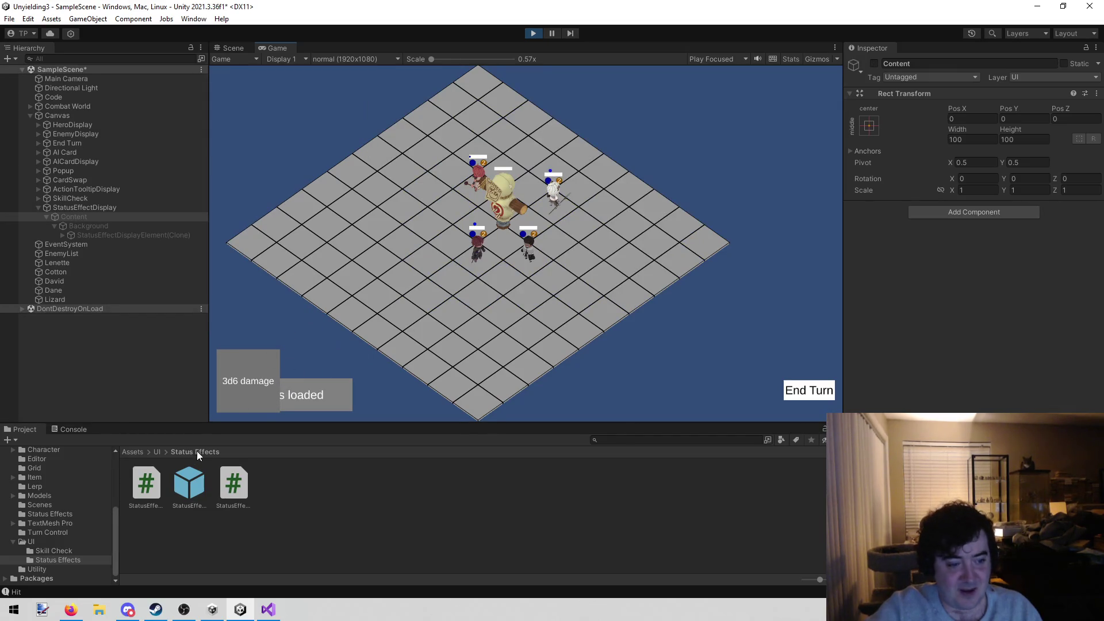
Step: Recheck the Slobbered status on David, Dane and Cotton, then return to Visual Studio
{"action": "left_click", "coordinate": [472, 256]}
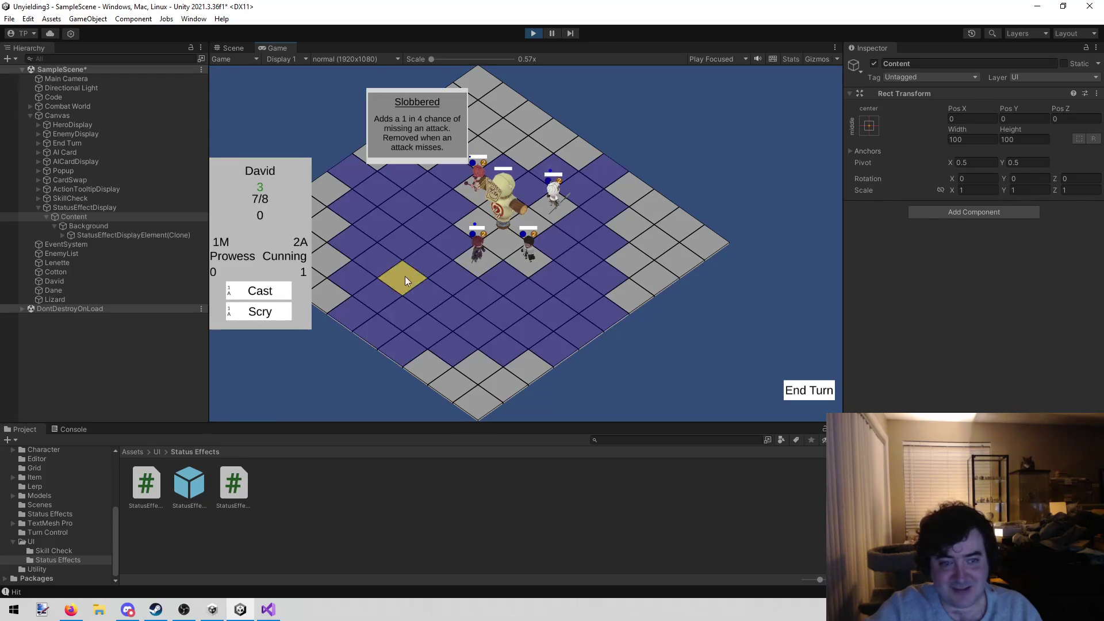
{"action": "mouse_move", "coordinate": [244, 317]}
{"action": "left_click", "coordinate": [351, 380]}
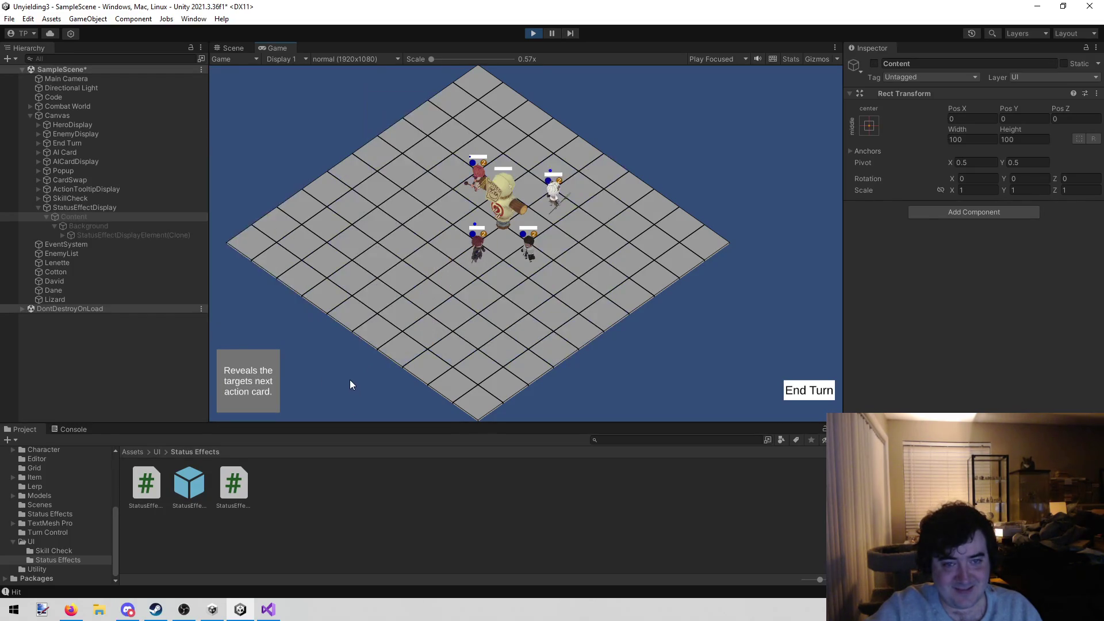
{"action": "left_click", "coordinate": [475, 249]}
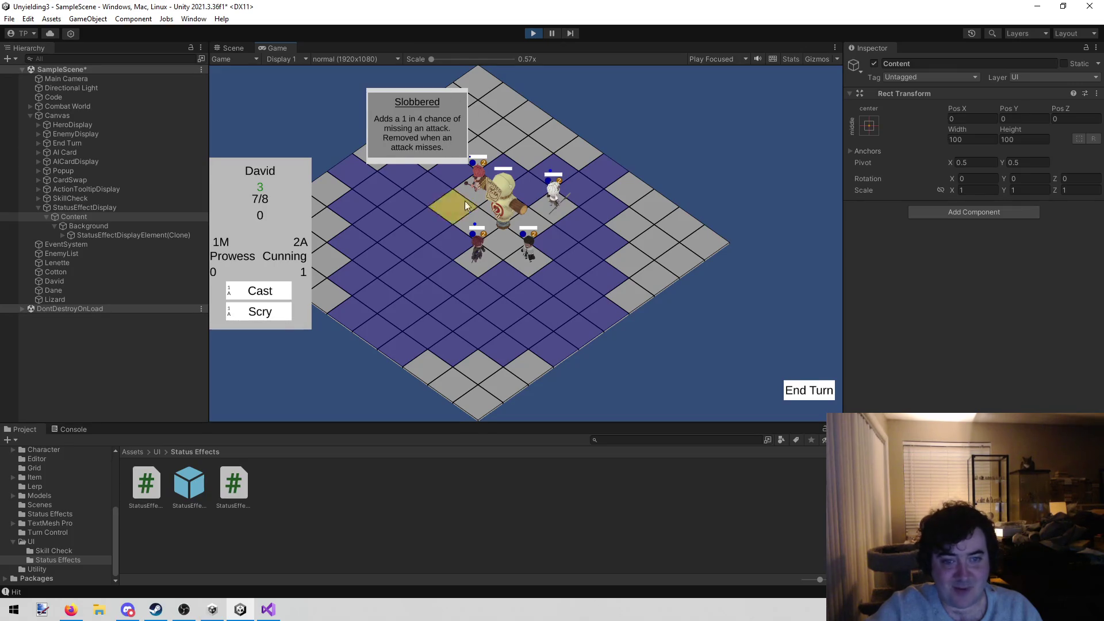
{"action": "mouse_move", "coordinate": [282, 283]}
{"action": "left_click", "coordinate": [713, 304]}
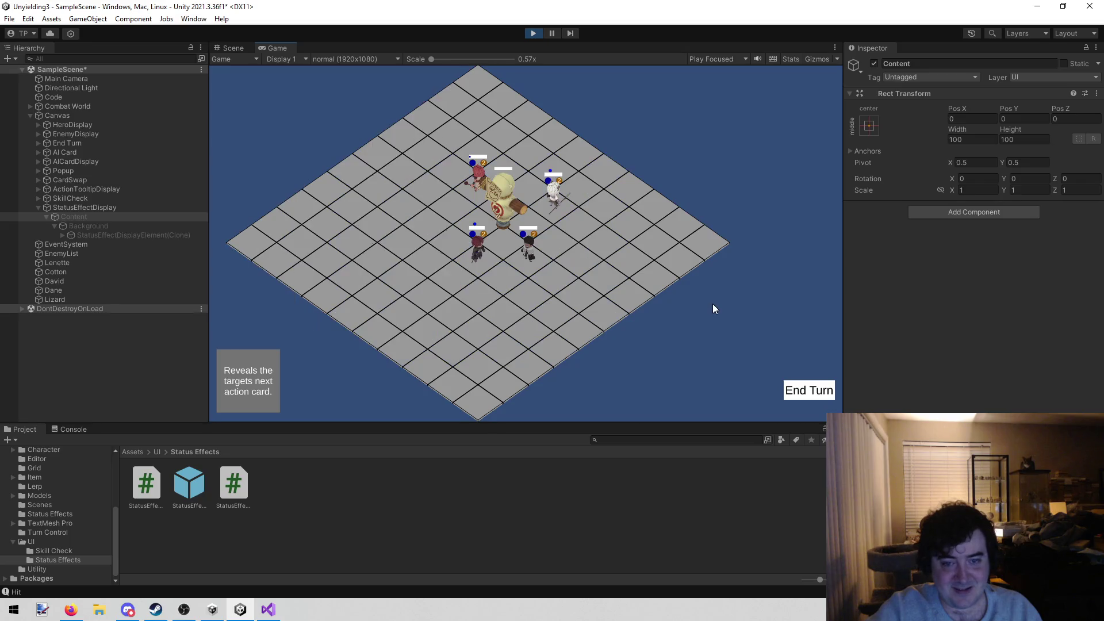
{"action": "left_click", "coordinate": [535, 248]}
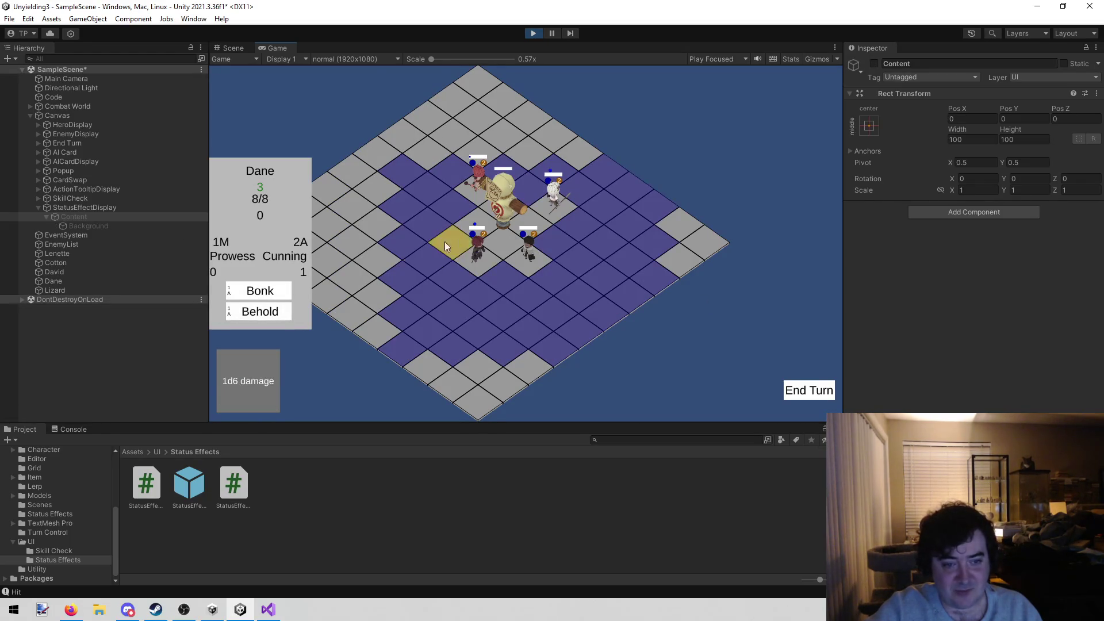
{"action": "mouse_move", "coordinate": [278, 315]}
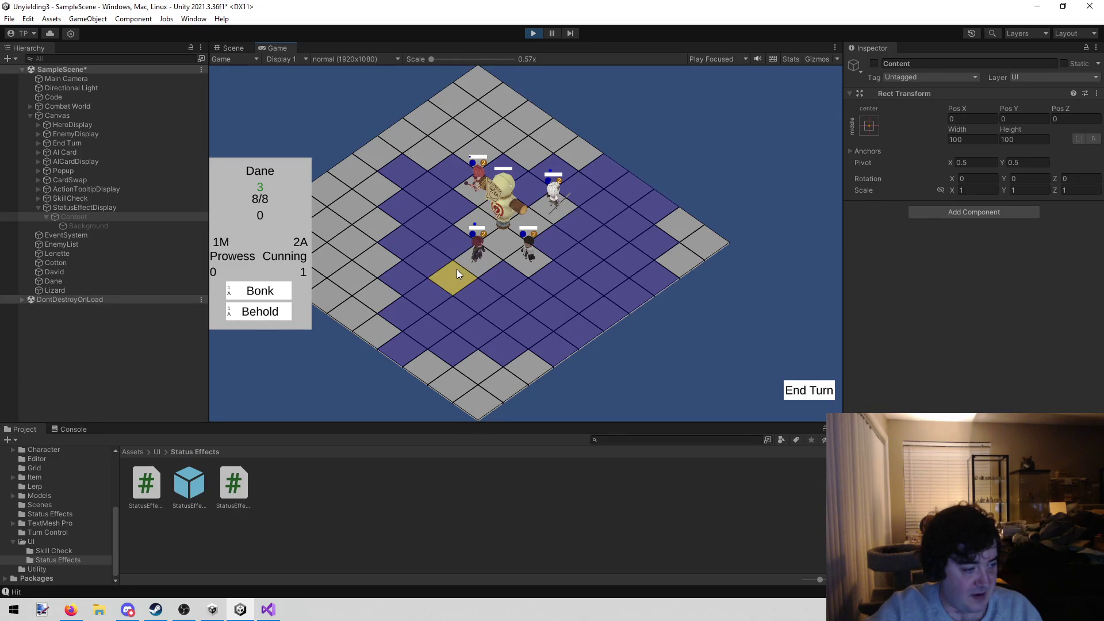
{"action": "left_click", "coordinate": [557, 205]}
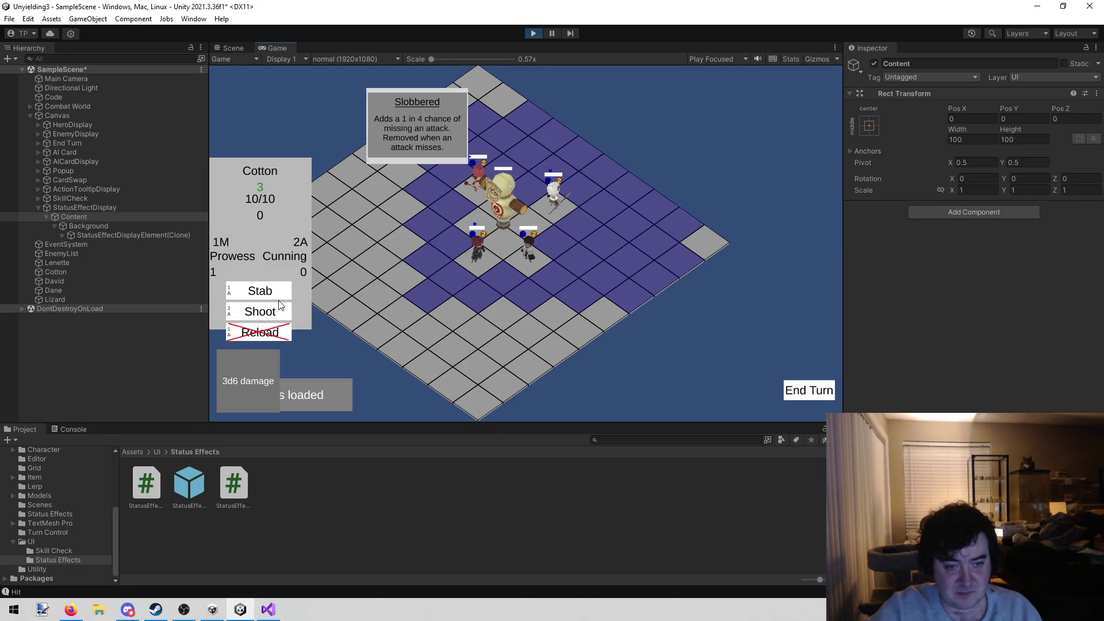
{"action": "left_click", "coordinate": [340, 350]}
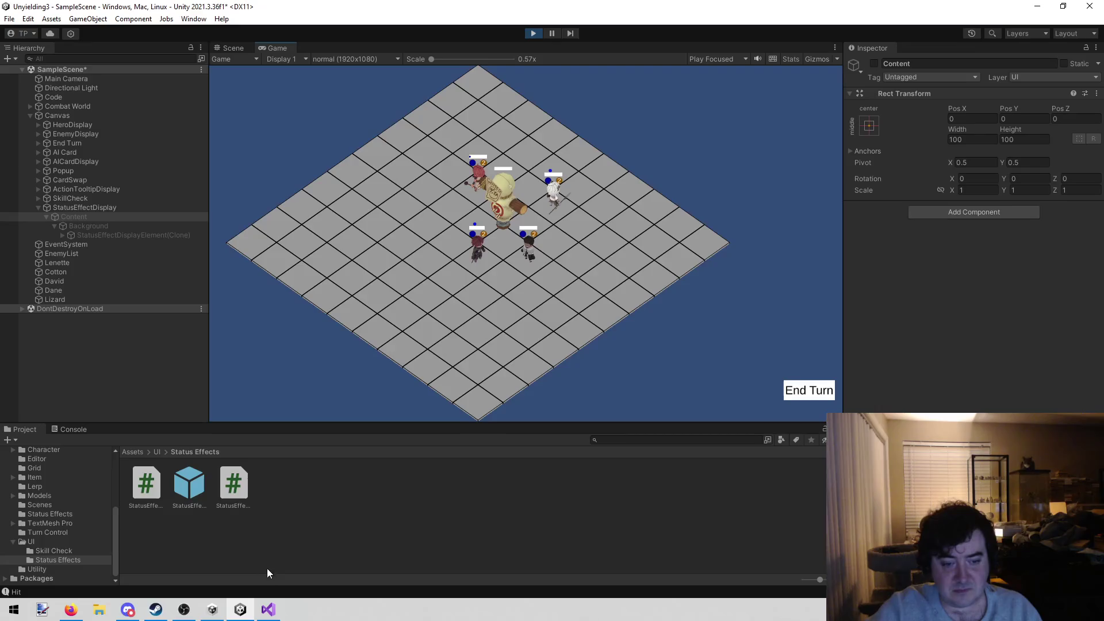
{"action": "left_click", "coordinate": [273, 610]}
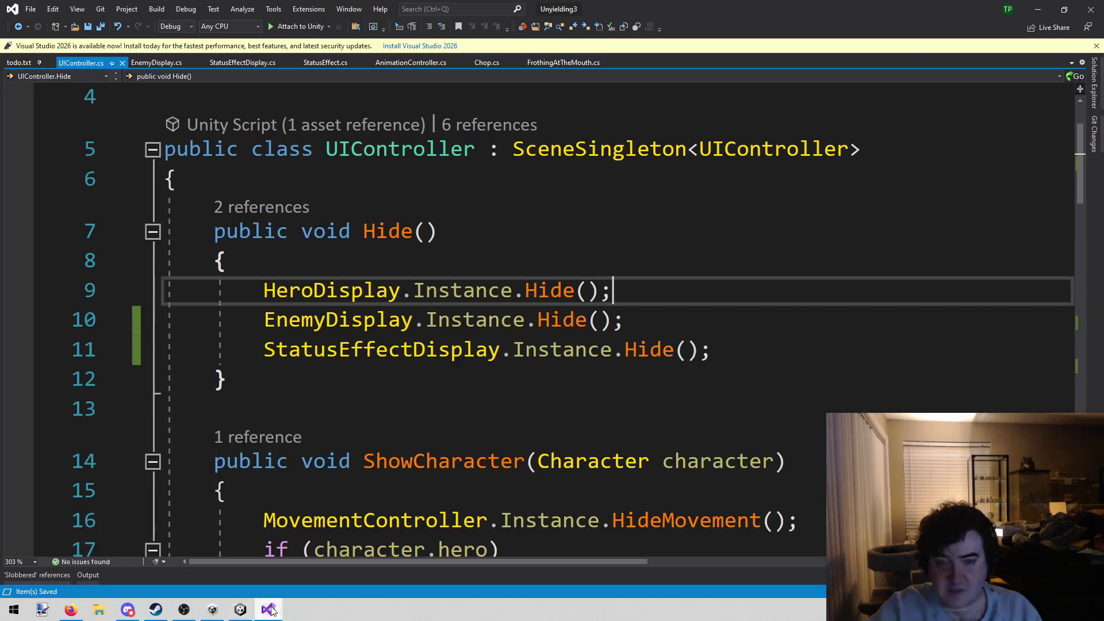
Step: Select the line-46 note in todo.txt about Frothing not being removed
{"action": "left_click", "coordinate": [19, 63]}
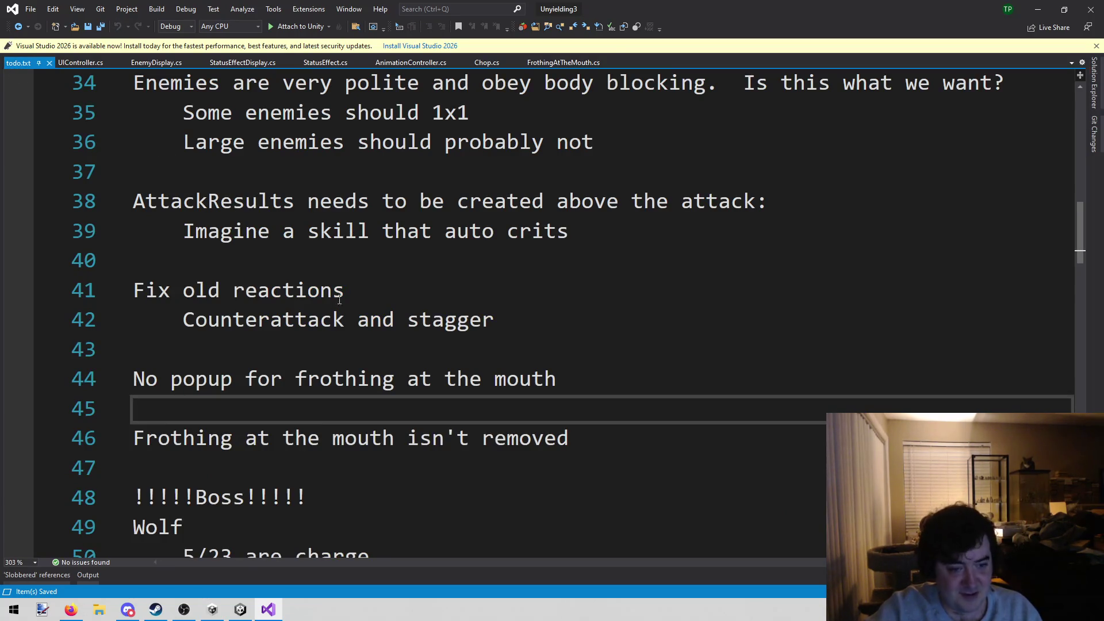
{"action": "mouse_move", "coordinate": [603, 444]}
{"action": "left_mouse_down"}
{"action": "mouse_move", "coordinate": [144, 440]}
{"action": "mouse_move", "coordinate": [229, 415]}
{"action": "left_mouse_up"}
{"action": "left_click", "coordinate": [229, 414]}
{"action": "key", "text": "Down"}
{"action": "key", "text": "shift+End"}
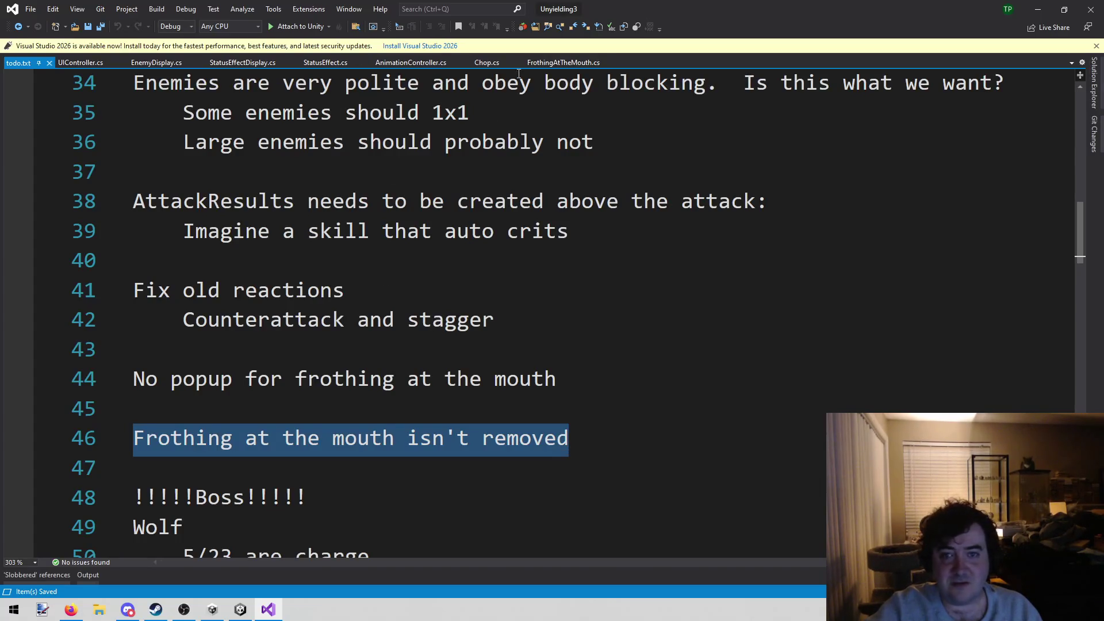
Step: Go to FrothingAtTheMouth.cs and open Frothing.cs via the solution file search
{"action": "left_click", "coordinate": [559, 58]}
{"action": "scroll", "coordinate": [408, 257], "scroll_direction": "up", "scroll_amount": 4}
{"action": "scroll", "coordinate": [408, 257], "scroll_direction": "down", "scroll_amount": 6}
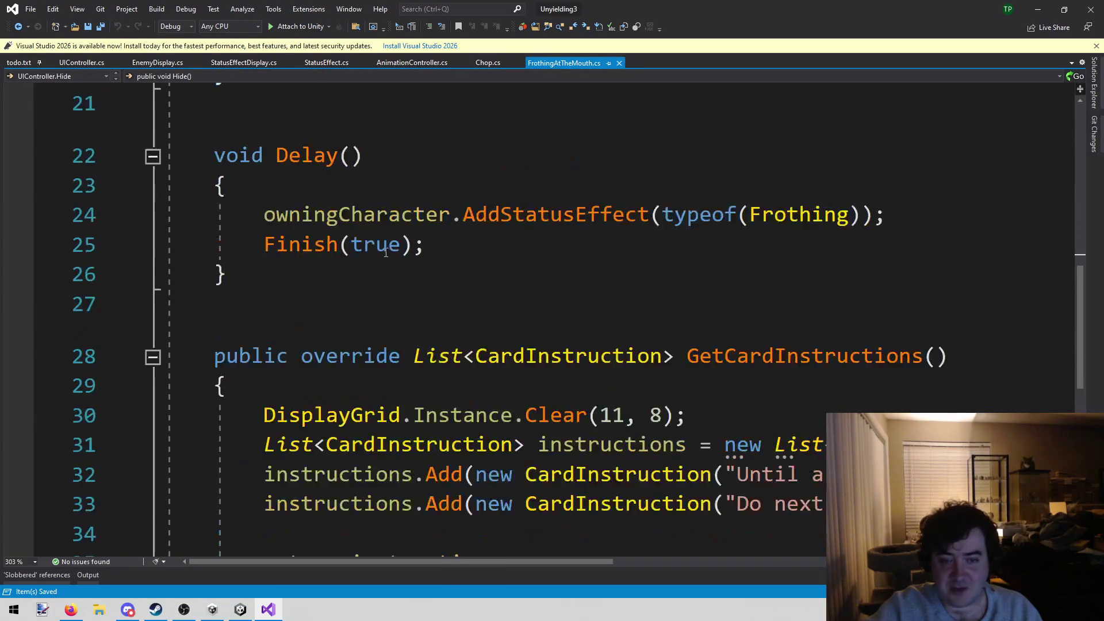
{"action": "scroll", "coordinate": [372, 246], "scroll_direction": "up", "scroll_amount": 7}
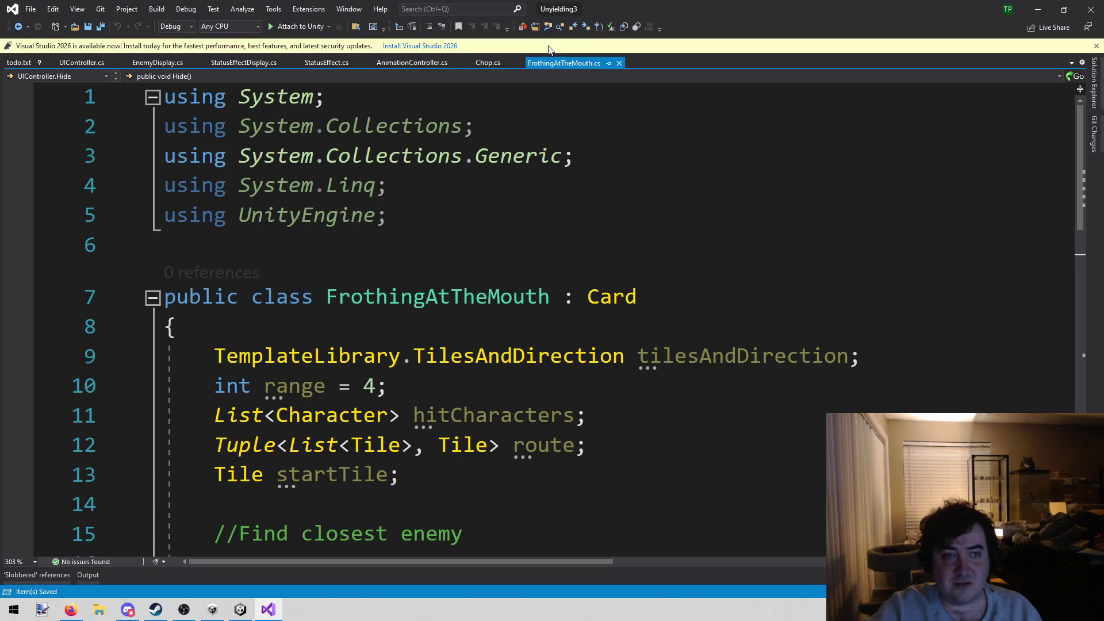
{"action": "left_click", "coordinate": [414, 183]}
{"action": "key", "text": "alt+shift+o"}
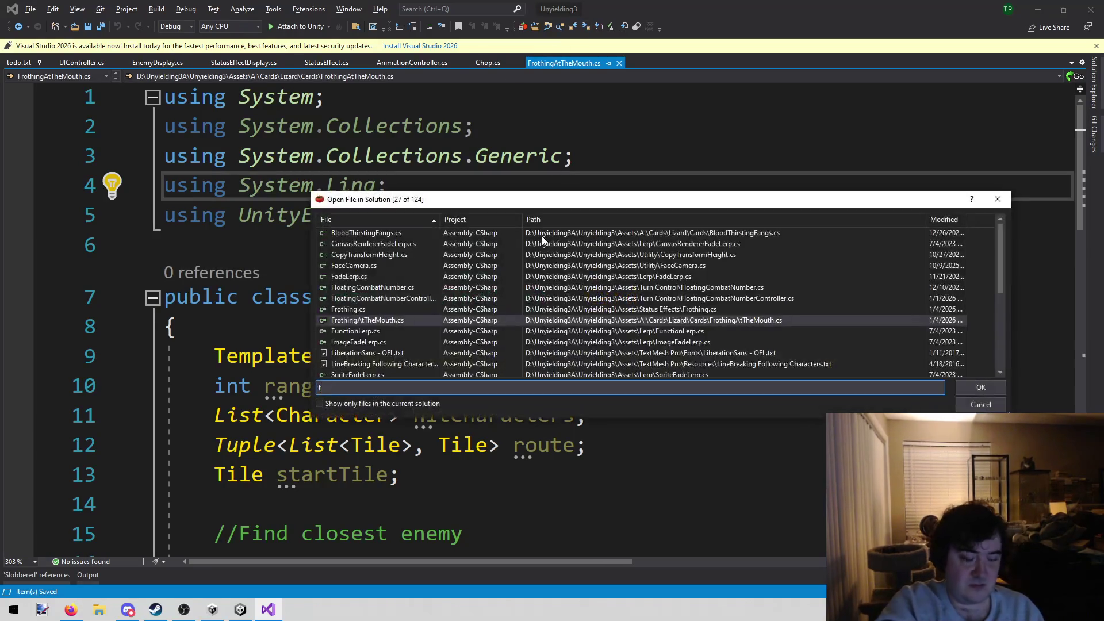
{"action": "type", "text": "fro"}
{"action": "double_click", "coordinate": [541, 235]}
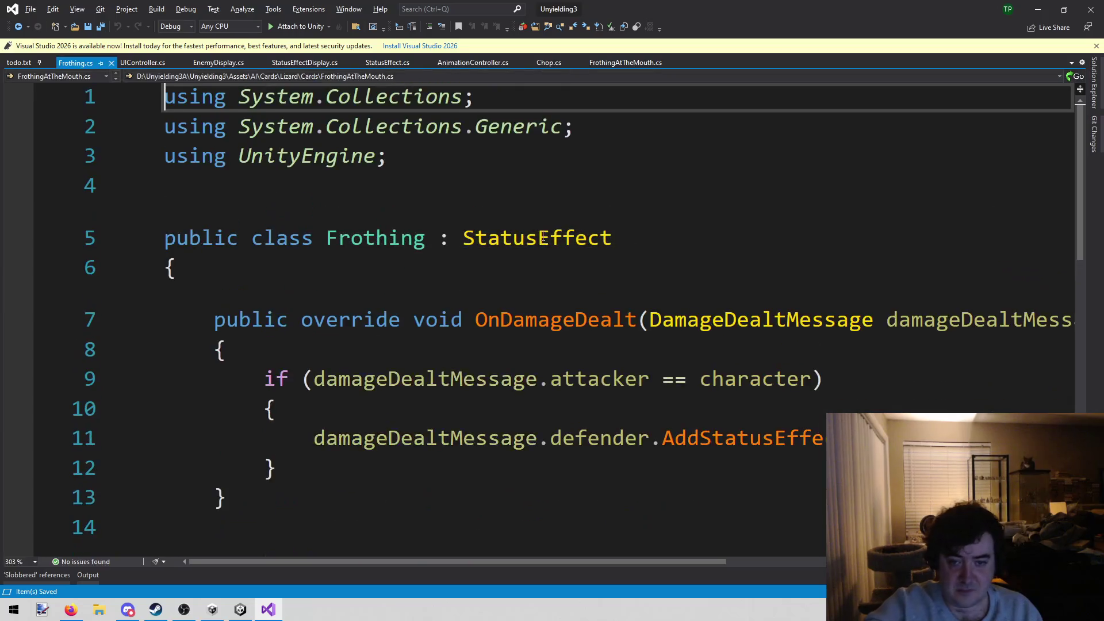
Step: Go to the StatusEffect base class definition and scroll through its handler methods
{"action": "left_click", "coordinate": [365, 352]}
{"action": "scroll", "coordinate": [622, 343], "scroll_direction": "up", "scroll_amount": 2}
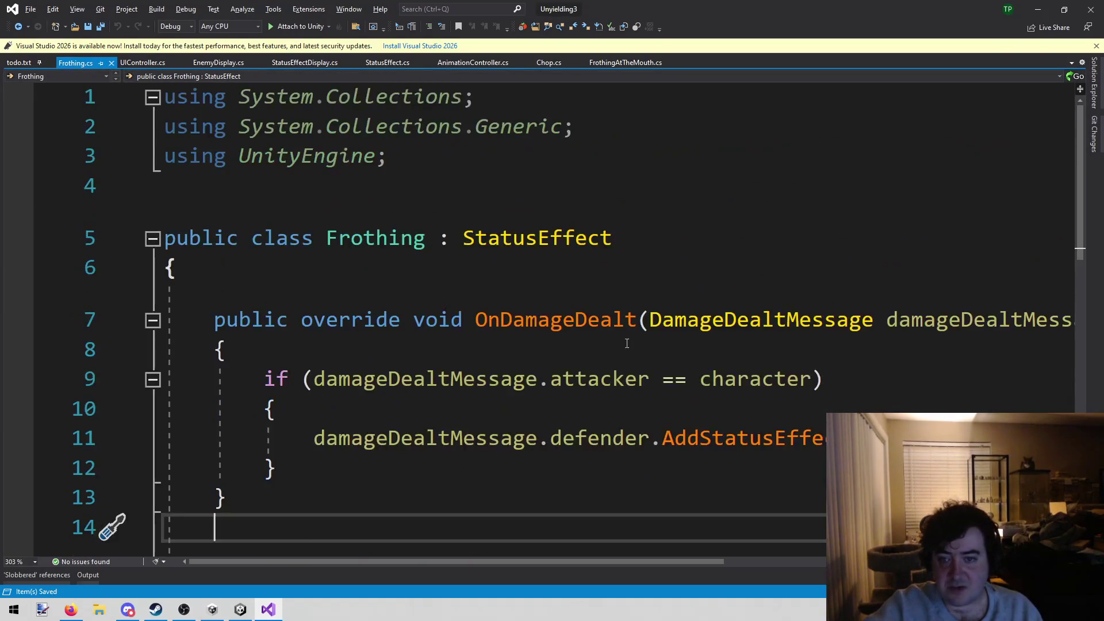
{"action": "right_click", "coordinate": [506, 233]}
{"action": "left_click", "coordinate": [551, 326]}
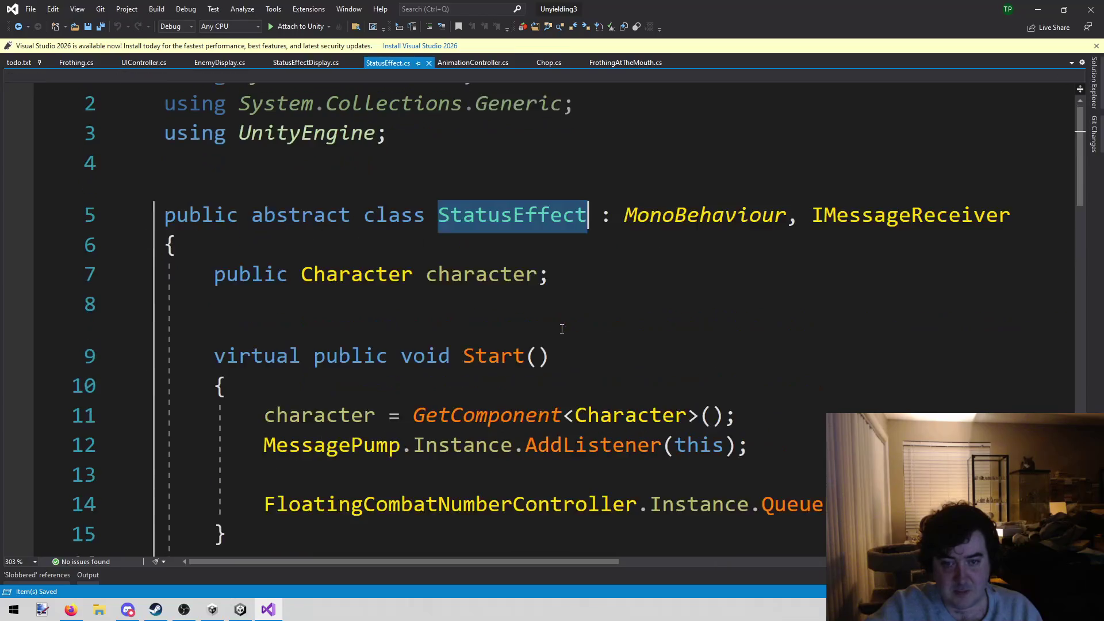
{"action": "scroll", "coordinate": [541, 331], "scroll_direction": "down", "scroll_amount": 3}
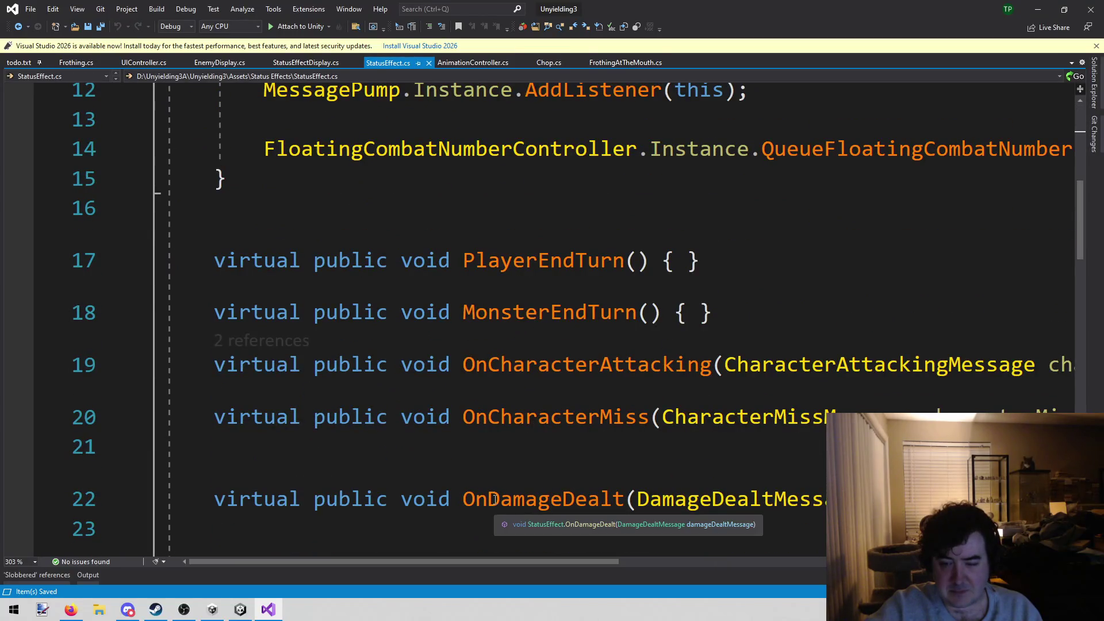
{"action": "scroll", "coordinate": [517, 454], "scroll_direction": "down", "scroll_amount": 2}
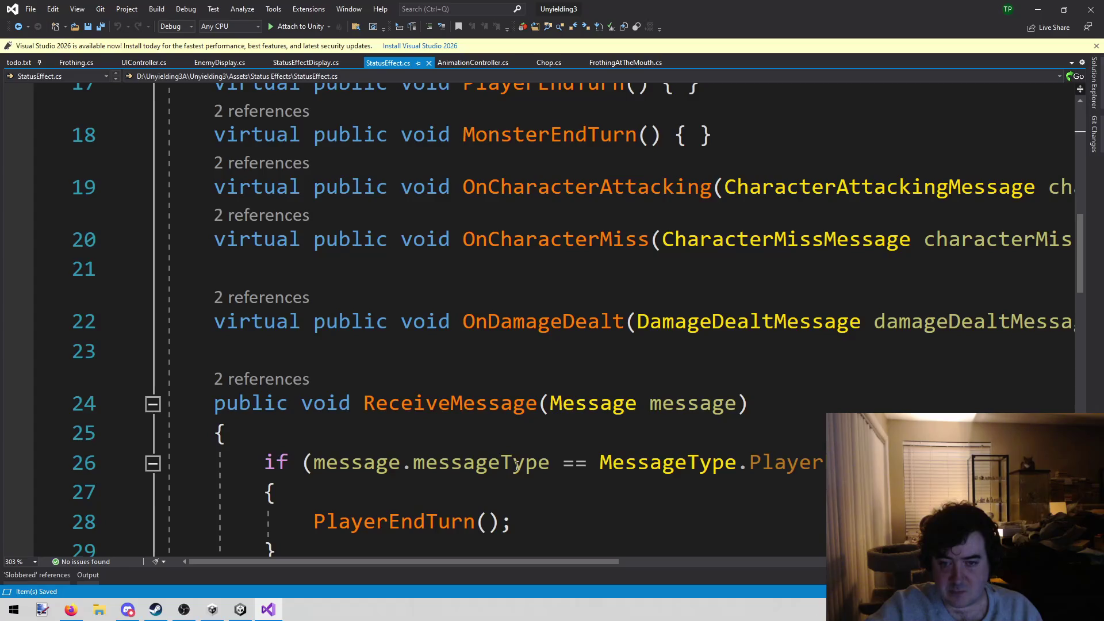
Step: After OnCharacterMiss, start typing virtual public void OnHeroDowned(HeroDownedMessage
{"action": "left_click", "coordinate": [459, 266]}
{"action": "key", "text": "Return"}
{"action": "key", "text": "Up"}
{"action": "key", "text": "Return"}
{"action": "type", "text": "virtual publicx"}
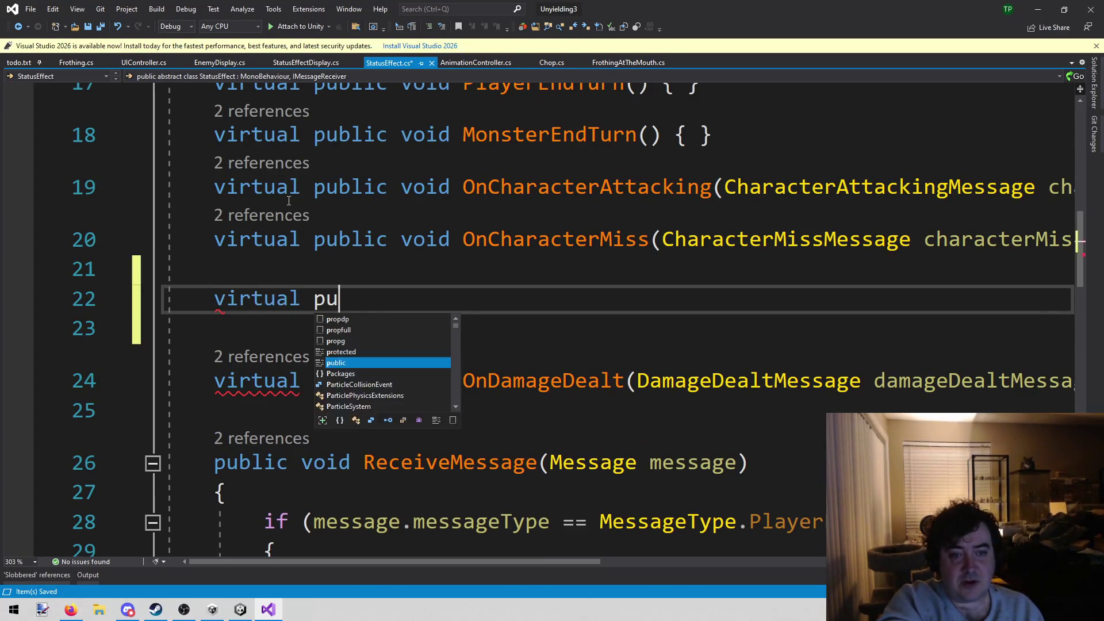
{"action": "key", "text": "BackSpace"}
{"action": "key", "text": "BackSpace"}
{"action": "type", "text": "void "}
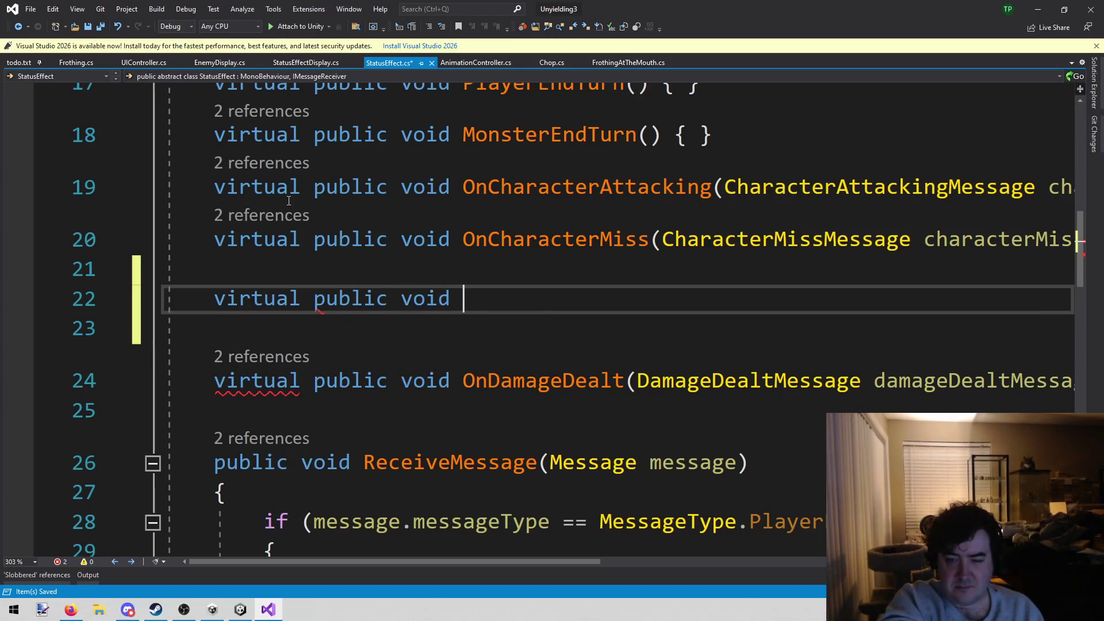
{"action": "type", "text": "nChar"}
{"action": "key", "text": "BackSpace"}
{"action": "key", "text": "BackSpace"}
{"action": "key", "text": "BackSpace"}
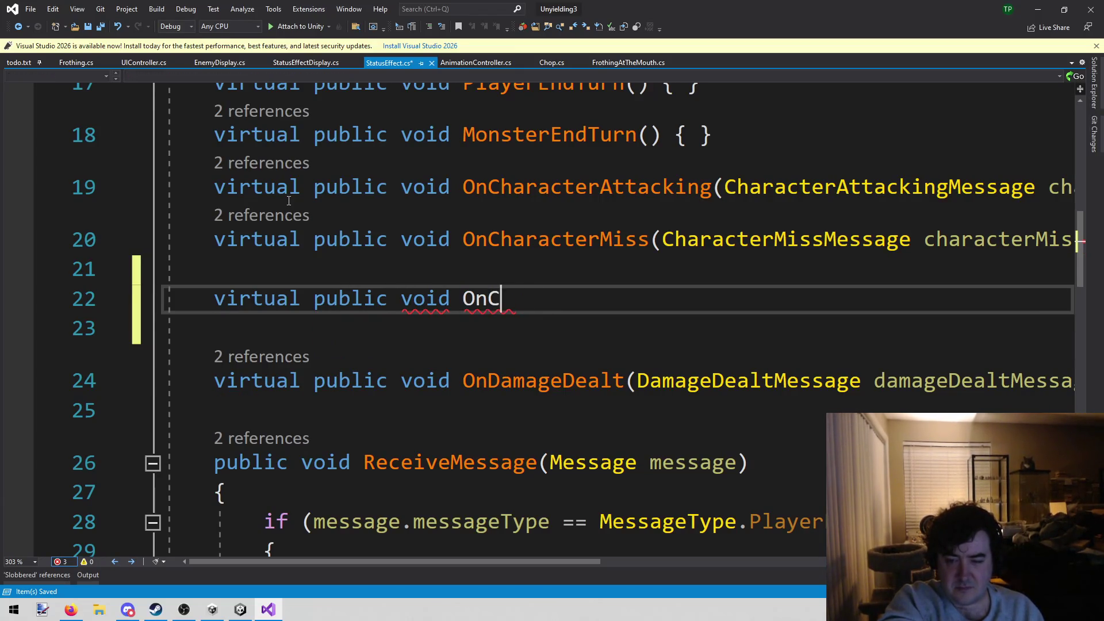
{"action": "key", "text": "BackSpace"}
{"action": "type", "text": "HeroDowned("}
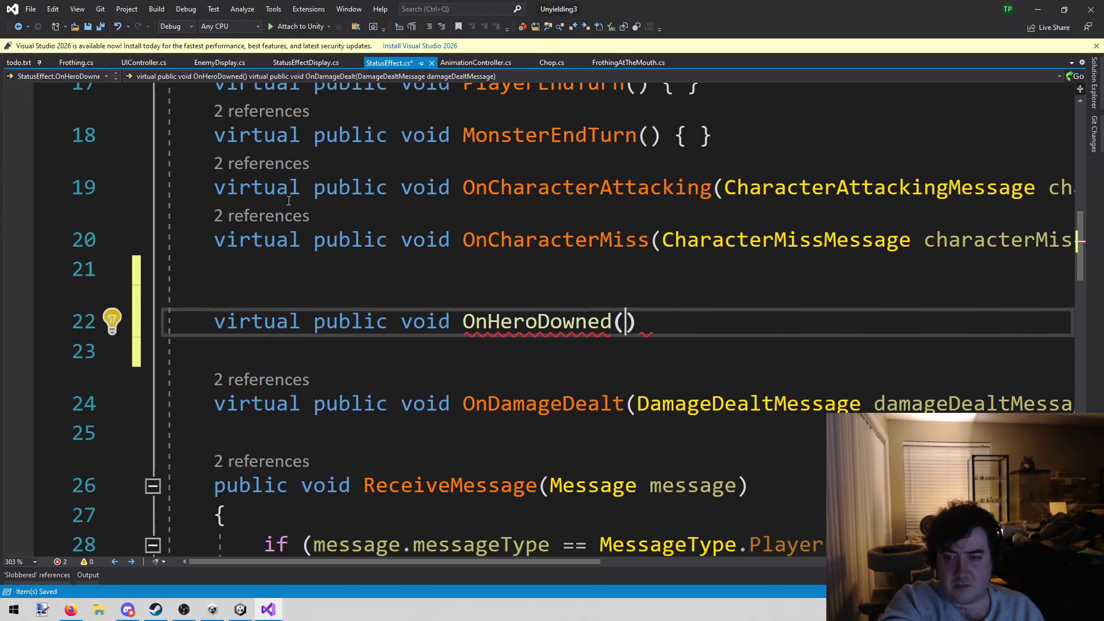
{"action": "type", "text": "HeroD"}
{"action": "type", "text": "ownedMessage"}
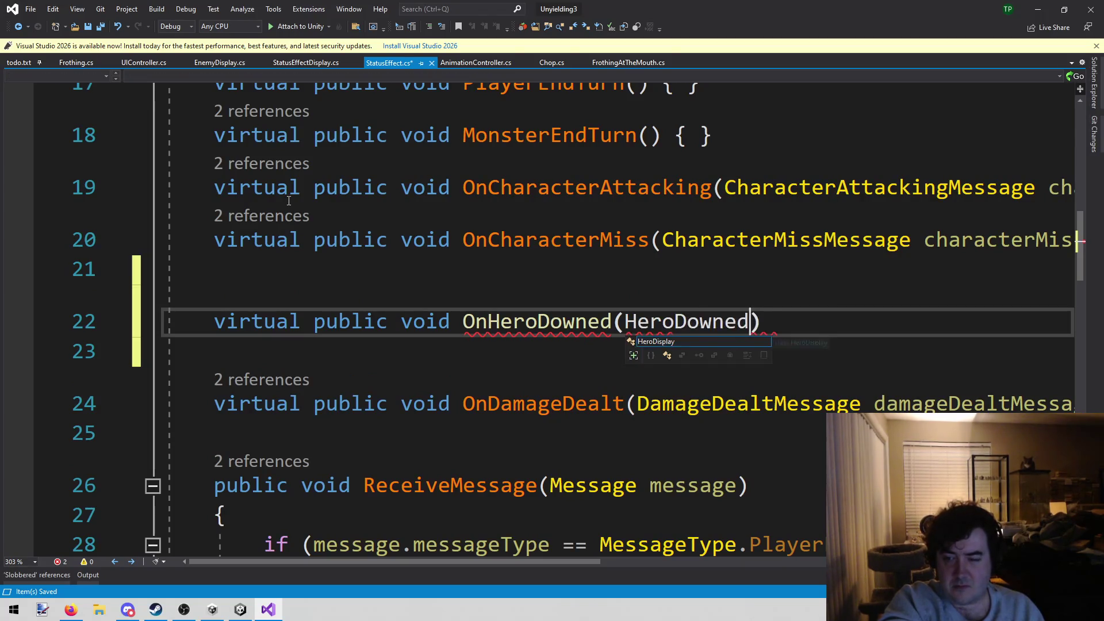
Step: Accept the heroDownedMessage parameter name and add an empty { } body
{"action": "key", "text": "BackSpace"}
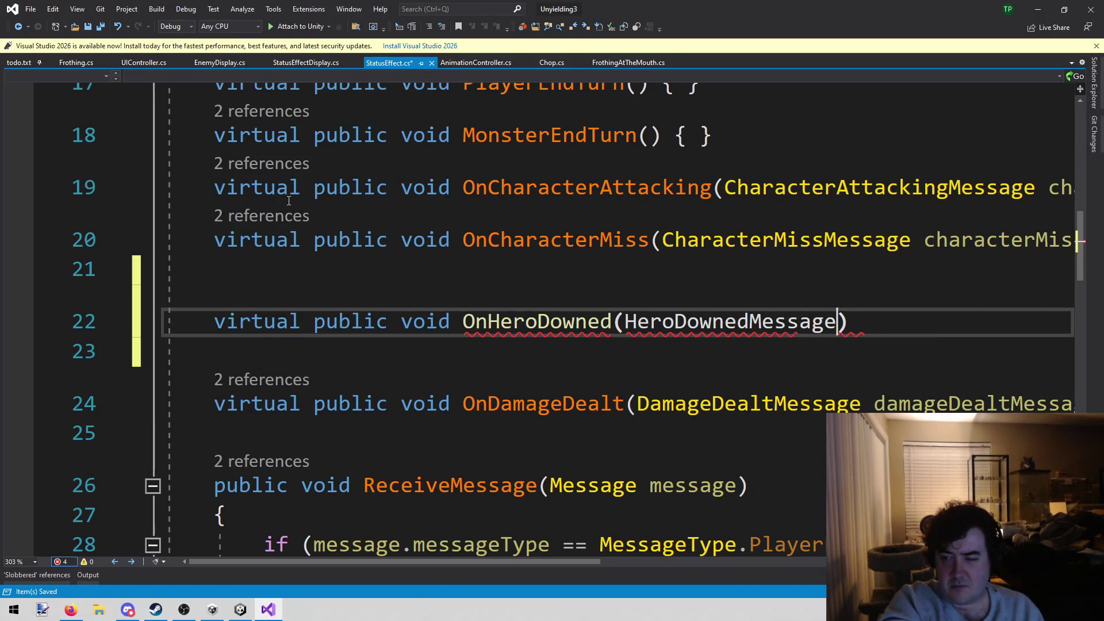
{"action": "key", "text": "Tab"}
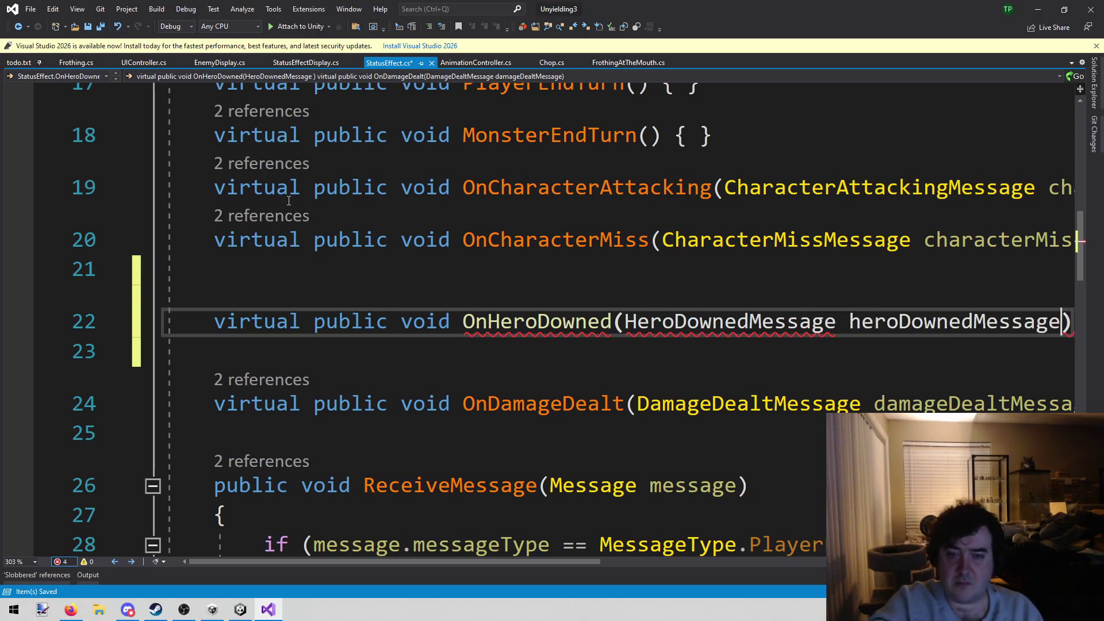
{"action": "key", "text": "End"}
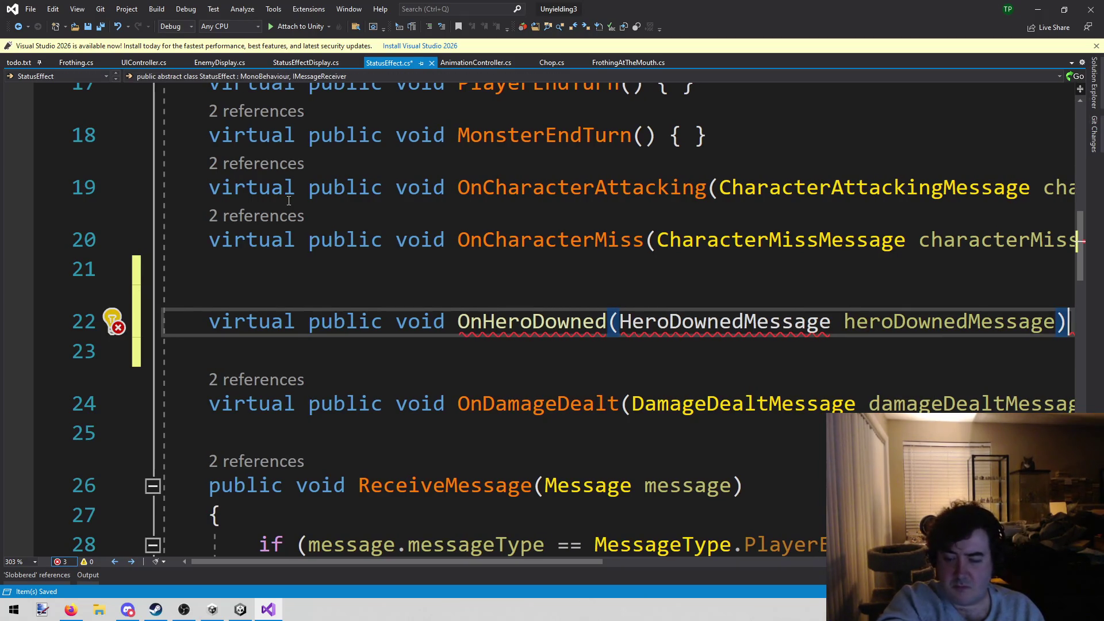
{"action": "type", "text": " { }"}
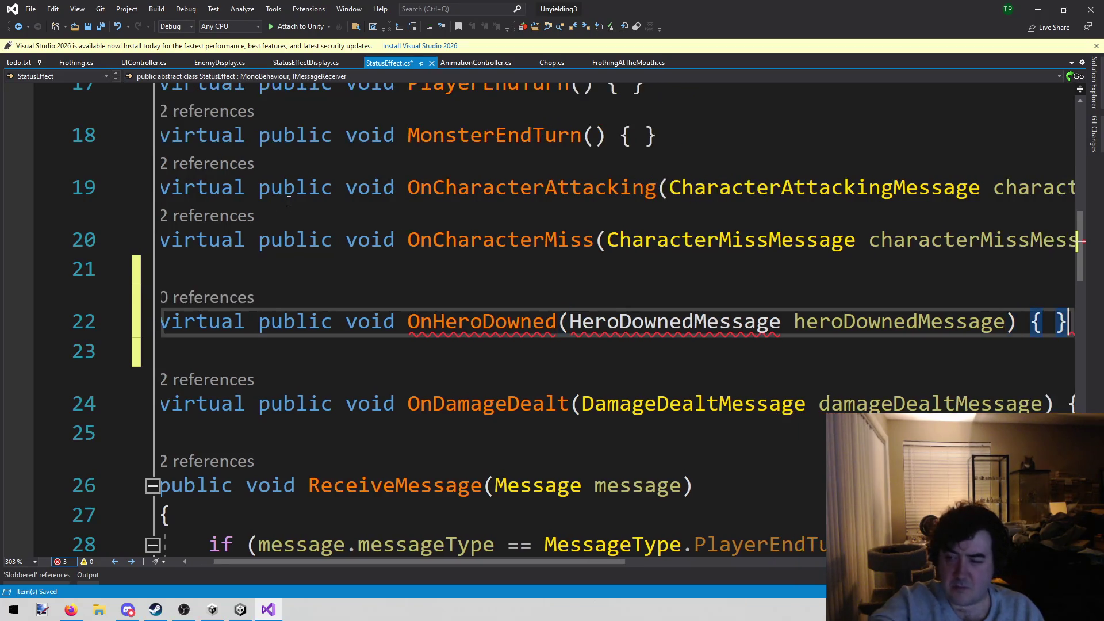
Step: Go to the CharacterMissMessage definition in MessagePump.cs
{"action": "double_click", "coordinate": [715, 306]}
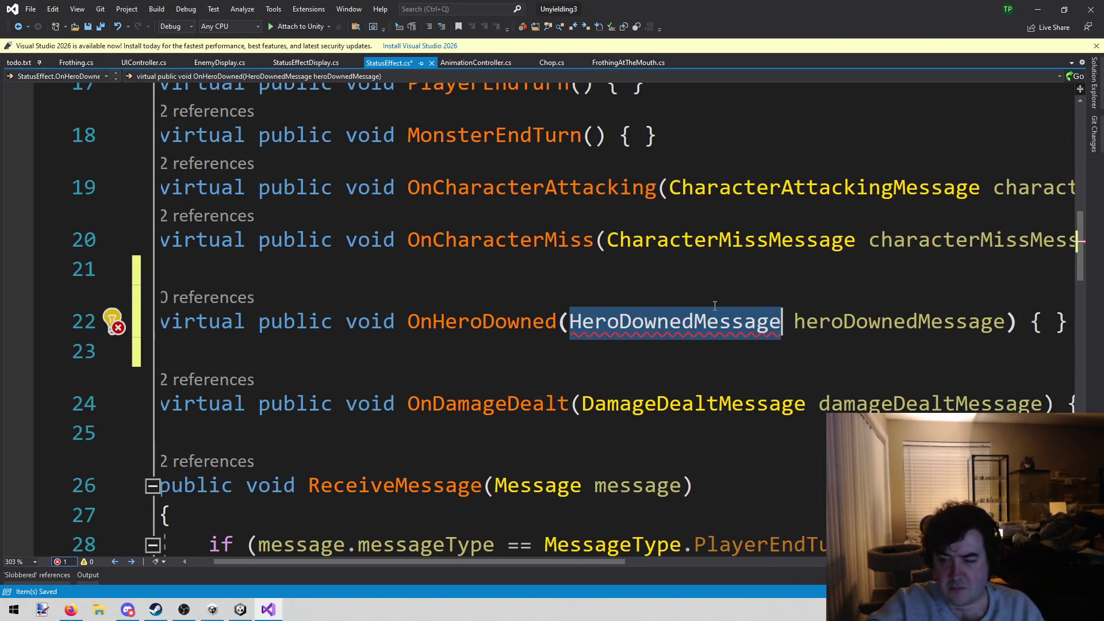
{"action": "right_click", "coordinate": [730, 251]}
{"action": "left_click", "coordinate": [800, 333]}
Step: Declare a public HeroDownedMessage class inheriting Message after DamageDealtMessage
{"action": "scroll", "coordinate": [616, 359], "scroll_direction": "down", "scroll_amount": 12}
{"action": "scroll", "coordinate": [584, 301], "scroll_direction": "up", "scroll_amount": 4}
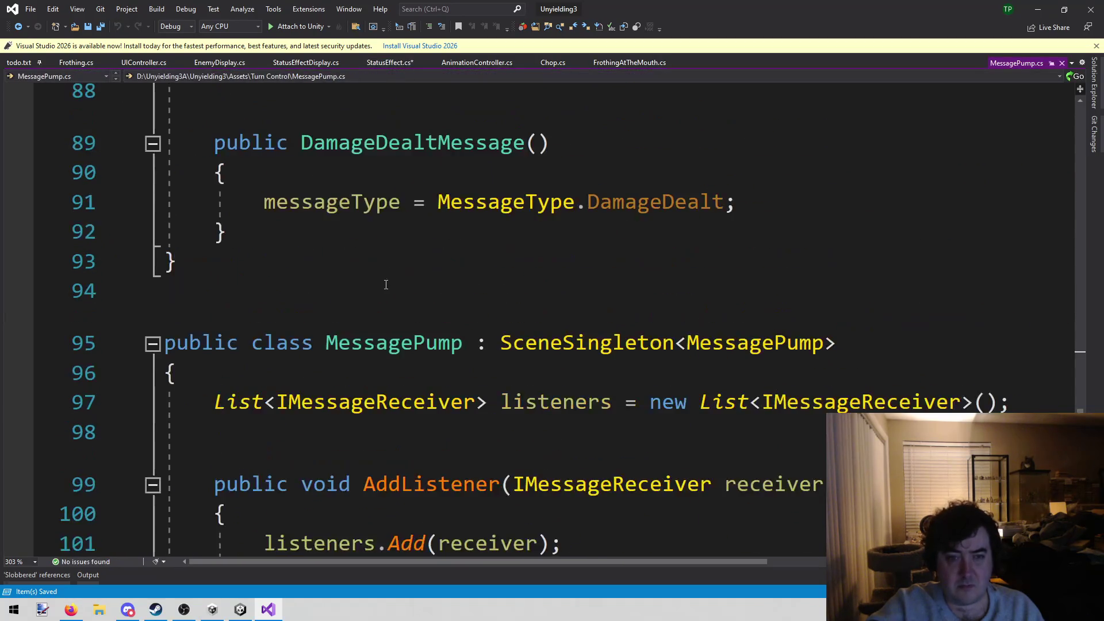
{"action": "left_click", "coordinate": [386, 285]}
{"action": "scroll", "coordinate": [386, 276], "scroll_direction": "up", "scroll_amount": 2}
{"action": "left_click", "coordinate": [283, 412]}
{"action": "left_click", "coordinate": [266, 442]}
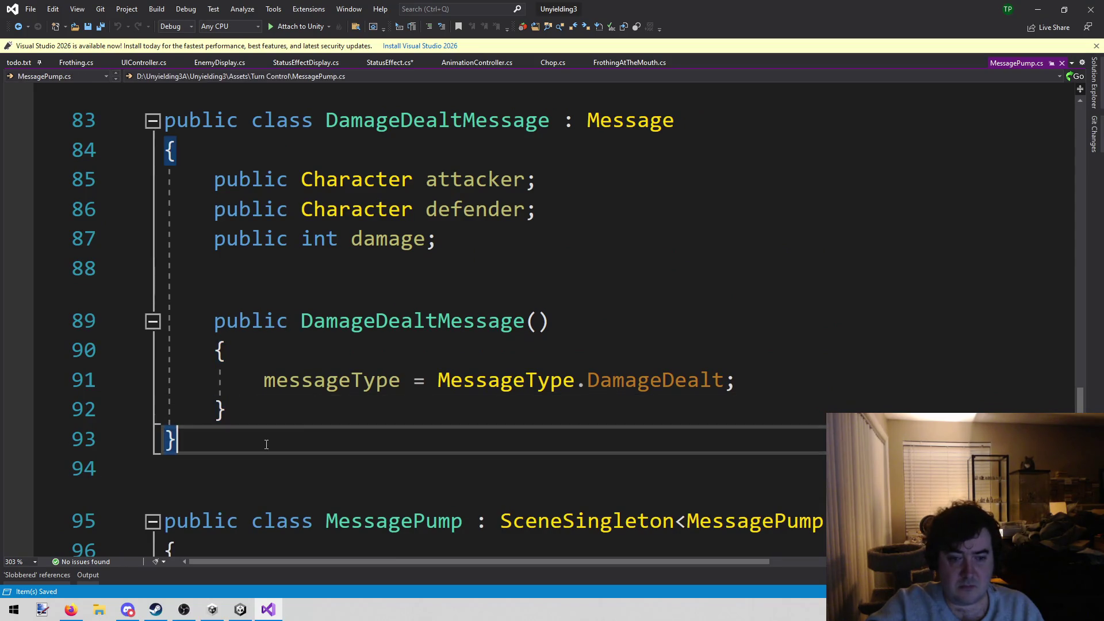
{"action": "key", "text": "Return"}
{"action": "key", "text": "Return"}
{"action": "type", "text": "HeroDownedMessage"}
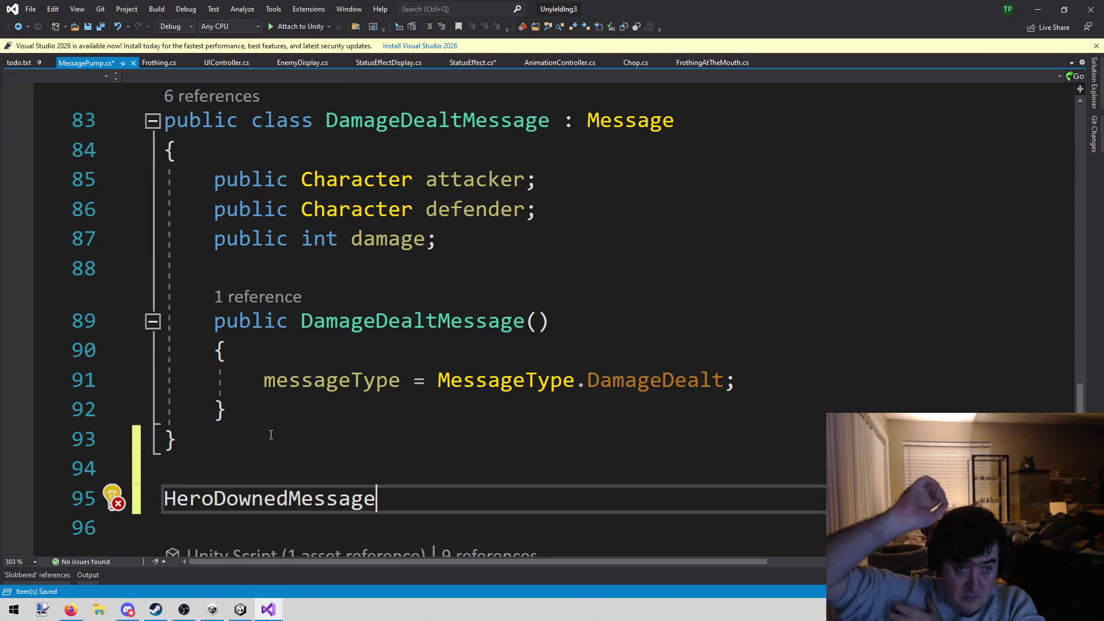
{"action": "key", "text": "Home"}
{"action": "type", "text": "public class"}
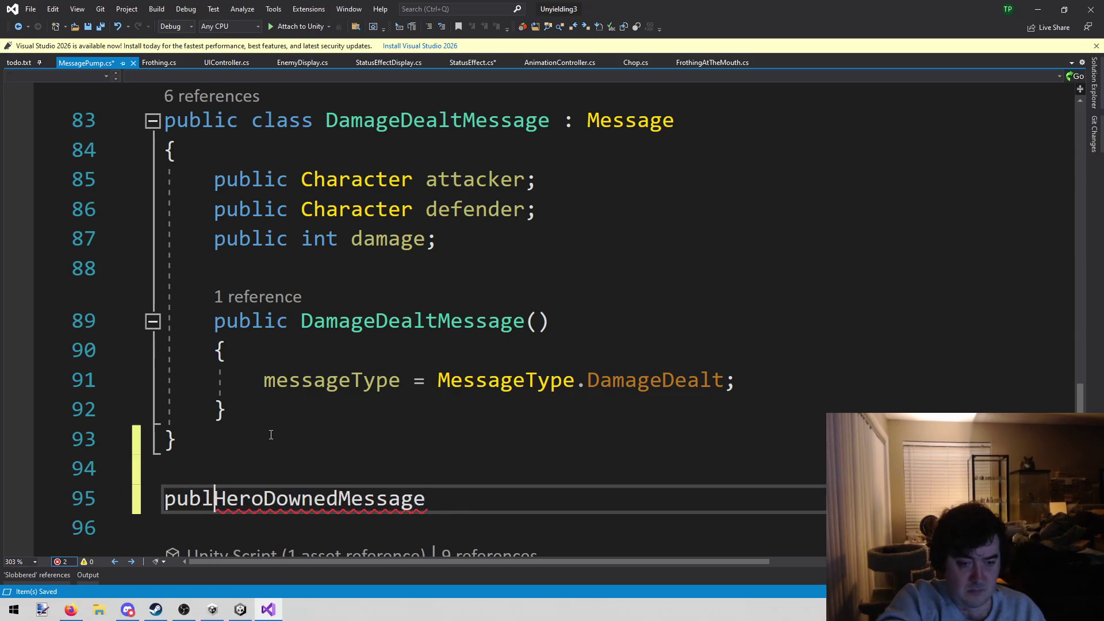
{"action": "key", "text": "End"}
{"action": "type", "text": ": "}
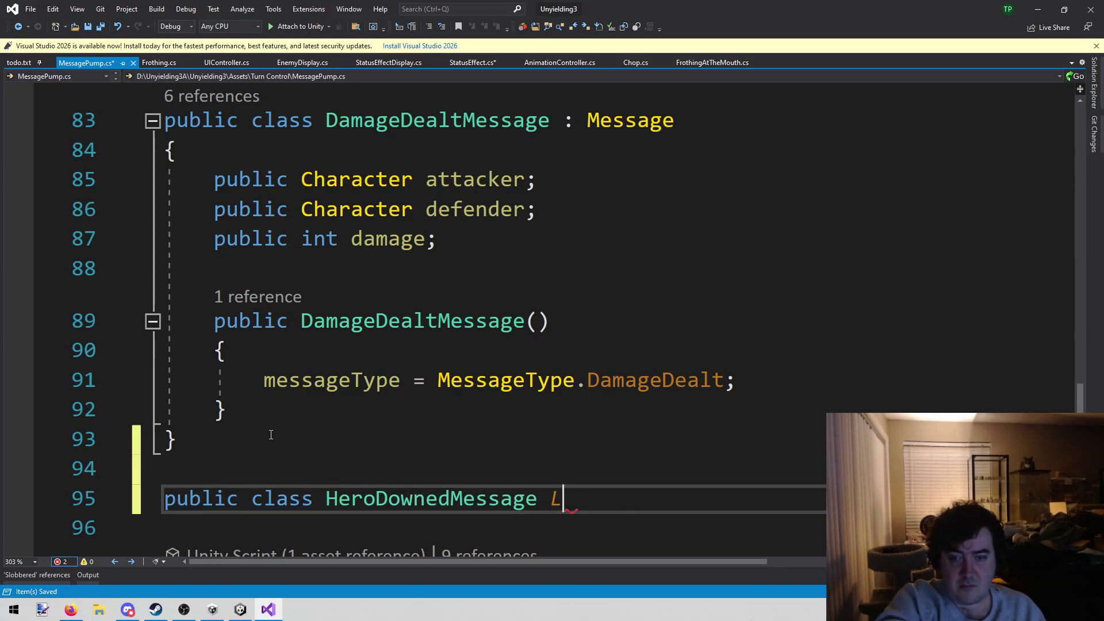
{"action": "type", "text": "Mess"}
{"action": "key", "text": "Tab"}
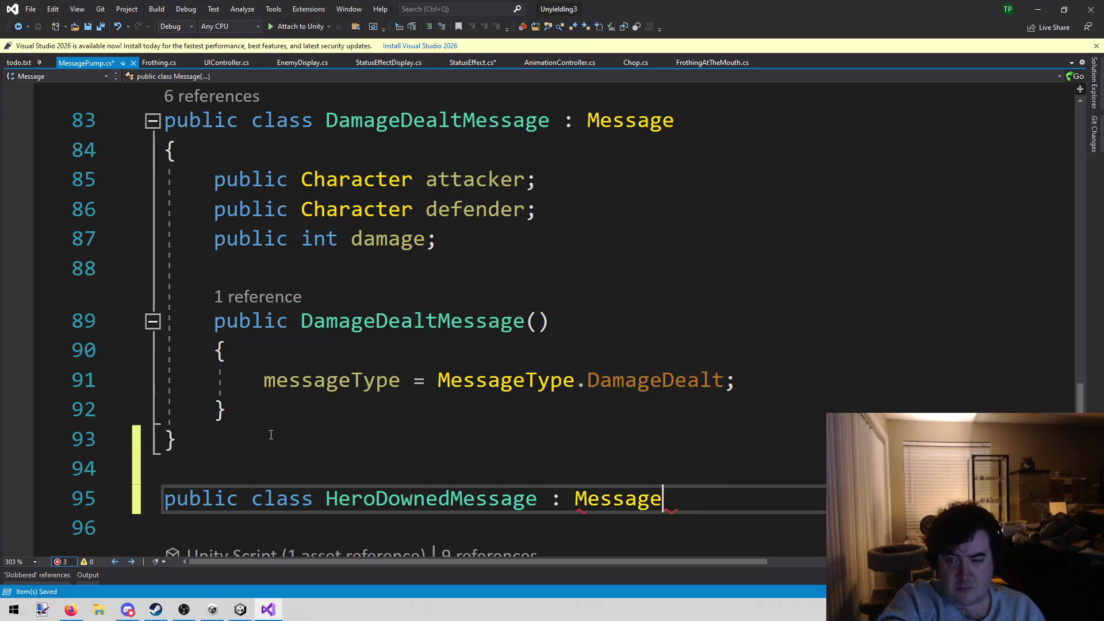
{"action": "key", "text": "Return"}
{"action": "type", "text": "{"}
{"action": "key", "text": "Return"}
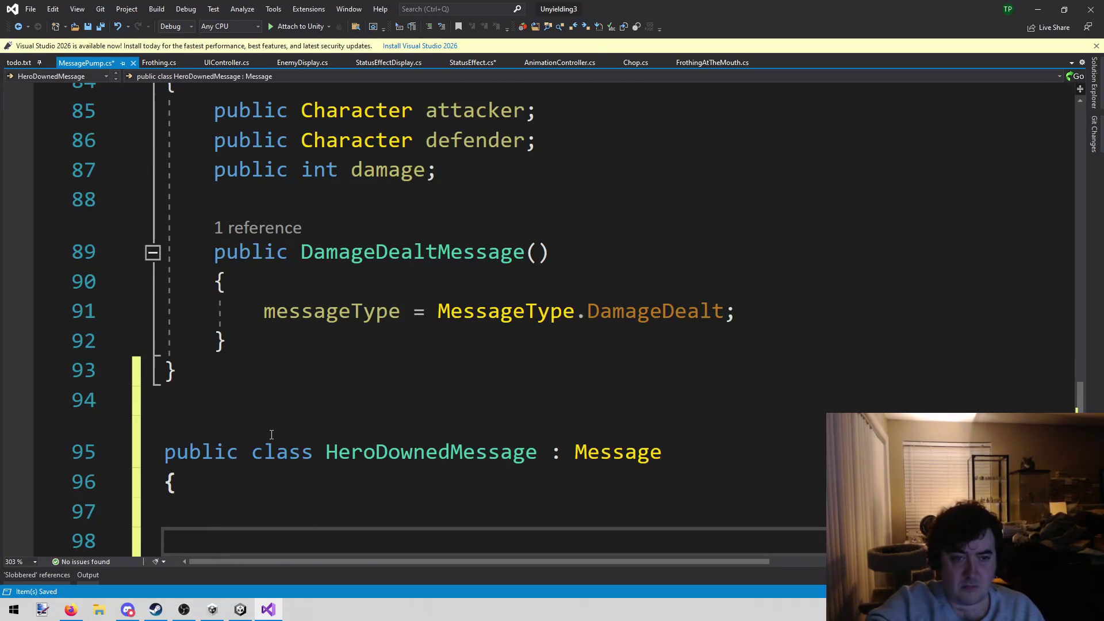
Step: Give HeroDownedMessage a public Character downedCharacter field
{"action": "scroll", "coordinate": [301, 429], "scroll_direction": "up", "scroll_amount": 1}
{"action": "scroll", "coordinate": [275, 274], "scroll_direction": "down", "scroll_amount": 2}
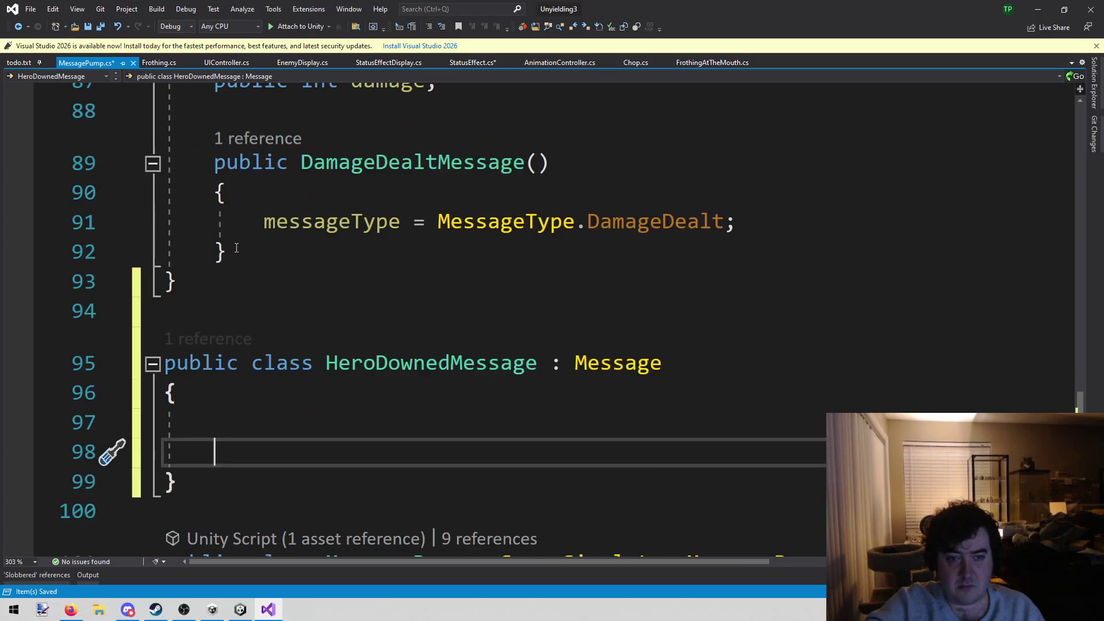
{"action": "scroll", "coordinate": [242, 283], "scroll_direction": "up", "scroll_amount": 1}
{"action": "type", "text": "public Character downed"}
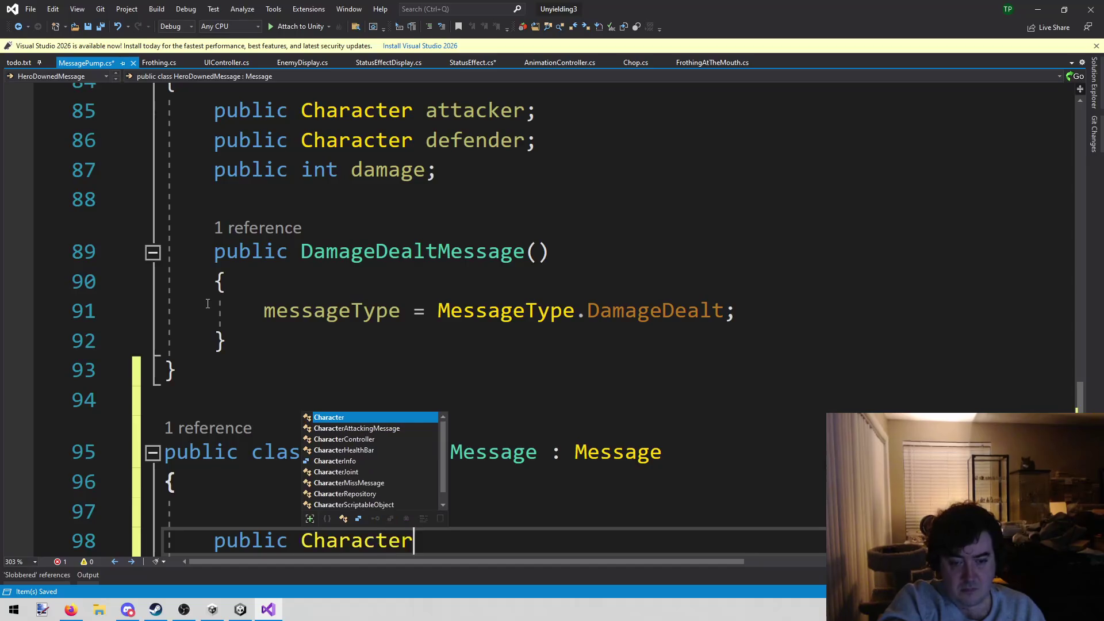
{"action": "type", "text": "Character downedChara"}
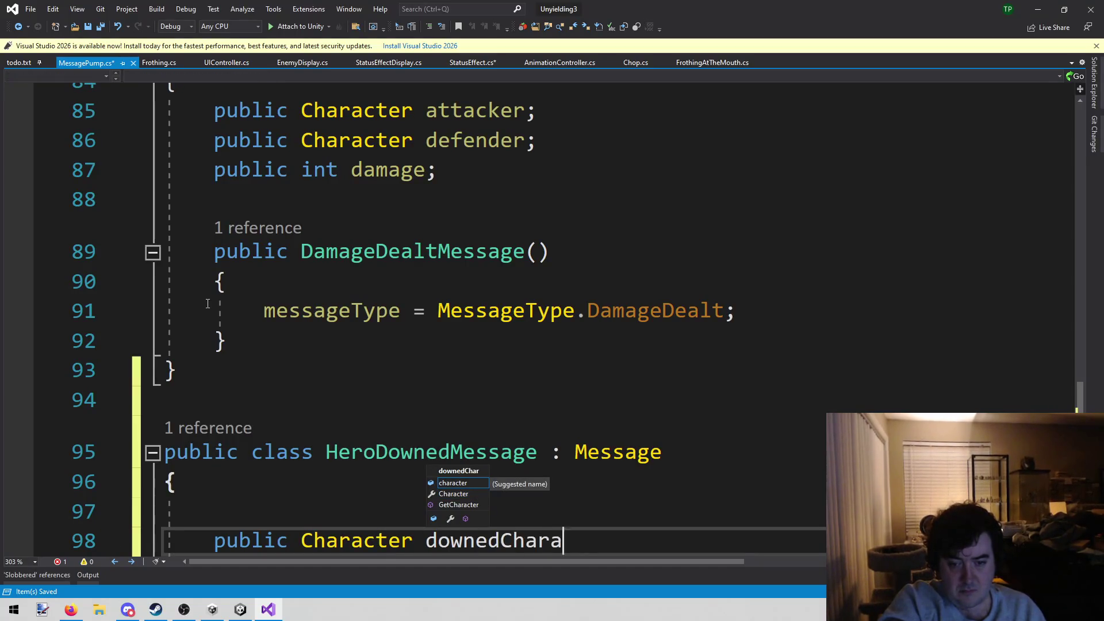
{"action": "type", "text": "cter;"}
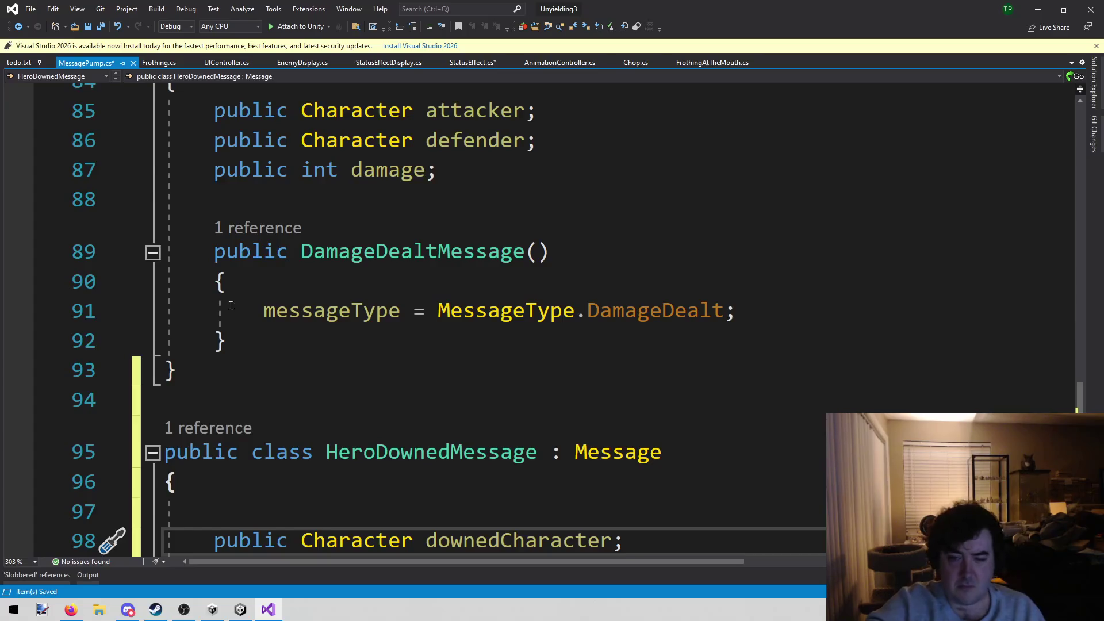
{"action": "scroll", "coordinate": [322, 241], "scroll_direction": "down", "scroll_amount": 1}
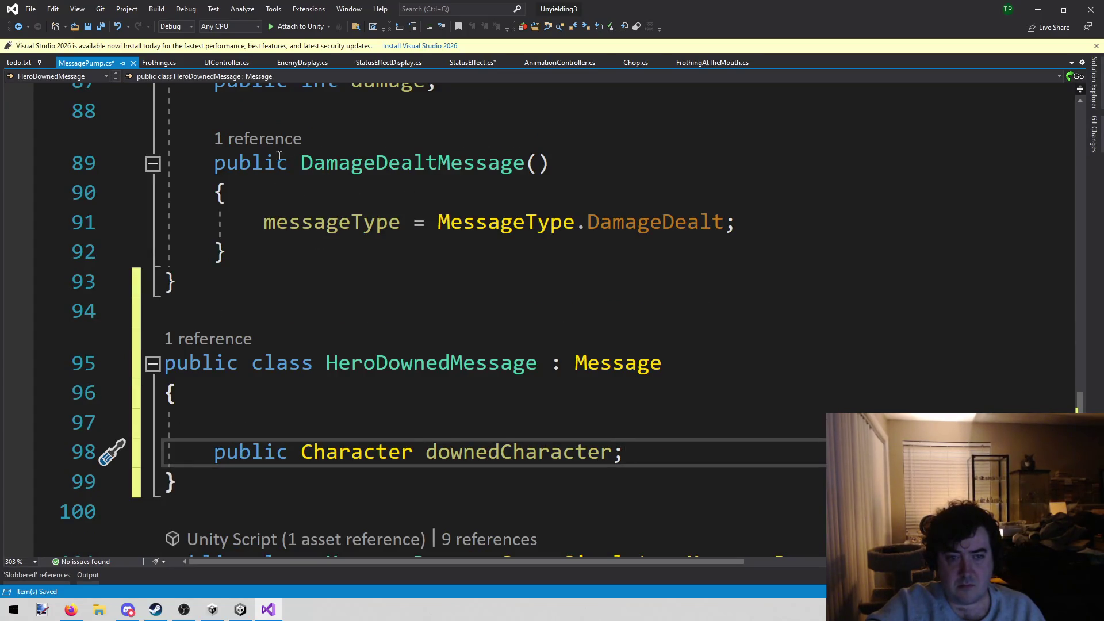
{"action": "scroll", "coordinate": [408, 227], "scroll_direction": "down", "scroll_amount": 1}
Step: Add a HeroDownedMessage() constructor block below the downedCharacter field
{"action": "left_click", "coordinate": [419, 274]}
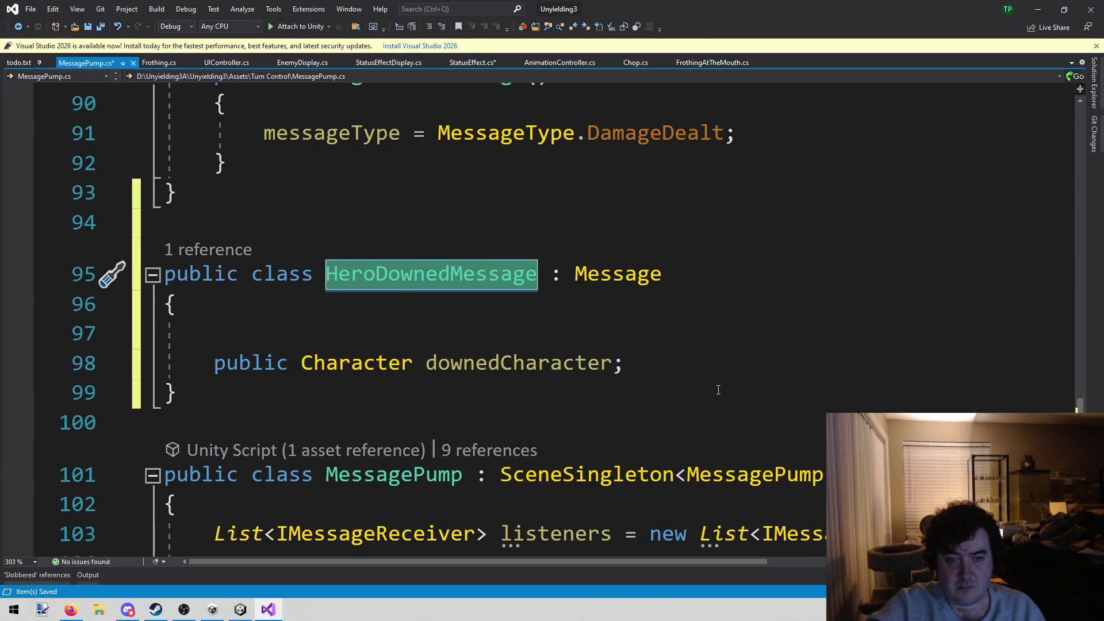
{"action": "left_click", "coordinate": [691, 366]}
{"action": "key", "text": "Return"}
{"action": "type", "text": "{"}
{"action": "key", "text": "Return"}
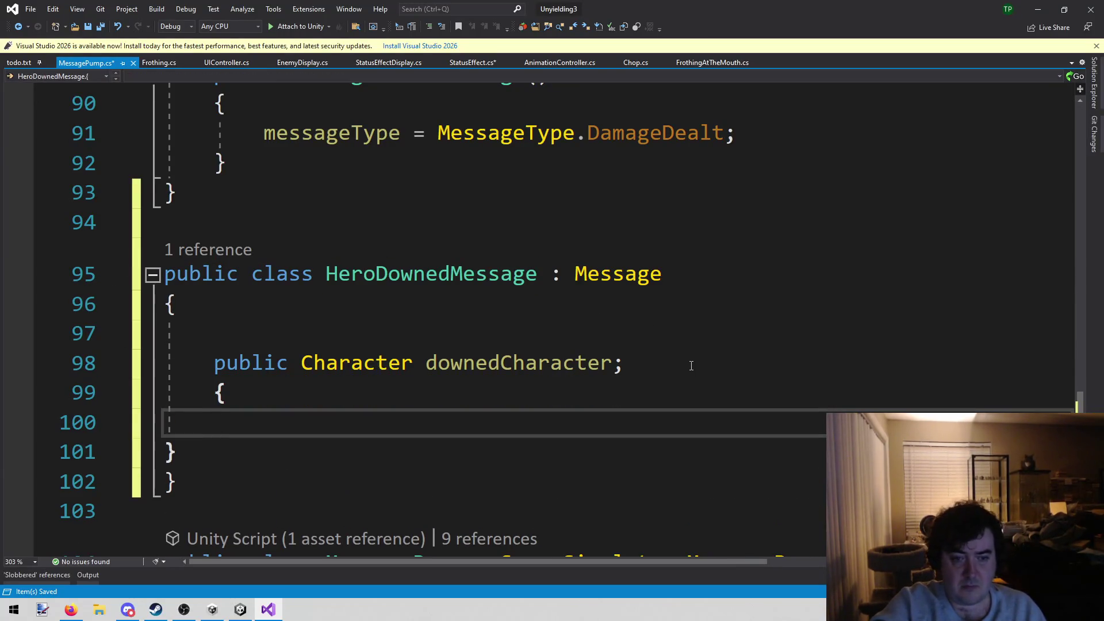
{"action": "key", "text": "ctrl+z"}
{"action": "key", "text": "ctrl+z"}
{"action": "key", "text": "Return"}
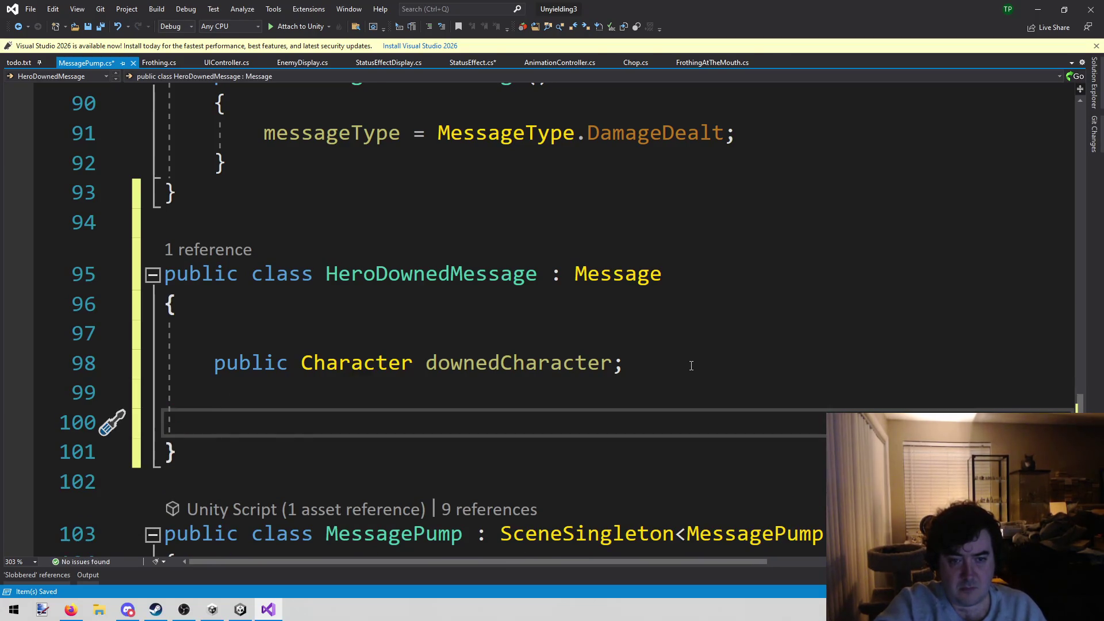
{"action": "type", "text": "HeroDownedMessage"}
{"action": "key", "text": "Return"}
{"action": "type", "text": "{"}
{"action": "key", "text": "Return"}
{"action": "key", "text": "Up"}
{"action": "key", "text": "Up"}
{"action": "type", "text": "()"}
{"action": "key", "text": "Down"}
{"action": "key", "text": "Return"}
{"action": "type", "text": "}"}
Step: Delete the extra closing brace and make the constructor public
{"action": "scroll", "coordinate": [671, 405], "scroll_direction": "down", "scroll_amount": 3}
{"action": "left_click", "coordinate": [359, 329]}
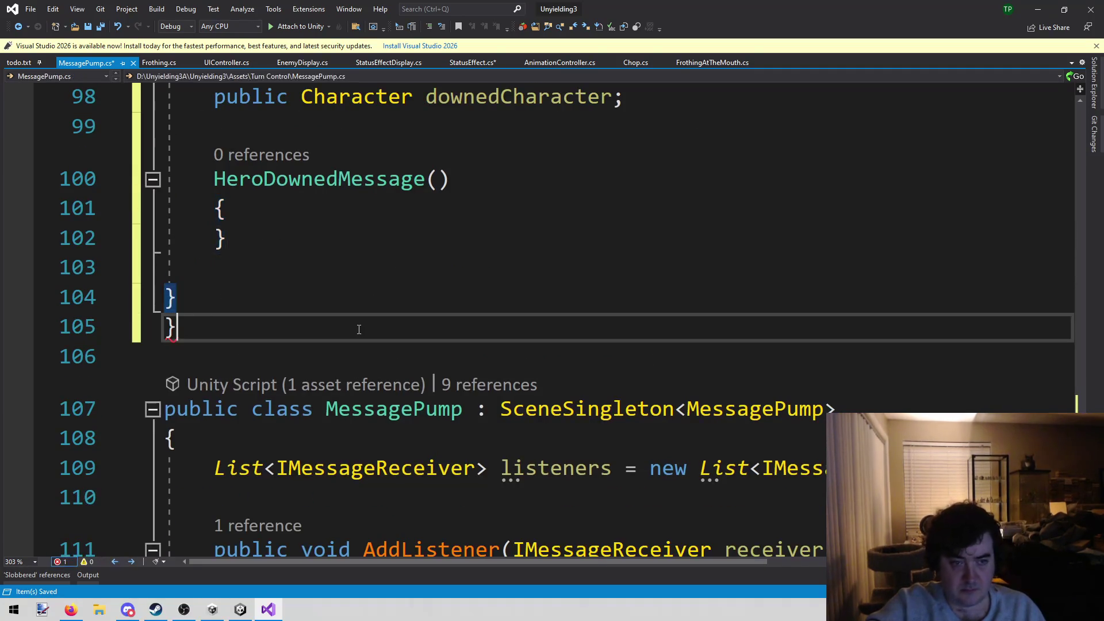
{"action": "key", "text": "BackSpace"}
{"action": "key", "text": "BackSpace"}
{"action": "scroll", "coordinate": [111, 293], "scroll_direction": "up", "scroll_amount": 1}
{"action": "left_click", "coordinate": [315, 300]}
{"action": "scroll", "coordinate": [315, 300], "scroll_direction": "up", "scroll_amount": 3}
{"action": "scroll", "coordinate": [265, 299], "scroll_direction": "down", "scroll_amount": 3}
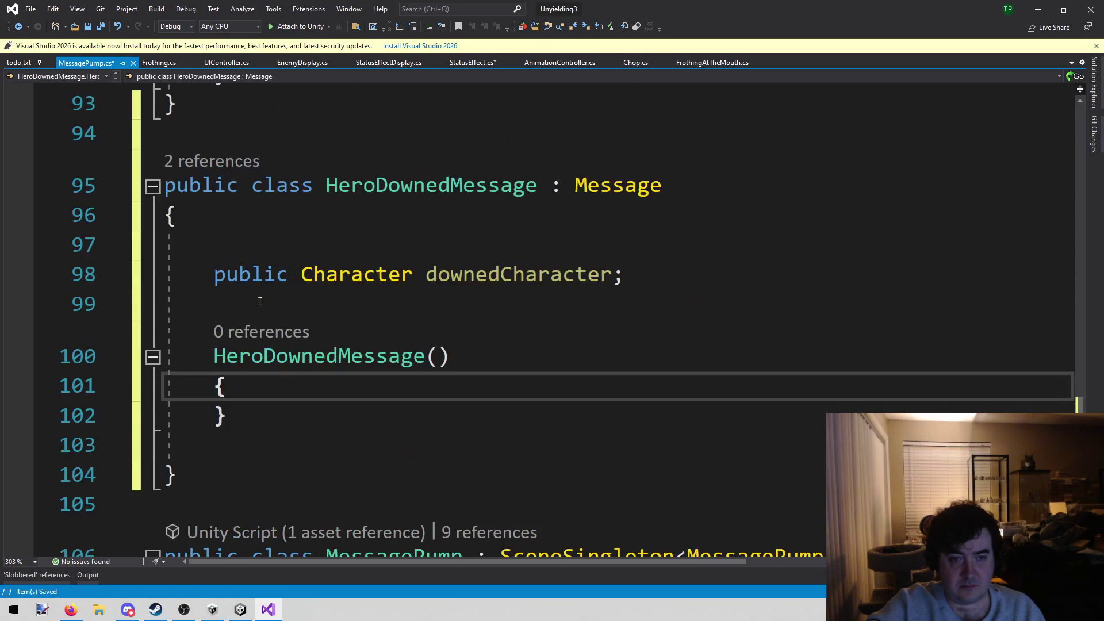
{"action": "left_click", "coordinate": [212, 368]}
{"action": "type", "text": "public"}
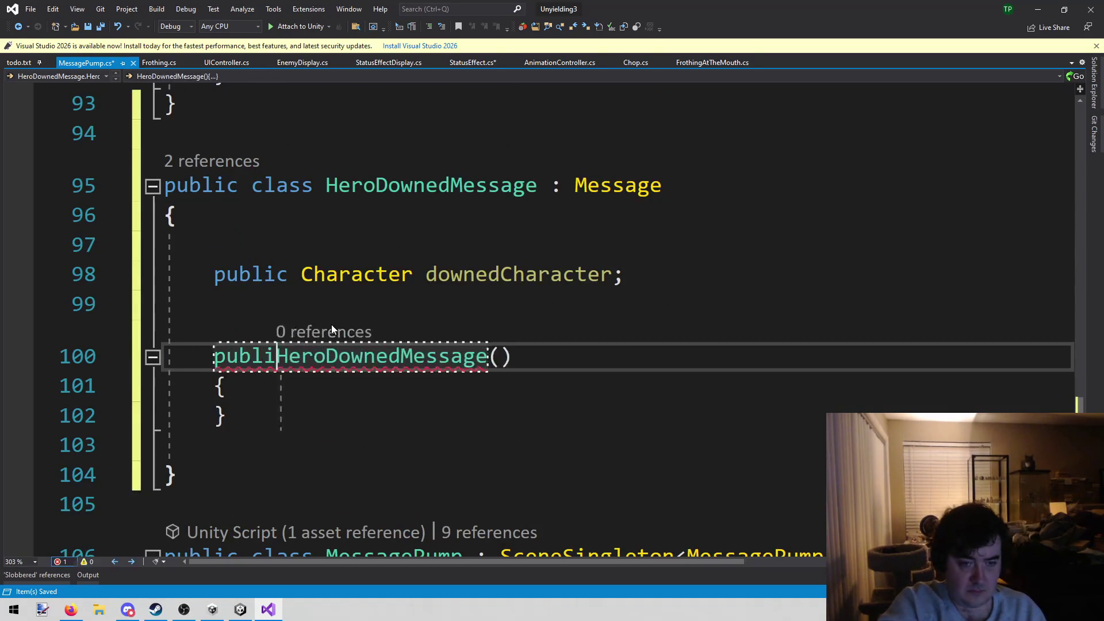
{"action": "left_click", "coordinate": [343, 380]}
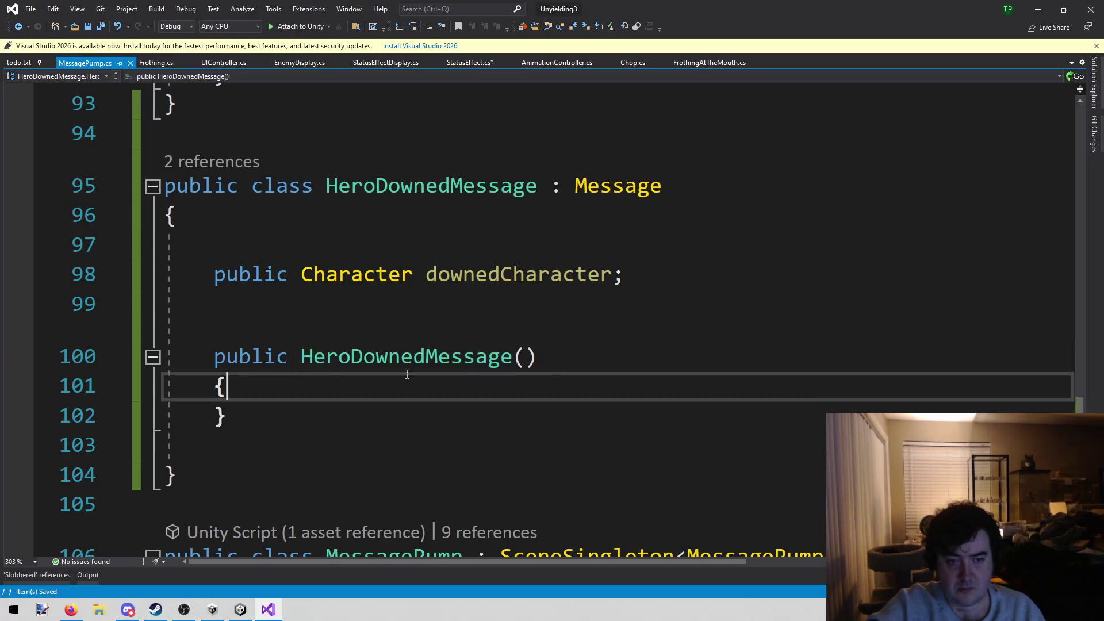
{"action": "key", "text": "Return"}
Step: Paste the messageType assignment into the constructor, changing DamageDealt to HeroDowned
{"action": "scroll", "coordinate": [662, 353], "scroll_direction": "up", "scroll_amount": 2}
{"action": "left_click_drag", "start_coordinate": [263, 223], "coordinate": [777, 228]}
{"action": "key", "text": "ctrl+c"}
{"action": "scroll", "coordinate": [540, 273], "scroll_direction": "down", "scroll_amount": 2}
{"action": "left_click", "coordinate": [374, 412]}
{"action": "key", "text": "ctrl+v"}
{"action": "key", "text": "Left"}
{"action": "key", "text": "ctrl+shift+Left"}
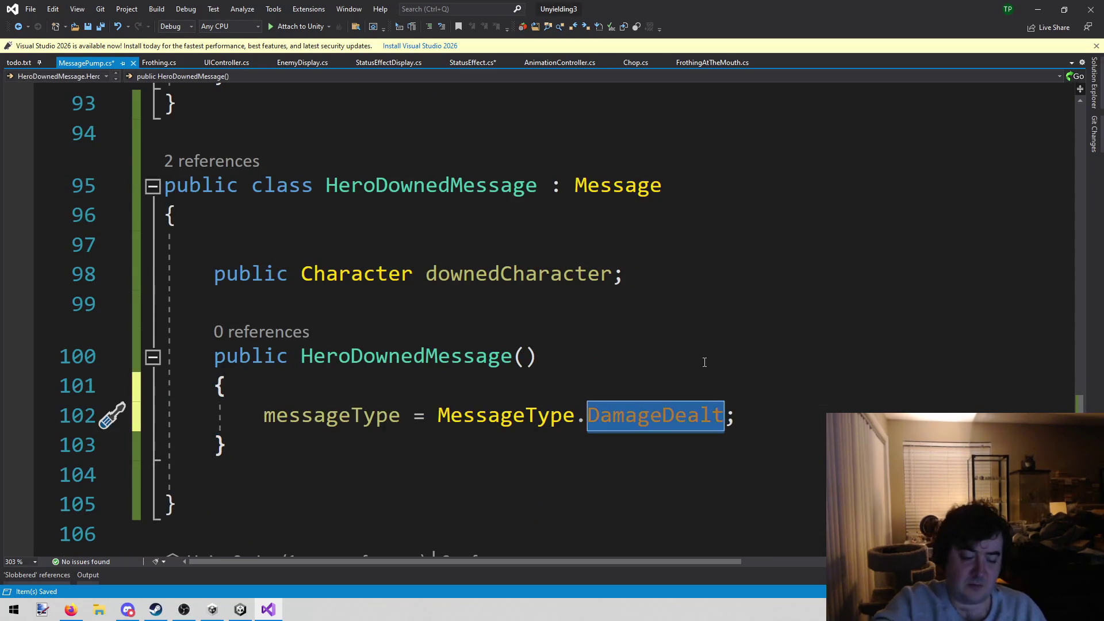
{"action": "type", "text": "HeroDowned"}
{"action": "key", "text": "Escape"}
{"action": "left_click", "coordinate": [656, 399]}
Step: Add a HeroDowned entry after DamageDealt in the MessageType enum, then close MessagePump.cs
{"action": "double_click", "coordinate": [668, 420]}
{"action": "key", "text": "ctrl+c"}
{"action": "scroll", "coordinate": [663, 413], "scroll_direction": "up", "scroll_amount": 3}
{"action": "right_click", "coordinate": [655, 320]}
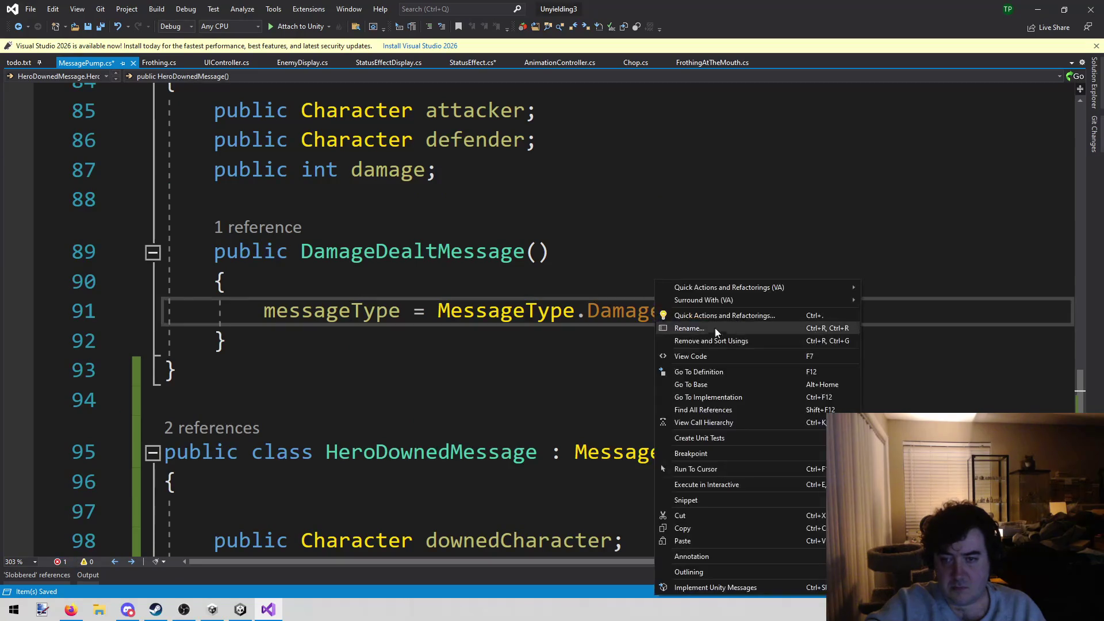
{"action": "left_click", "coordinate": [751, 375]}
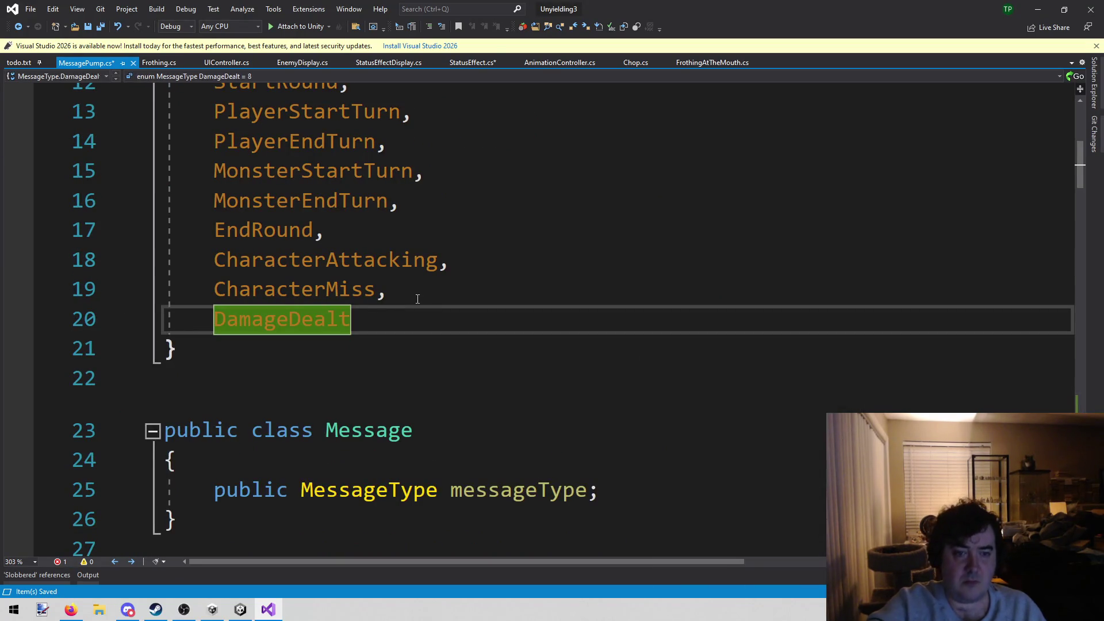
{"action": "key", "text": "End"}
{"action": "type", "text": ","}
{"action": "key", "text": "Return"}
{"action": "key", "text": "ctrl+v"}
{"action": "scroll", "coordinate": [416, 298], "scroll_direction": "up", "scroll_amount": 1}
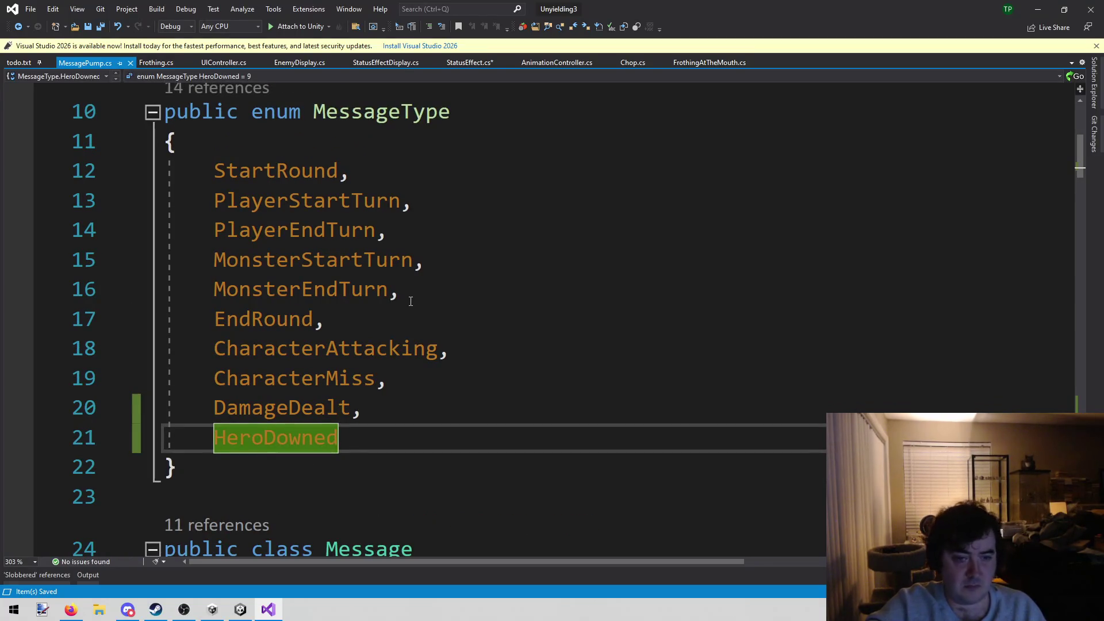
{"action": "scroll", "coordinate": [411, 302], "scroll_direction": "down", "scroll_amount": 1}
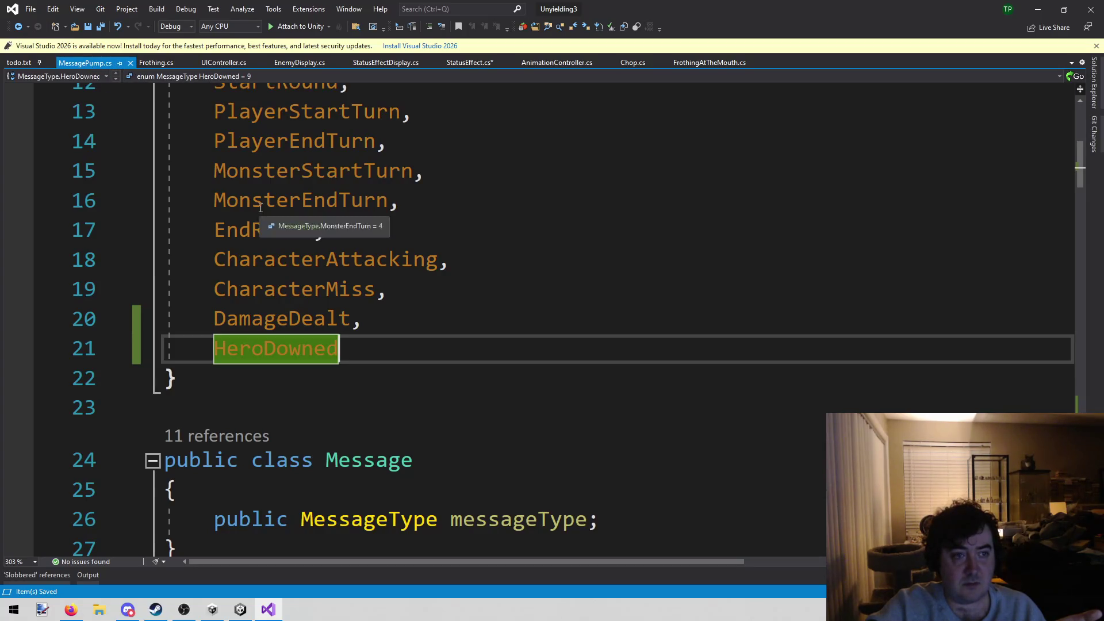
{"action": "middle_click", "coordinate": [66, 62]}
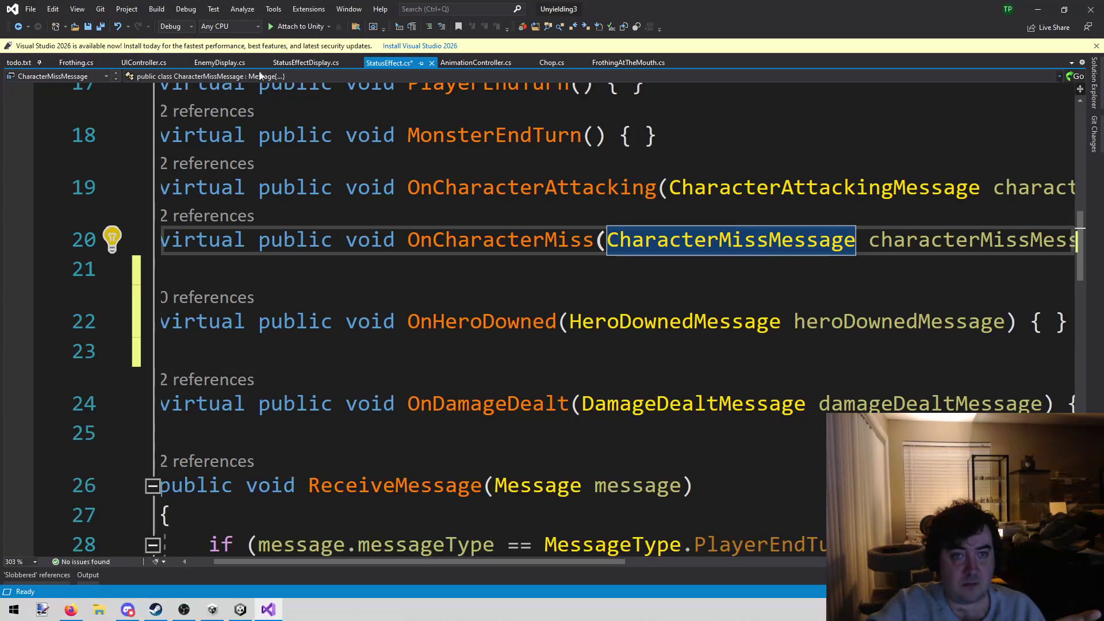
Step: Add an else-if checking message.messageType == MessageType.HeroDowned after the DamageDealt branch
{"action": "key", "text": "ctrl+s"}
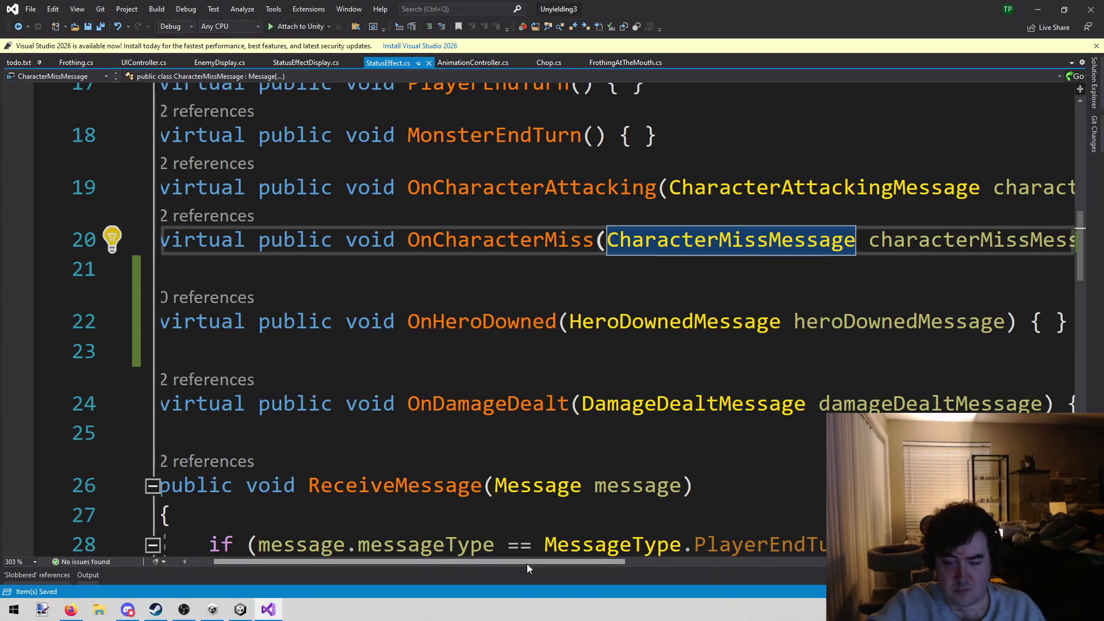
{"action": "left_click_drag", "start_coordinate": [527, 563], "coordinate": [503, 564]}
{"action": "scroll", "coordinate": [610, 409], "scroll_direction": "down", "scroll_amount": 2}
{"action": "scroll", "coordinate": [610, 409], "scroll_direction": "down", "scroll_amount": 8}
{"action": "scroll", "coordinate": [546, 386], "scroll_direction": "up", "scroll_amount": 3}
{"action": "left_click_drag", "start_coordinate": [377, 368], "coordinate": [380, 384]}
{"action": "key", "text": "ctrl+x"}
{"action": "key", "text": "ctrl+z"}
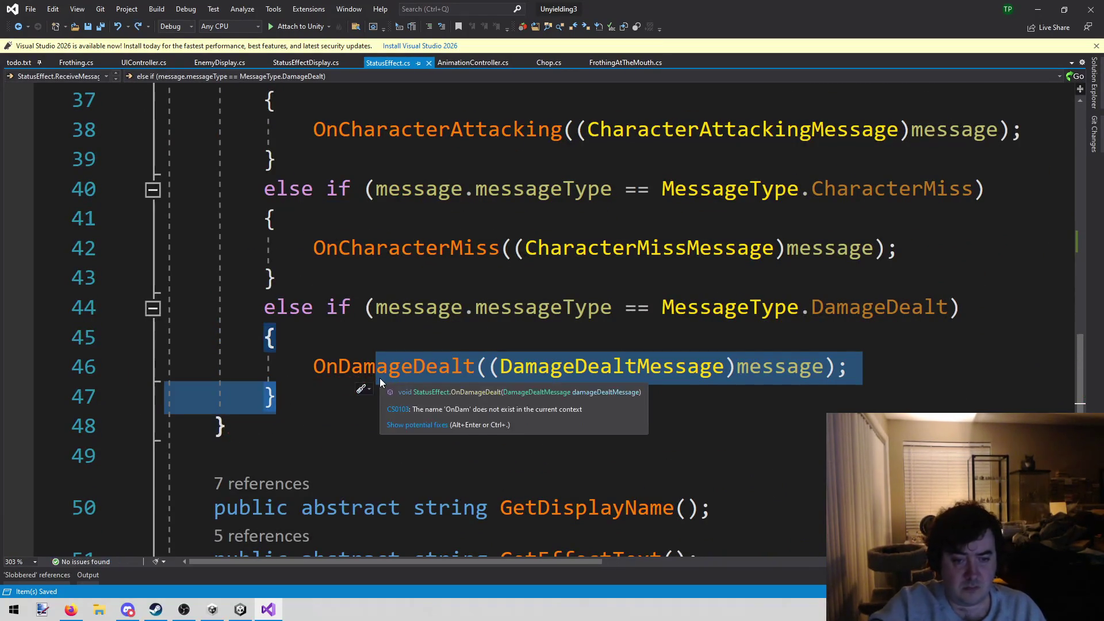
{"action": "key", "text": "Escape"}
{"action": "key", "text": "Return"}
{"action": "type", "text": "else i"}
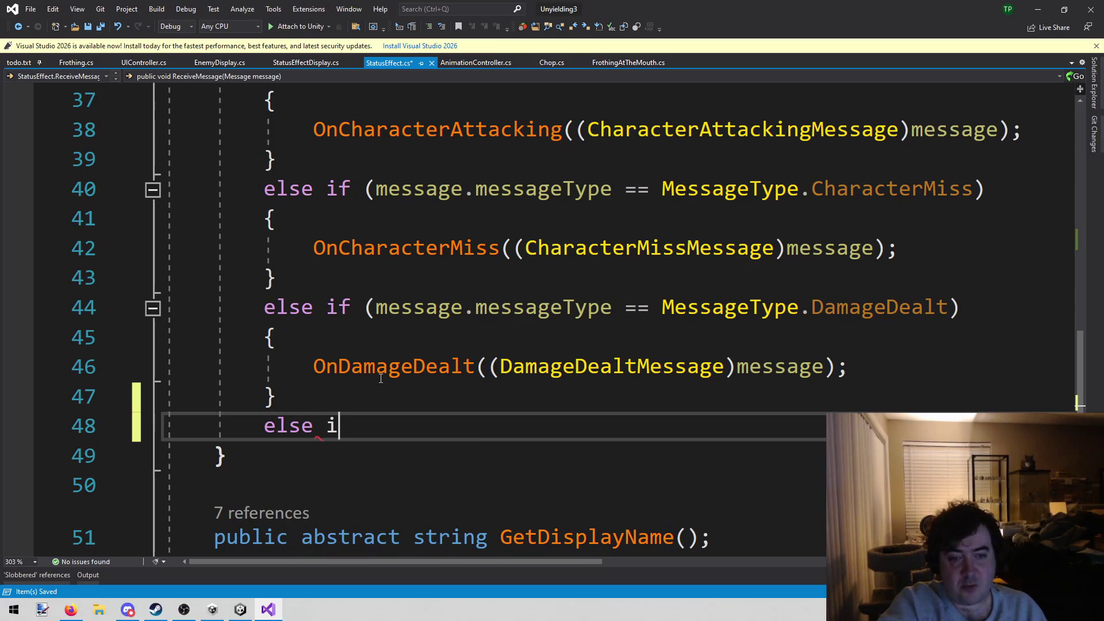
{"action": "type", "text": "f (mess"}
{"action": "key", "text": "Tab"}
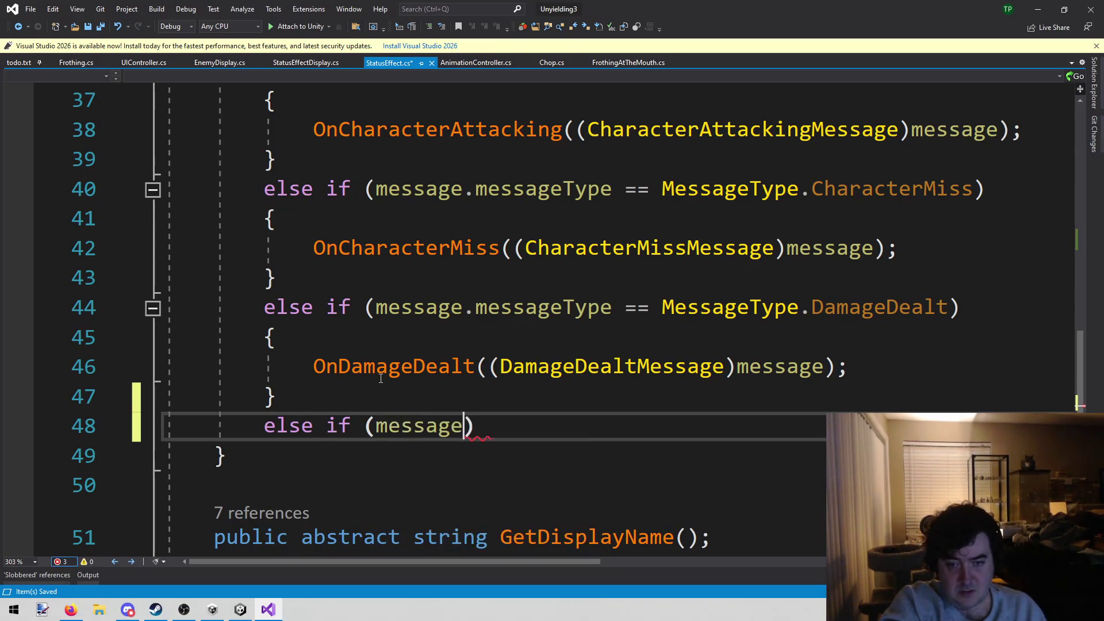
{"action": "type", "text": ".m"}
{"action": "key", "text": "Tab"}
{"action": "type", "text": "== "}
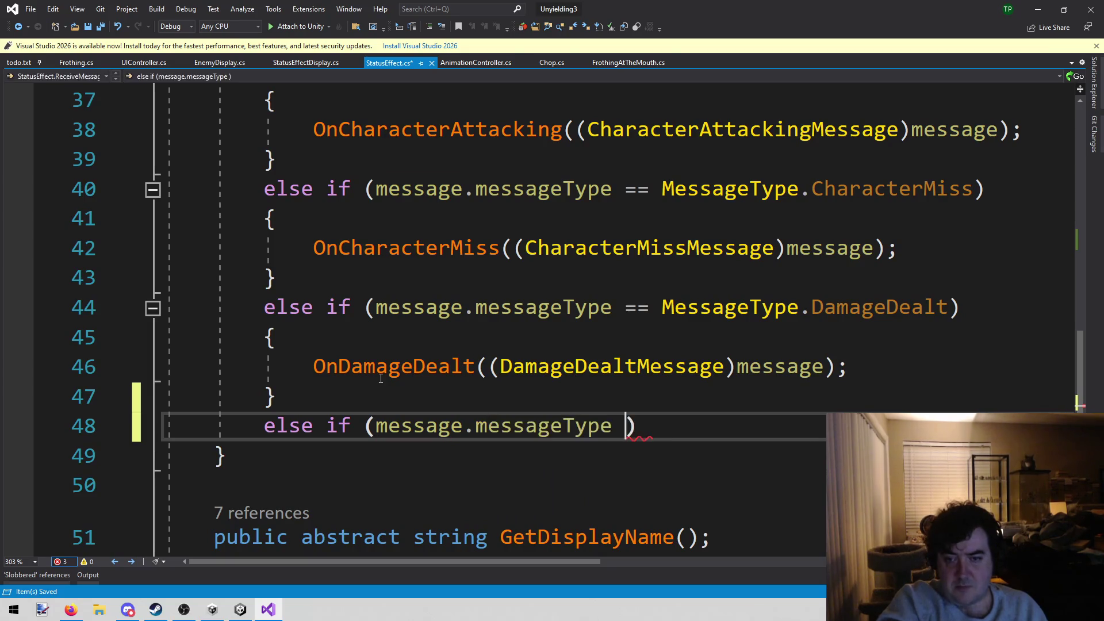
{"action": "type", "text": "M"}
{"action": "key", "text": "Tab"}
{"action": "type", "text": "."}
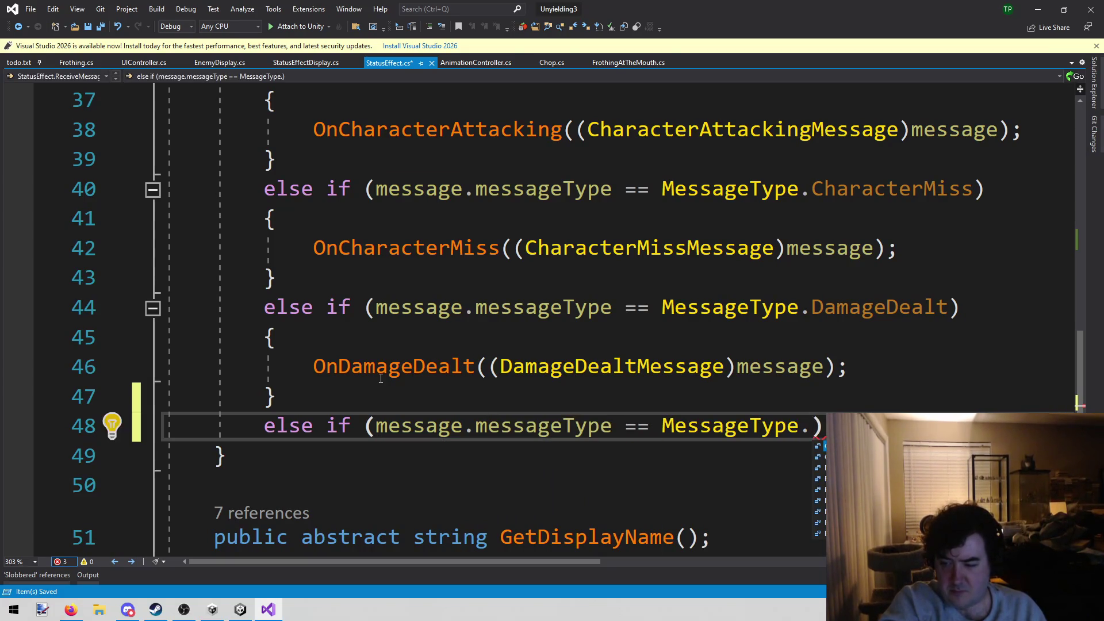
{"action": "type", "text": "d"}
{"action": "key", "text": "Tab"}
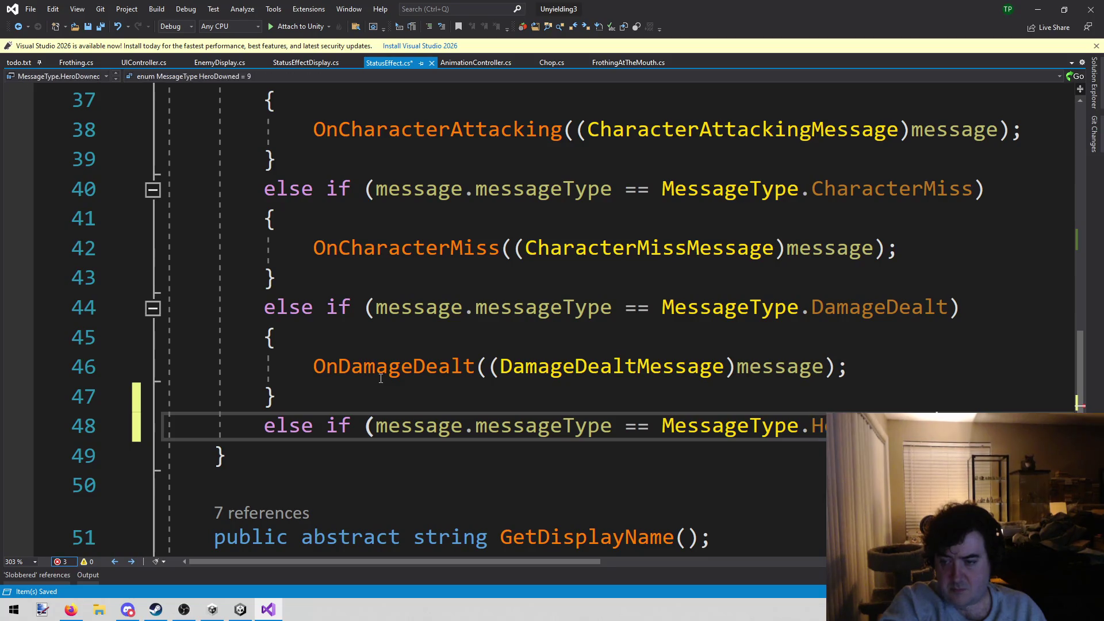
{"action": "key", "text": "Return"}
Step: Call OnHeroDowned((HeroDownedMessage)message) inside the new branch and save
{"action": "type", "text": "{"}
{"action": "key", "text": "Return"}
{"action": "key", "text": "Return"}
{"action": "key", "text": "Up"}
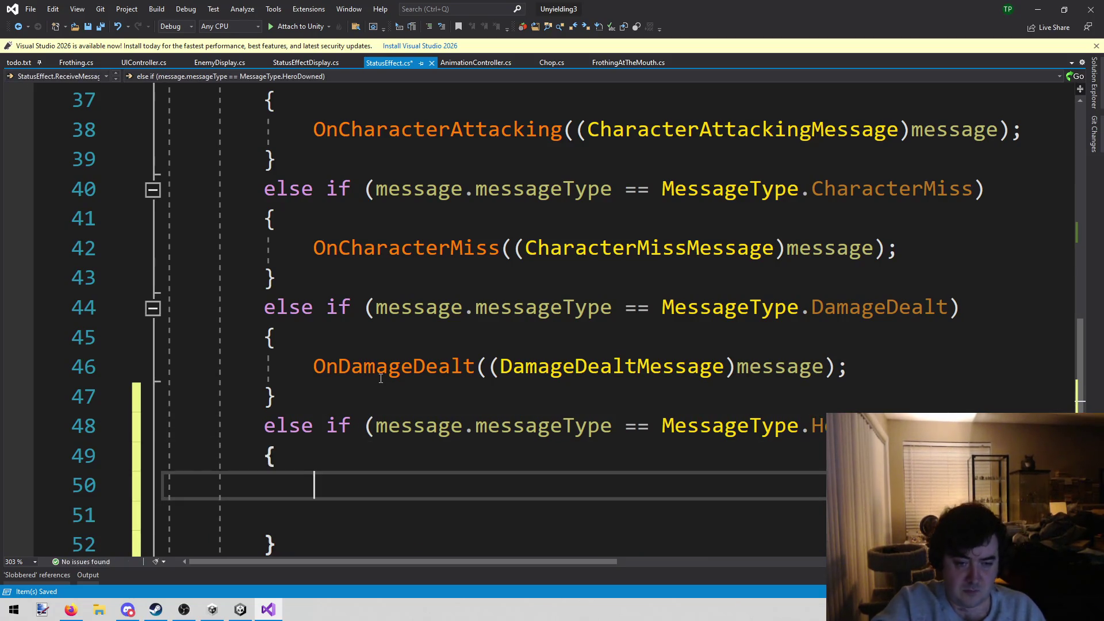
{"action": "type", "text": "OnHer"}
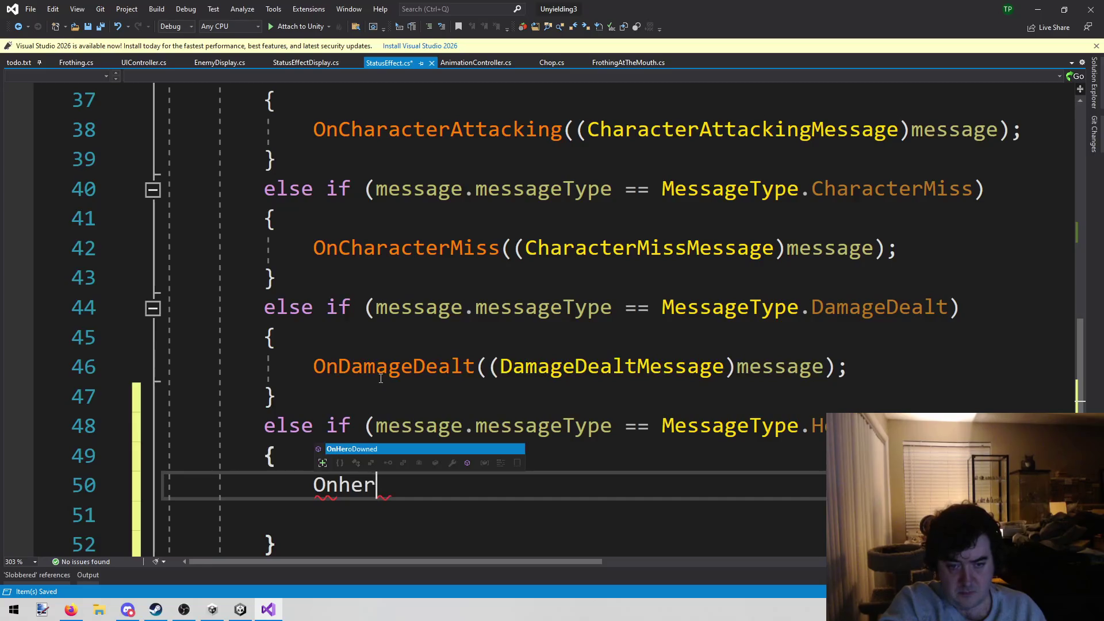
{"action": "key", "text": "Tab"}
{"action": "type", "text": "(("}
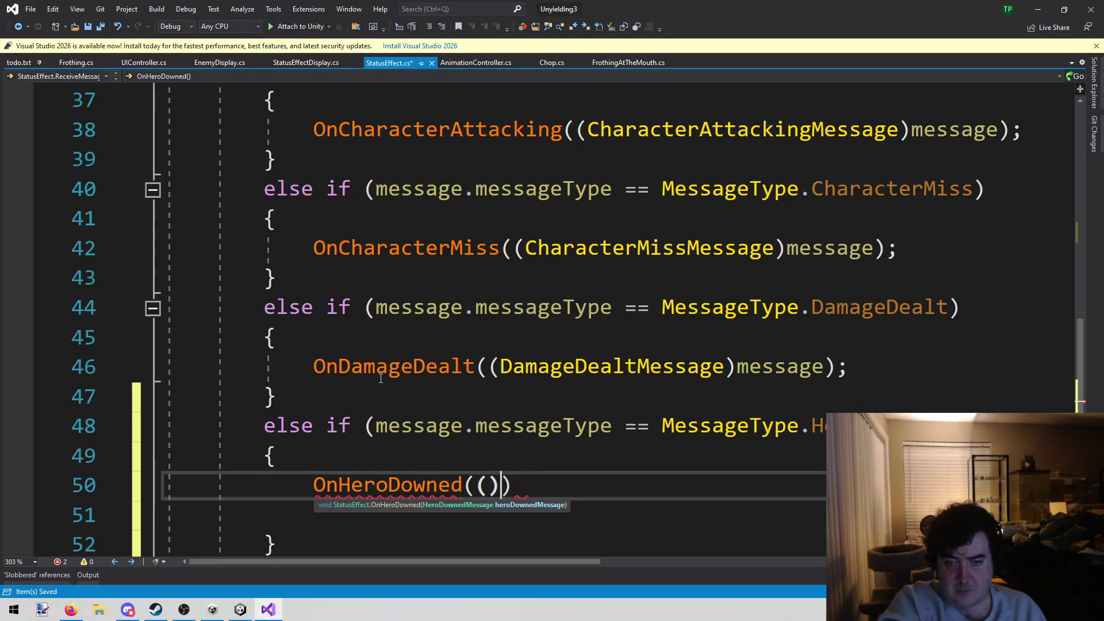
{"action": "type", "text": "Herod"}
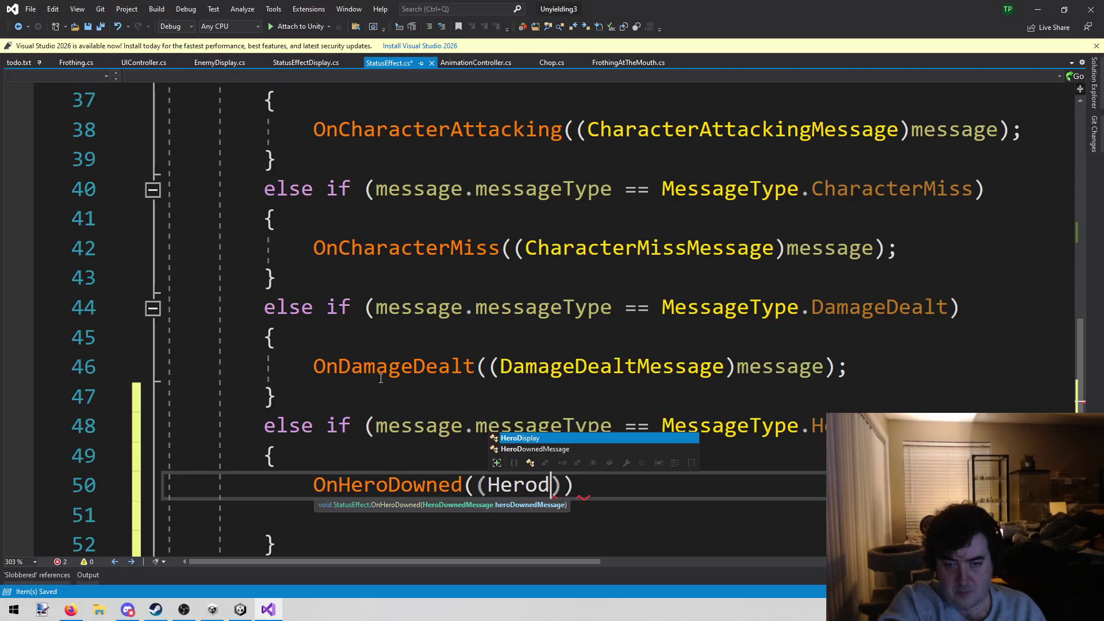
{"action": "type", "text": ")messag"}
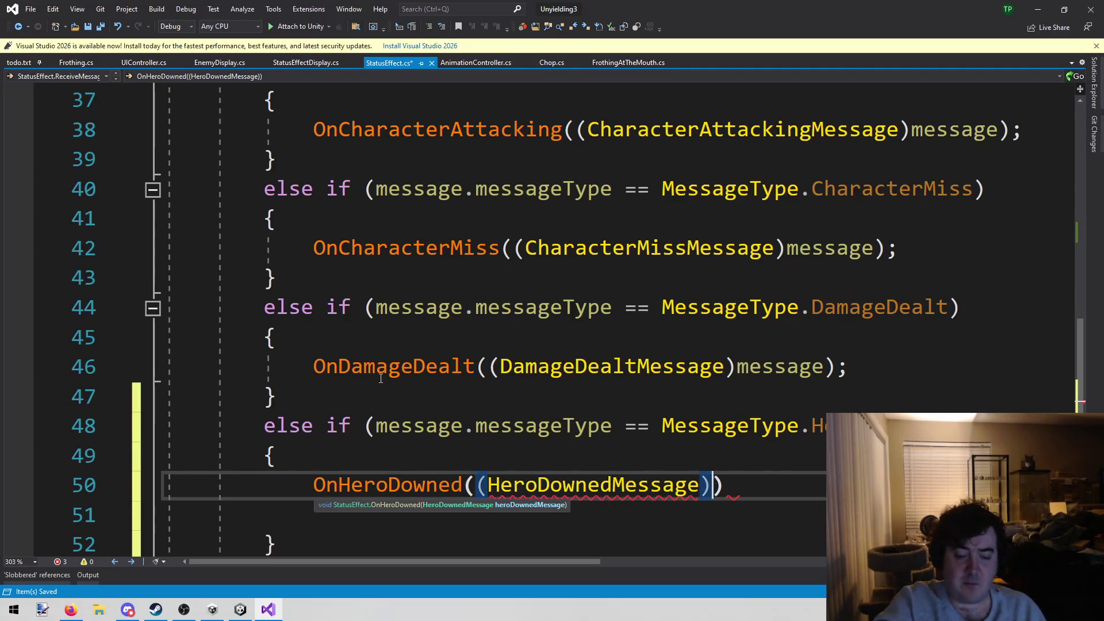
{"action": "type", "text": "e"}
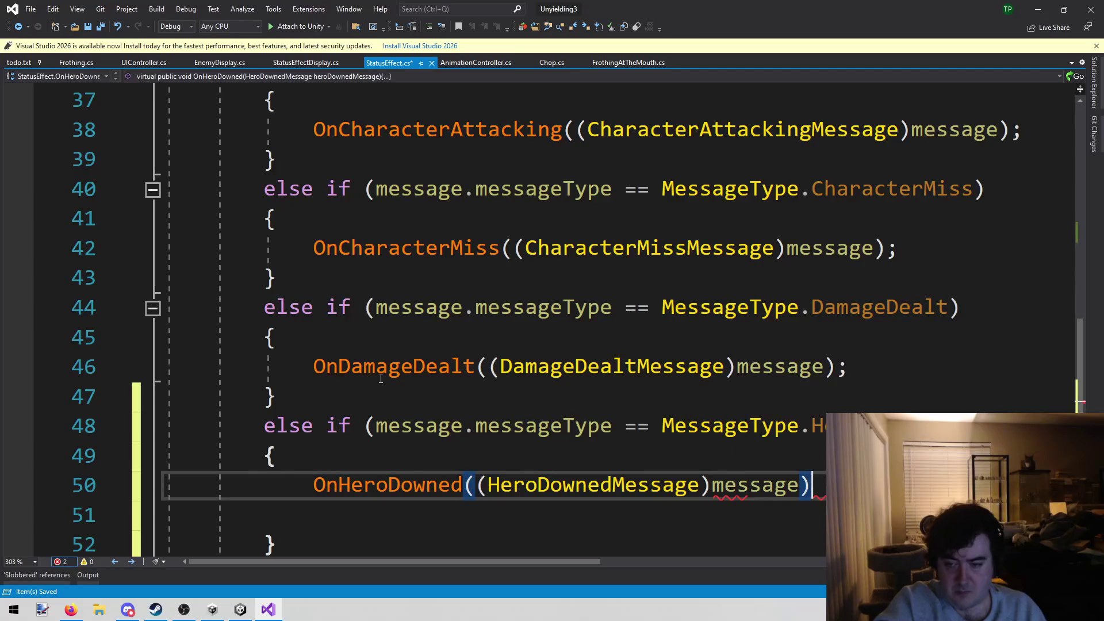
{"action": "type", "text": ");"}
{"action": "key", "text": "ctrl+s"}
Step: Remove the extra blank line in the HeroDowned branch and close StatusEffect.cs
{"action": "scroll", "coordinate": [379, 383], "scroll_direction": "down", "scroll_amount": 2}
{"action": "left_click", "coordinate": [378, 327]}
{"action": "key", "text": "BackSpace"}
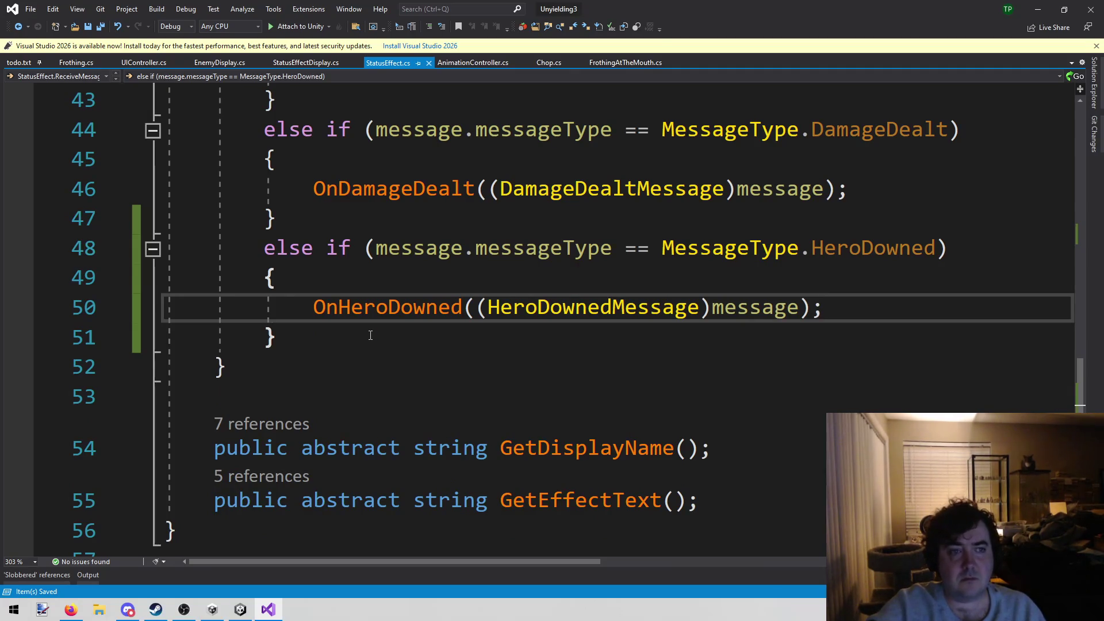
{"action": "left_click", "coordinate": [369, 338]}
{"action": "scroll", "coordinate": [377, 310], "scroll_direction": "up", "scroll_amount": 1}
{"action": "scroll", "coordinate": [382, 364], "scroll_direction": "down", "scroll_amount": 1}
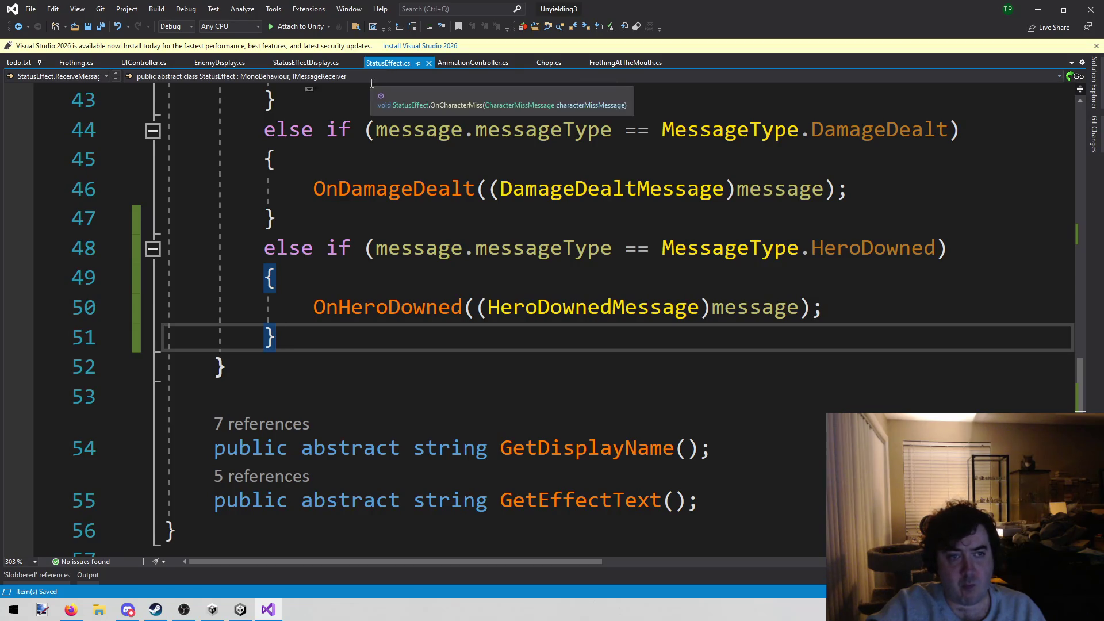
{"action": "double_click", "coordinate": [322, 308]}
{"action": "left_click", "coordinate": [319, 328]}
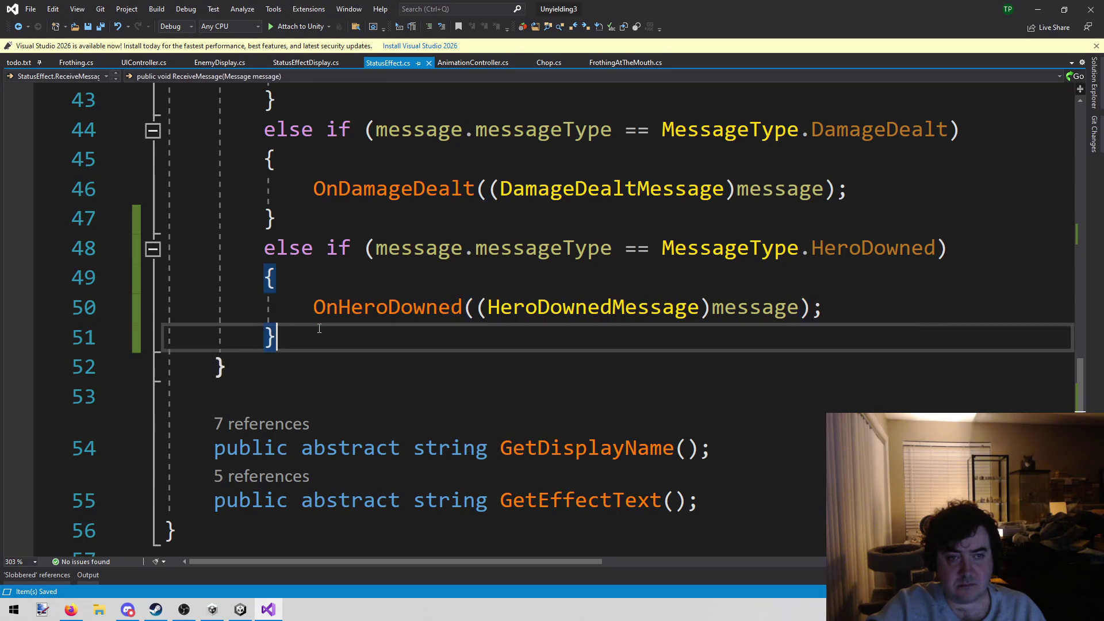
{"action": "middle_click", "coordinate": [398, 67]}
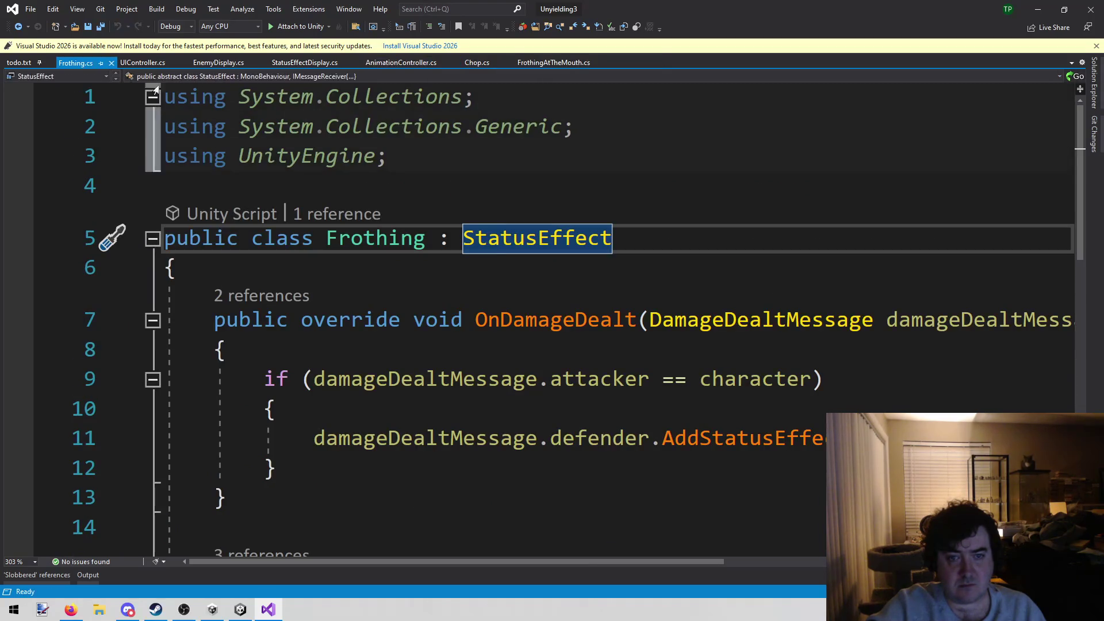
Step: Insert an OnHeroDowned override after OnDamageDealt in Frothing.cs
{"action": "scroll", "coordinate": [225, 193], "scroll_direction": "down", "scroll_amount": 3}
{"action": "scroll", "coordinate": [225, 193], "scroll_direction": "down", "scroll_amount": 3}
{"action": "scroll", "coordinate": [182, 173], "scroll_direction": "up", "scroll_amount": 6}
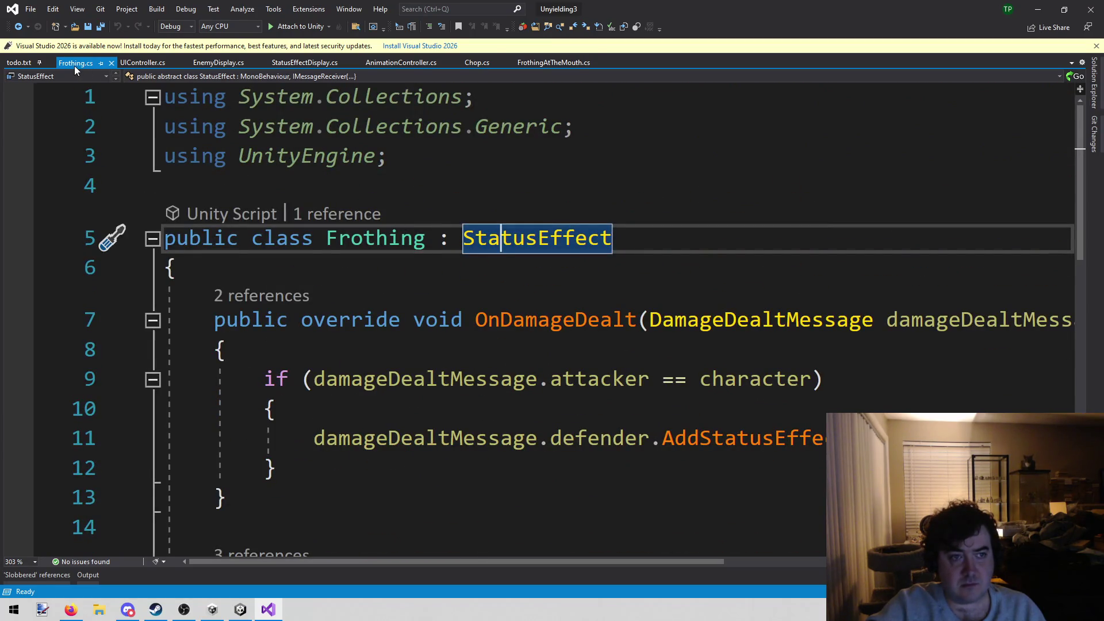
{"action": "scroll", "coordinate": [258, 258], "scroll_direction": "down", "scroll_amount": 2}
{"action": "left_click", "coordinate": [311, 350]}
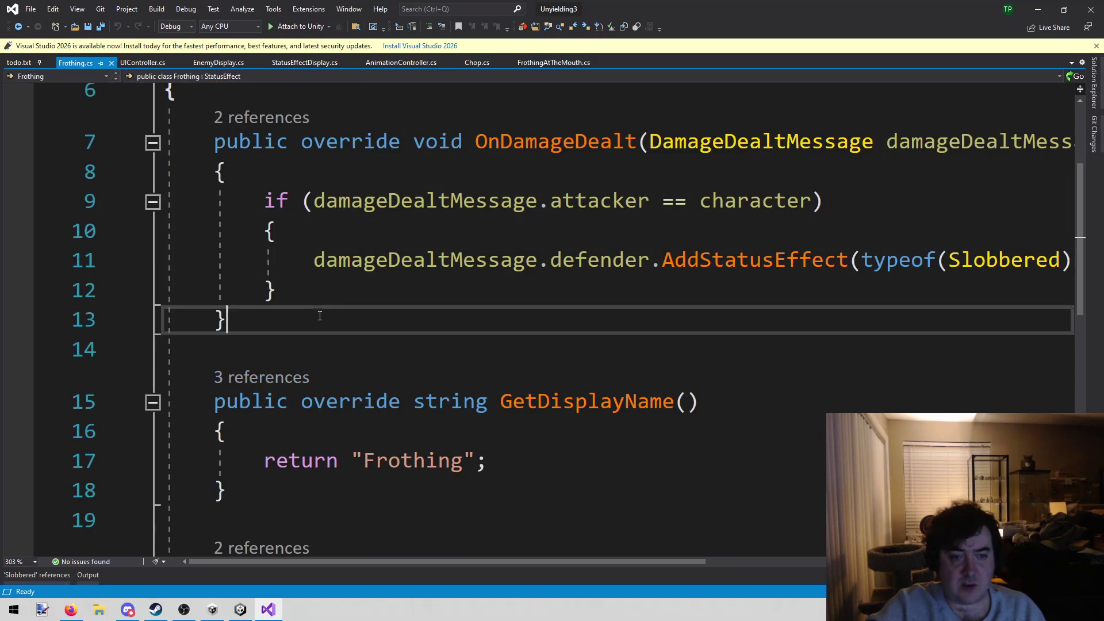
{"action": "left_click", "coordinate": [319, 315]}
{"action": "key", "text": "Return"}
{"action": "key", "text": "Return"}
{"action": "type", "text": "override"}
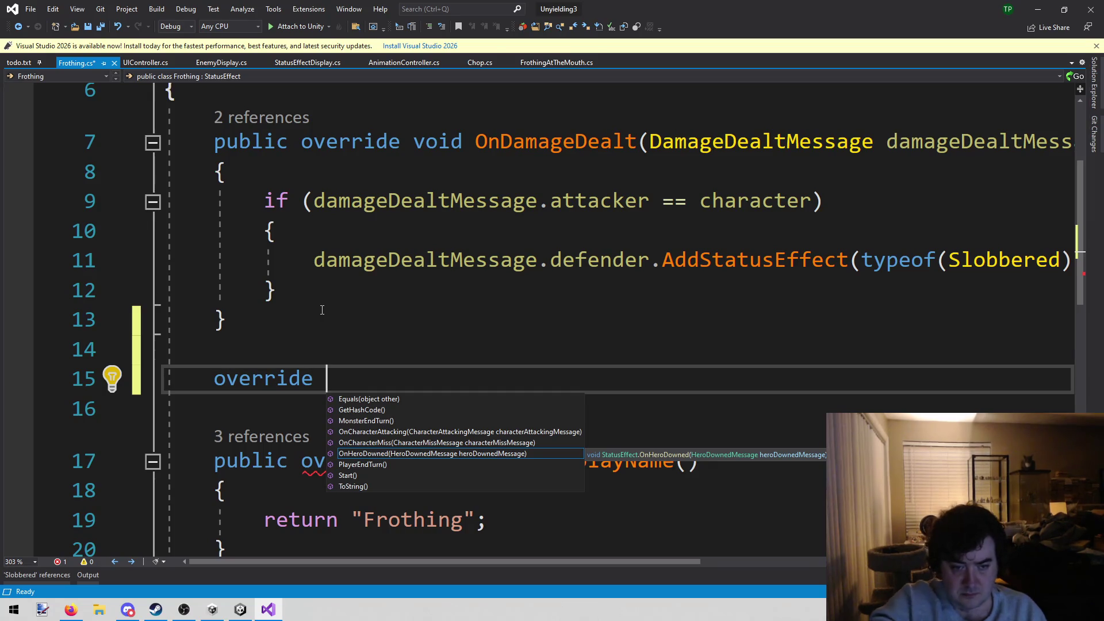
{"action": "key", "text": "Return"}
Step: Replace the base call with Destroy(this); then save and close Frothing.cs
{"action": "key", "text": "BackSpace"}
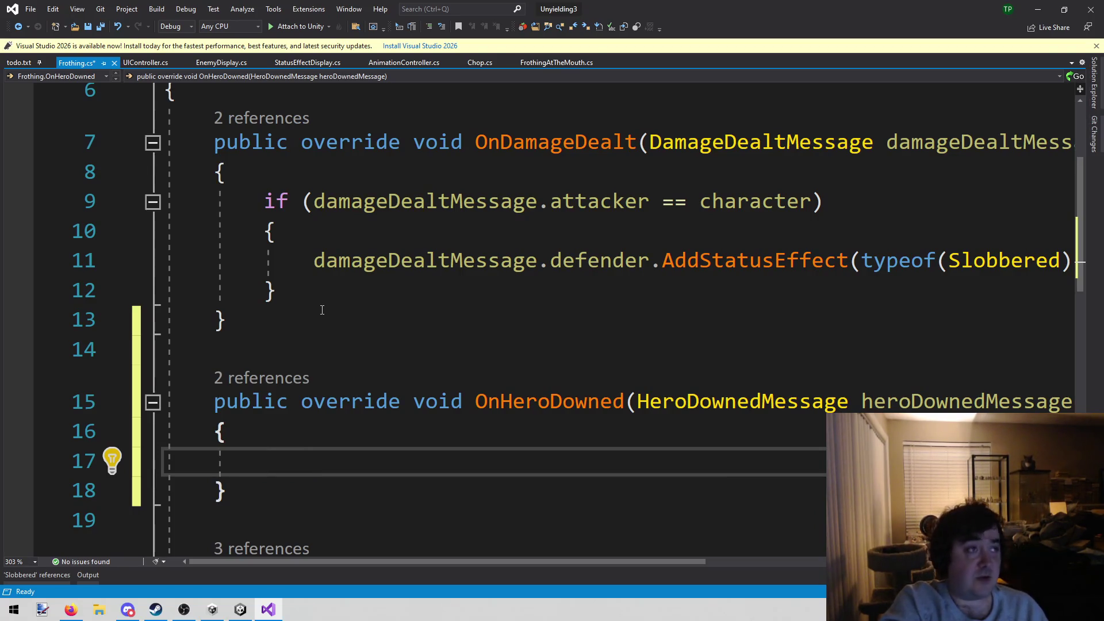
{"action": "type", "text": "Des"}
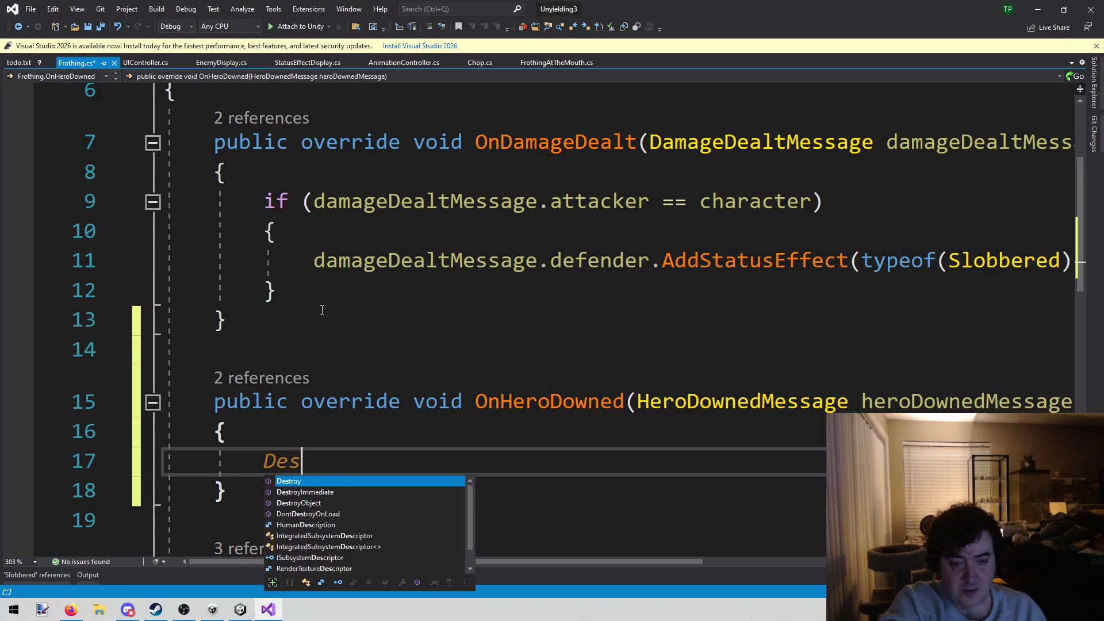
{"action": "key", "text": "Tab"}
{"action": "type", "text": "(this);"}
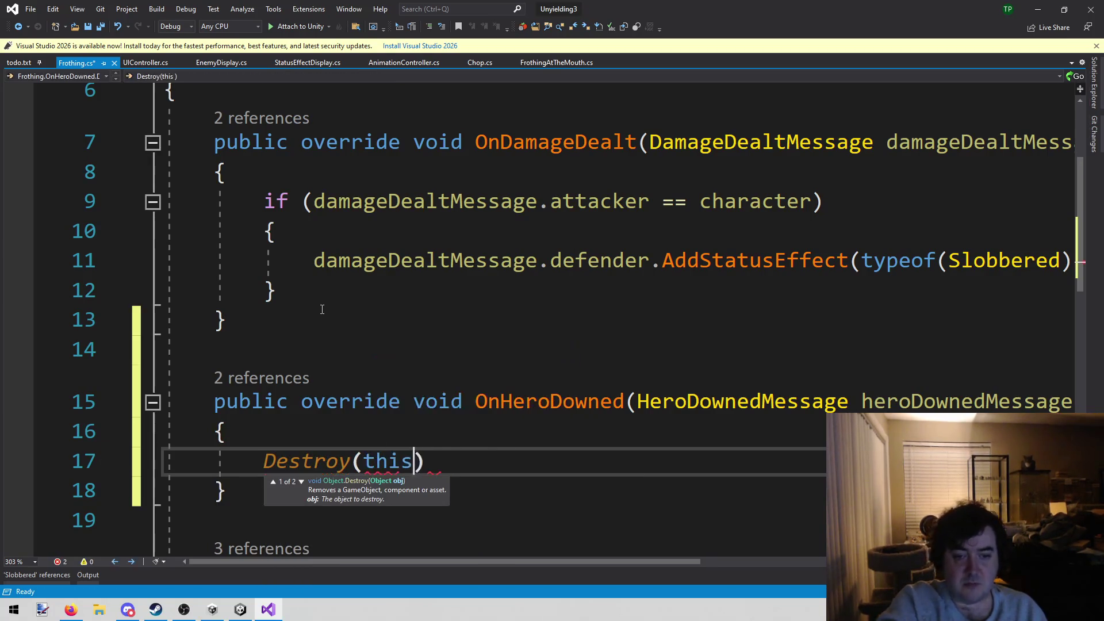
{"action": "key", "text": "ctrl+s"}
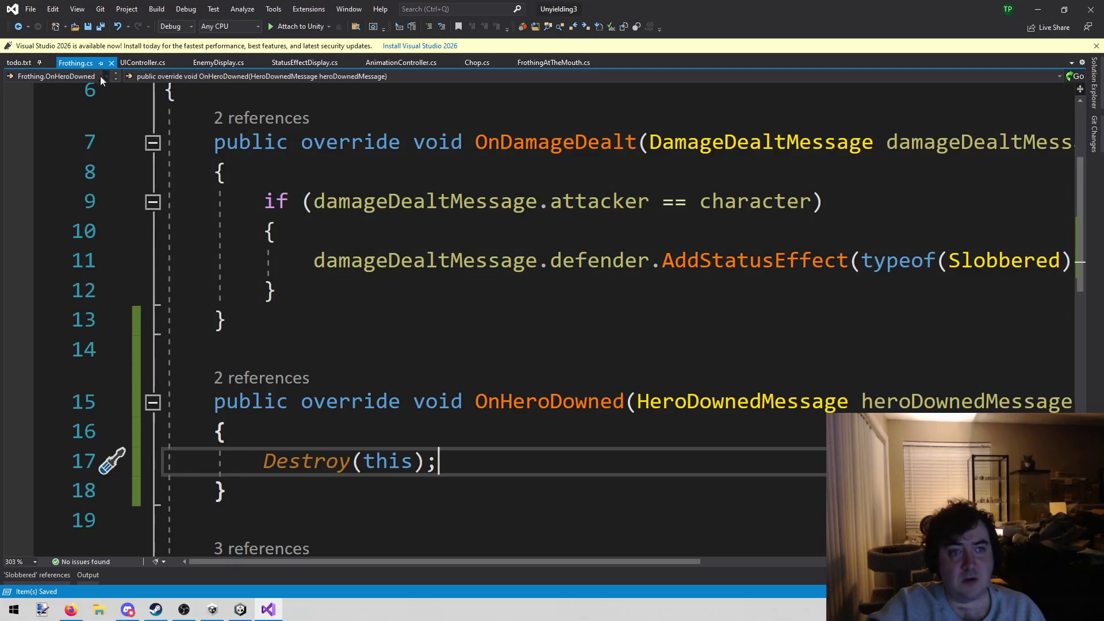
{"action": "middle_click", "coordinate": [80, 63]}
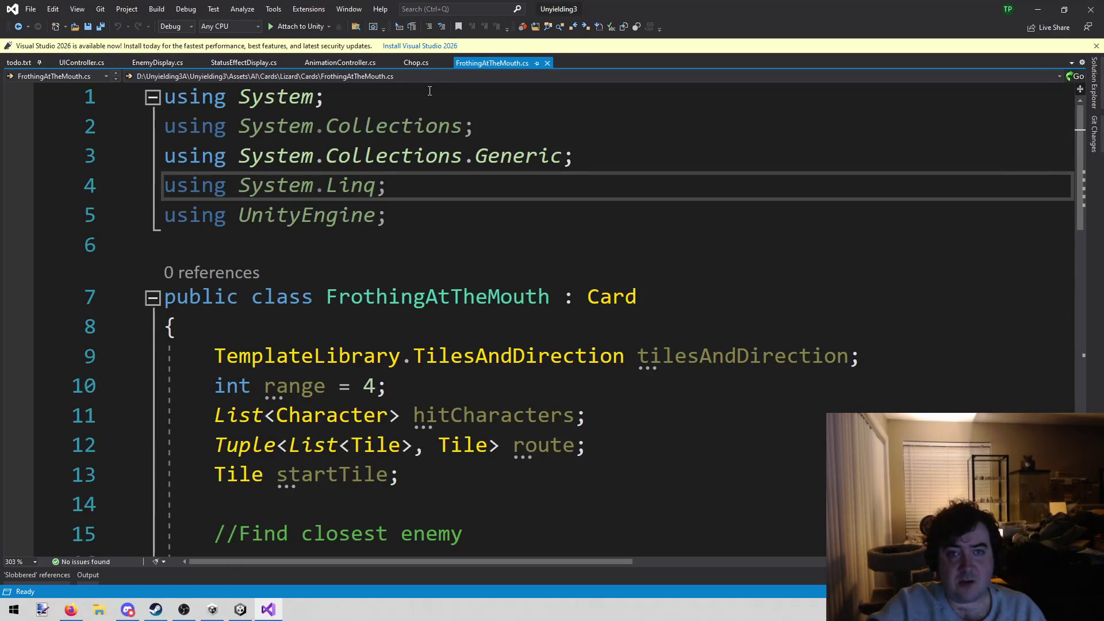
Step: Open ActionController.cs via the 'action' file filter and search it for 'downned'
{"action": "left_click", "coordinate": [374, 256]}
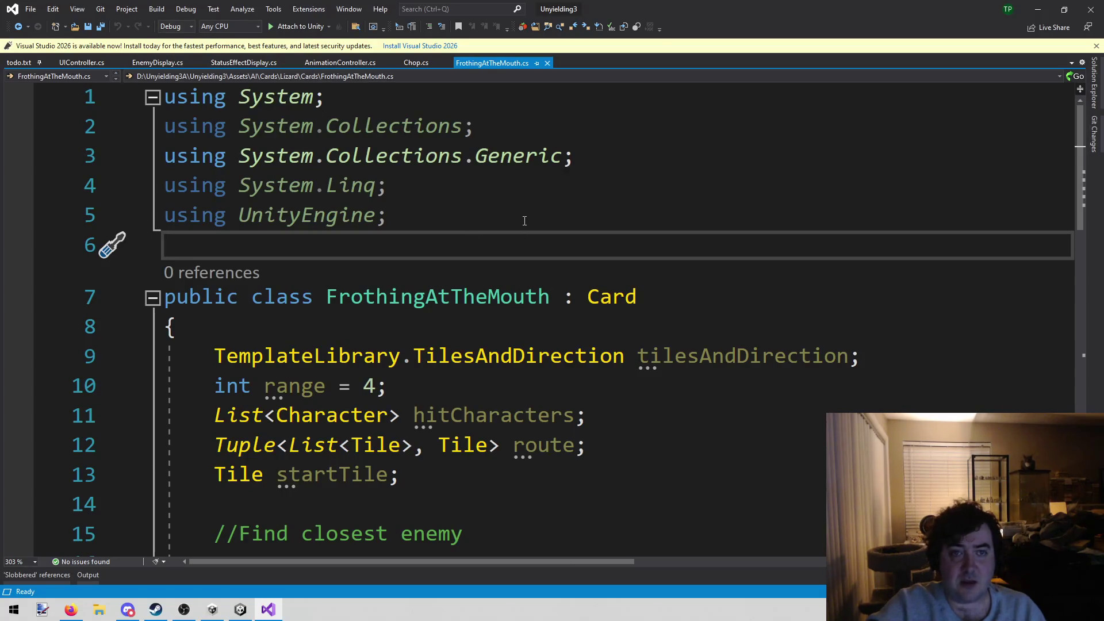
{"action": "key", "text": "alt+shift+o"}
{"action": "type", "text": "ca"}
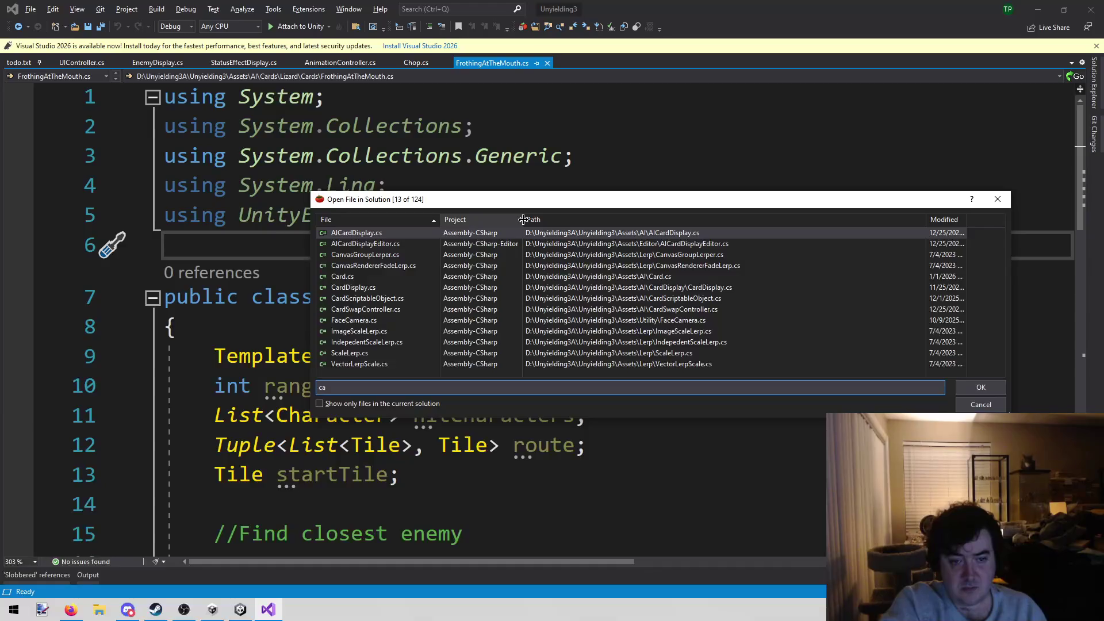
{"action": "key", "text": "BackSpace"}
{"action": "key", "text": "BackSpace"}
{"action": "type", "text": "action"}
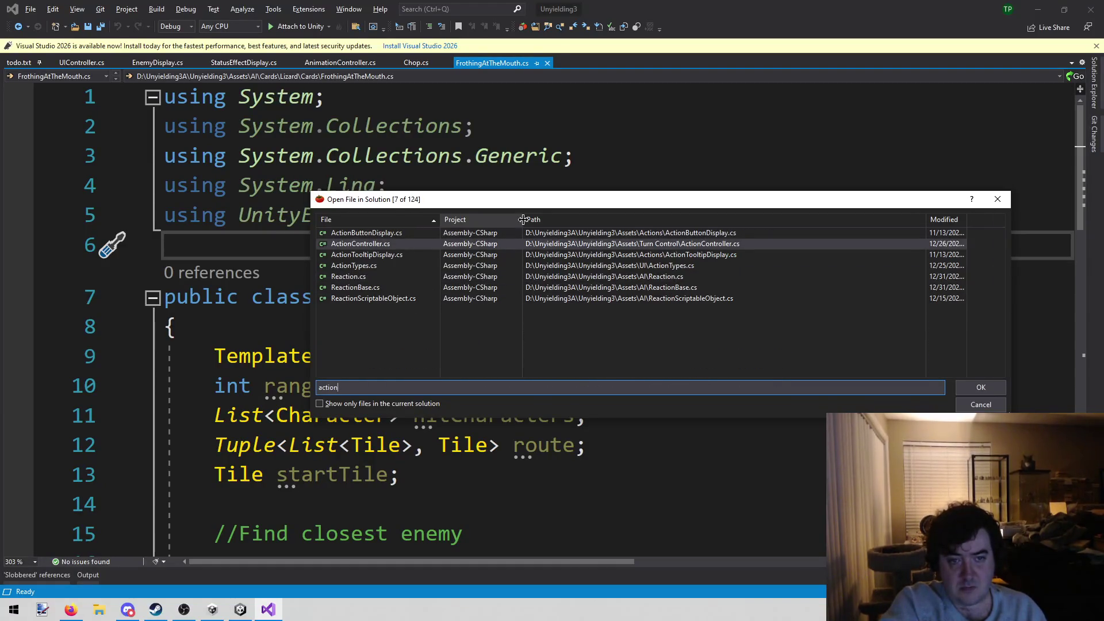
{"action": "key", "text": "Return"}
{"action": "key", "text": "ctrl+f"}
{"action": "type", "text": "down"}
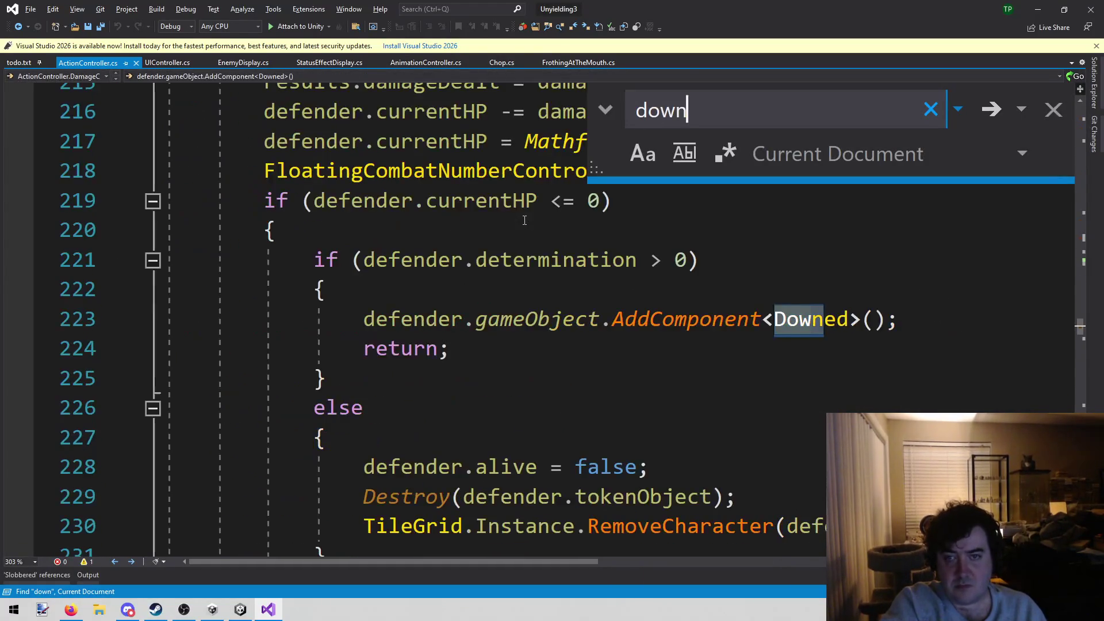
{"action": "type", "text": "ned"}
Step: Insert a defender.Downed(); call on a new line in the determination branch
{"action": "key", "text": "Escape"}
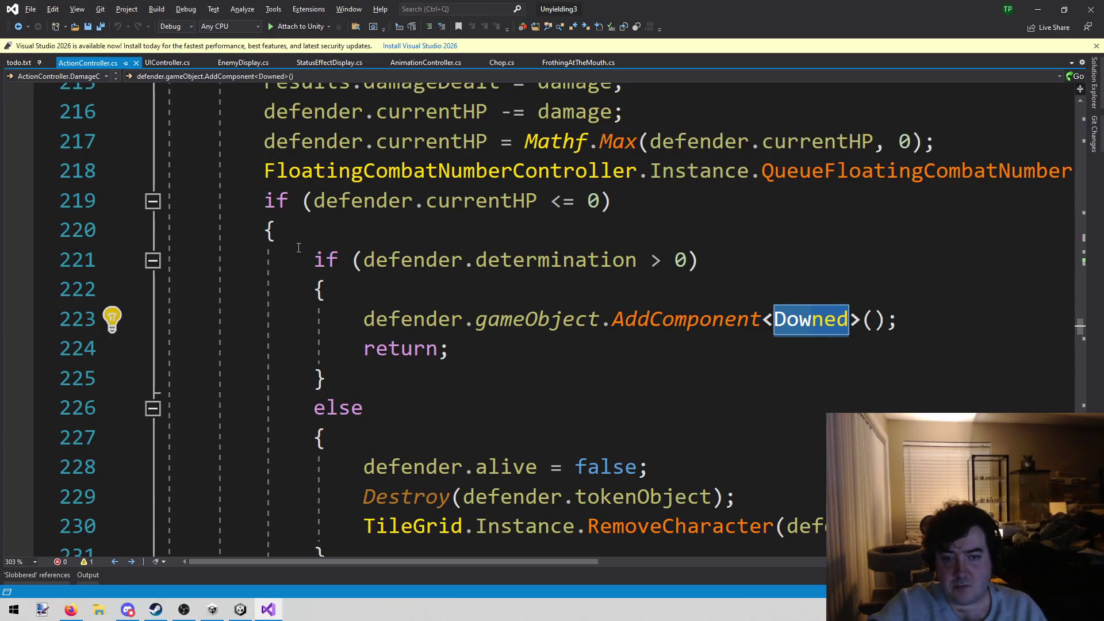
{"action": "mouse_move", "coordinate": [368, 314]}
{"action": "left_mouse_down"}
{"action": "mouse_move", "coordinate": [929, 247]}
{"action": "mouse_move", "coordinate": [932, 316]}
{"action": "mouse_move", "coordinate": [362, 319]}
{"action": "mouse_move", "coordinate": [453, 320]}
{"action": "left_mouse_up"}
{"action": "left_click", "coordinate": [954, 311]}
{"action": "left_click", "coordinate": [481, 298]}
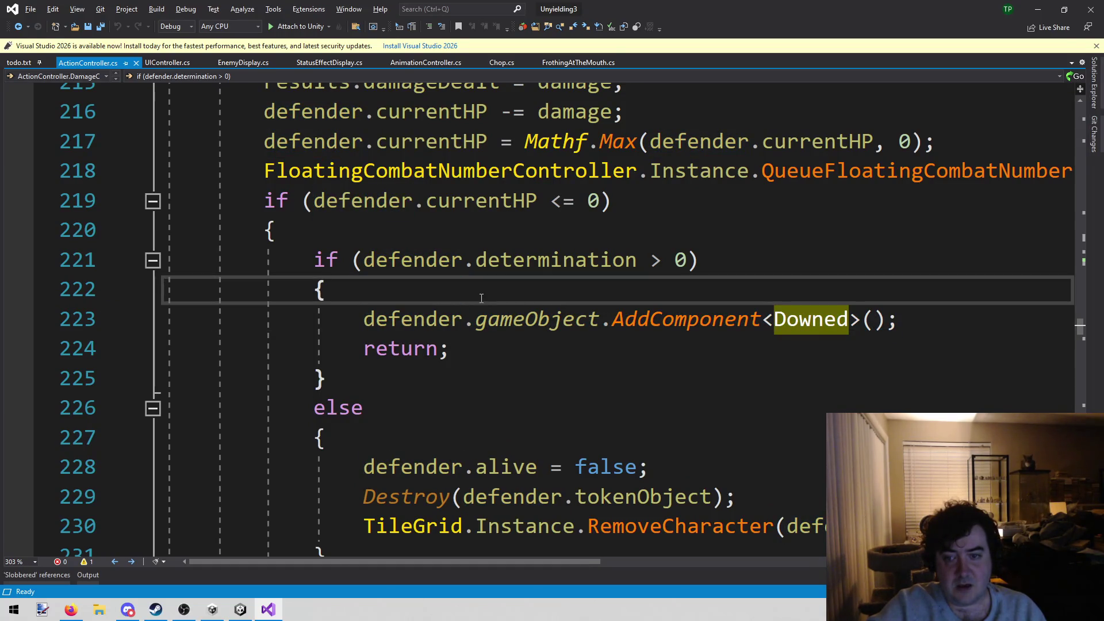
{"action": "key", "text": "Return"}
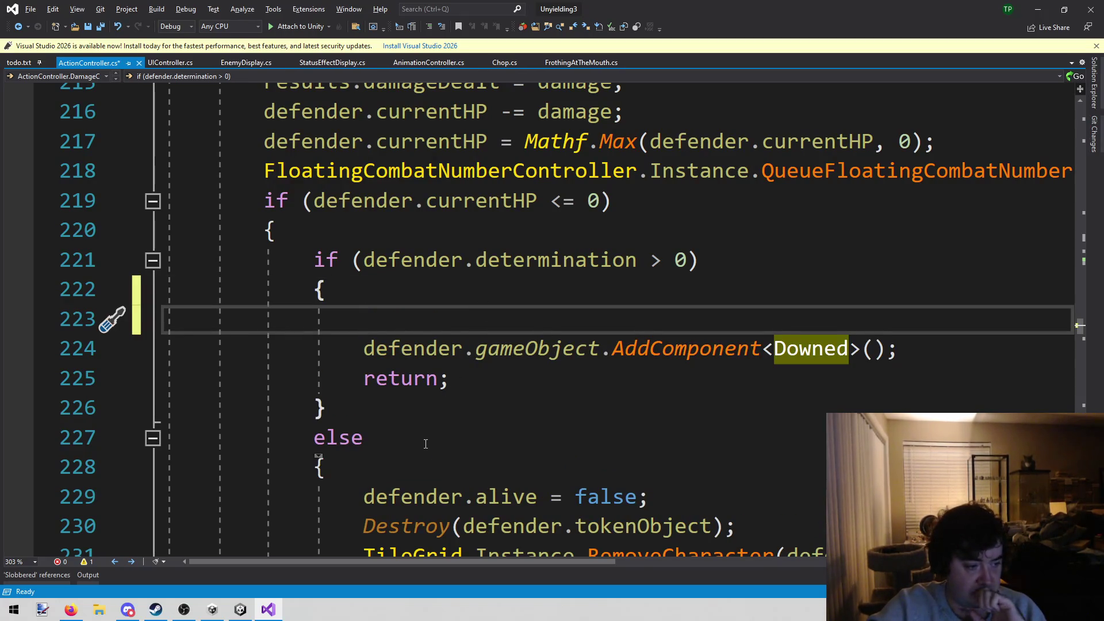
{"action": "scroll", "coordinate": [425, 444], "scroll_direction": "down", "scroll_amount": 3}
{"action": "scroll", "coordinate": [402, 432], "scroll_direction": "up", "scroll_amount": 9}
{"action": "scroll", "coordinate": [383, 421], "scroll_direction": "down", "scroll_amount": 6}
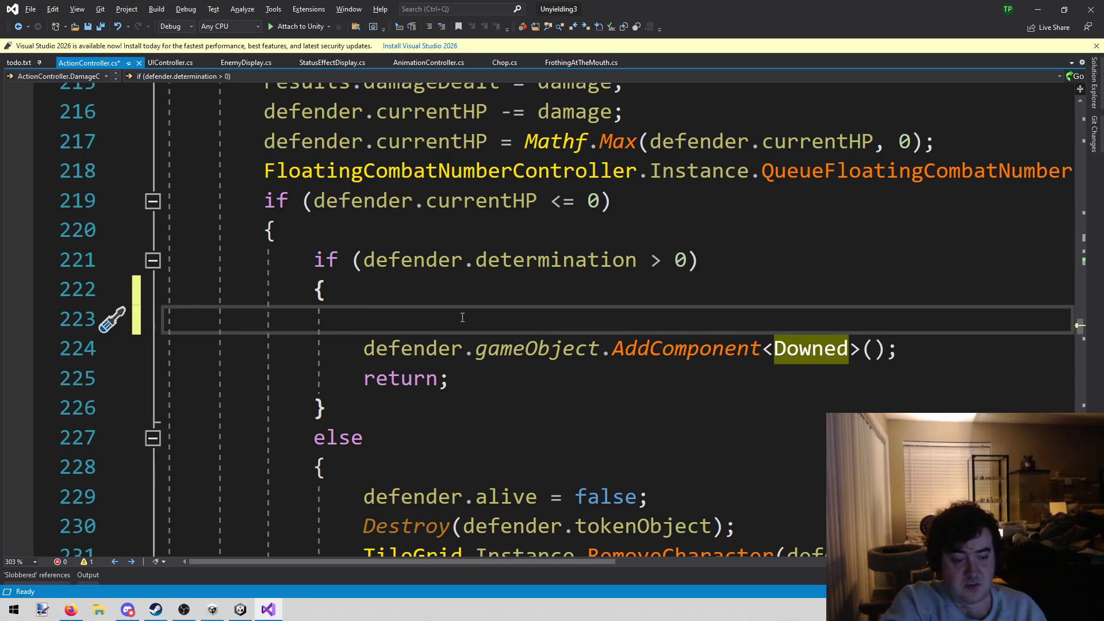
{"action": "type", "text": "defen"}
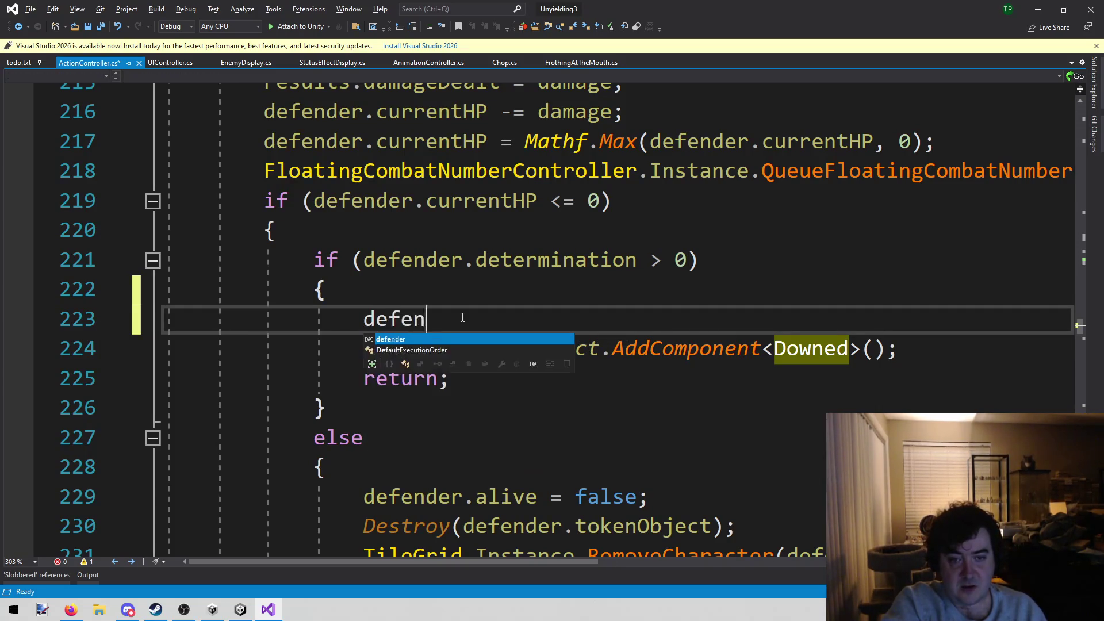
{"action": "type", "text": "der.Down"}
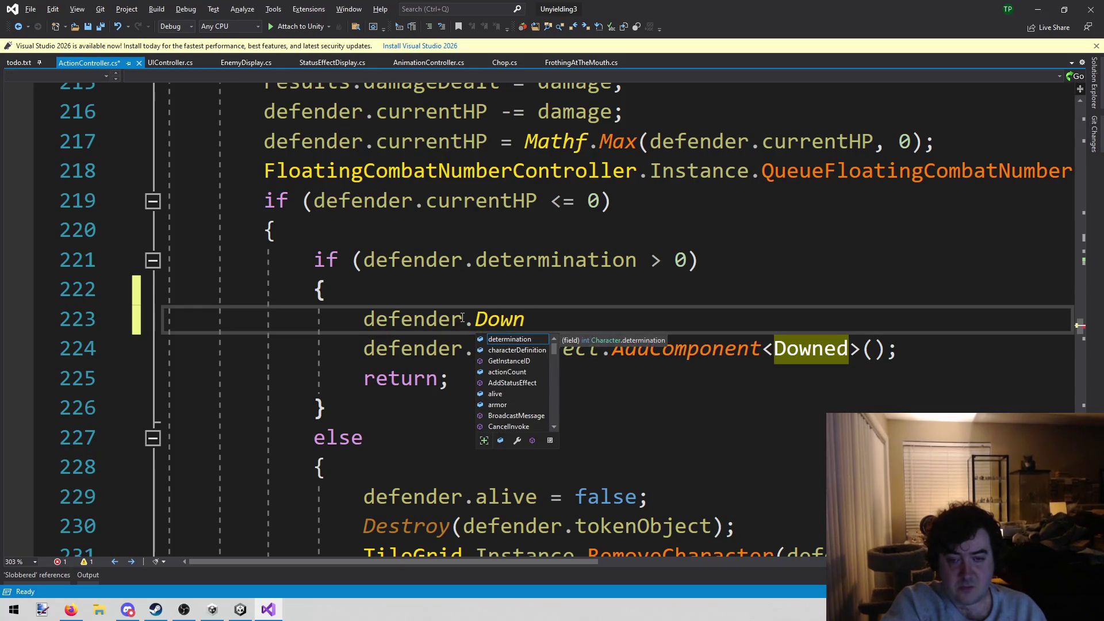
{"action": "type", "text": "ed"}
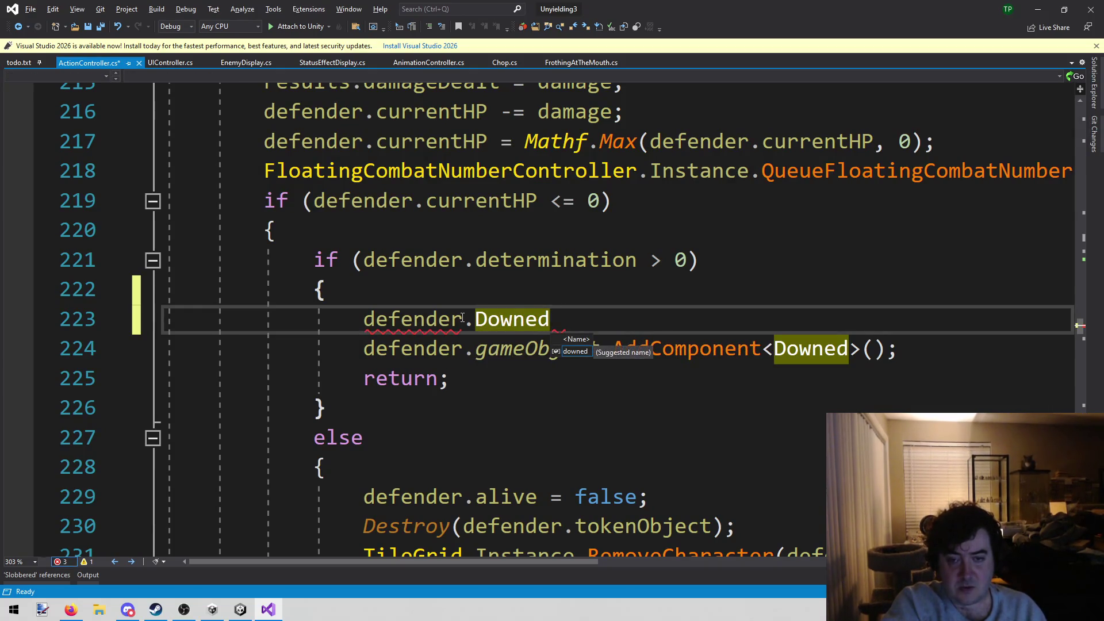
{"action": "type", "text": "();"}
Step: Delete the old AddComponent<Downed> line and save ActionController.cs
{"action": "key", "text": "Down"}
{"action": "key", "text": "End"}
{"action": "key", "text": "shift+Home"}
{"action": "key", "text": "ctrl+c"}
{"action": "key", "text": "shift+Home"}
{"action": "key", "text": "BackSpace"}
{"action": "key", "text": "BackSpace"}
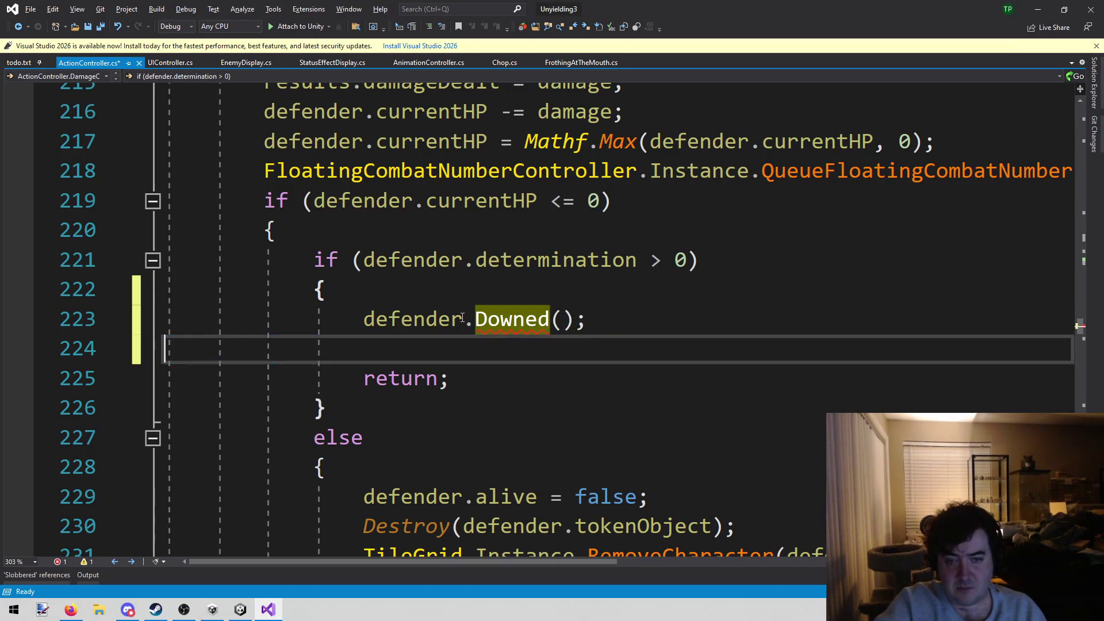
{"action": "key", "text": "ctrl+z"}
{"action": "key", "text": "ctrl+z"}
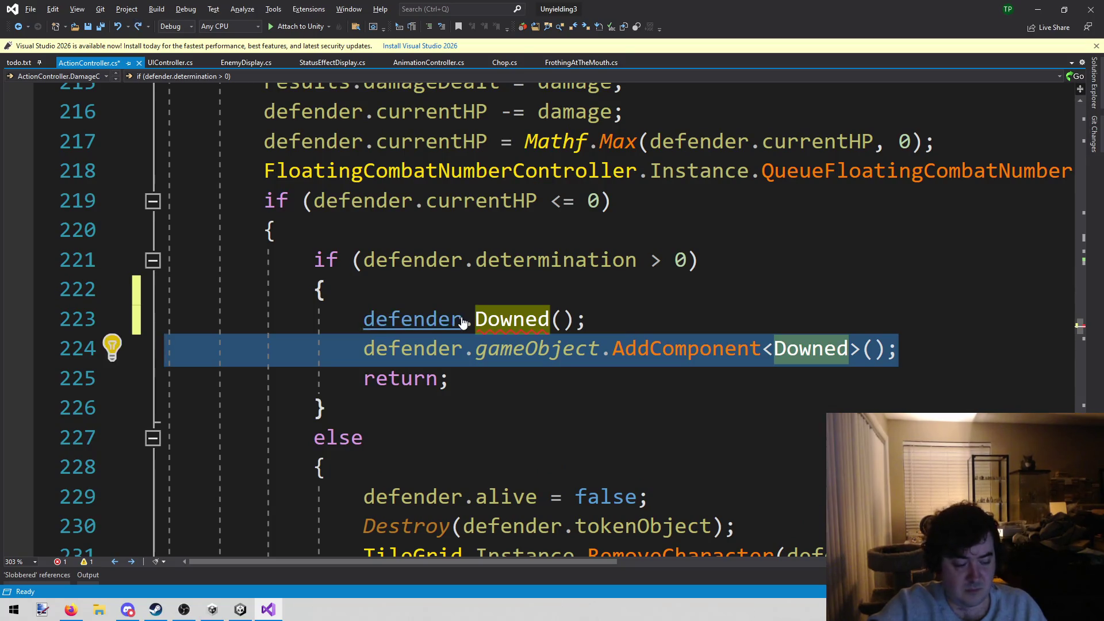
{"action": "key", "text": "BackSpace"}
{"action": "key", "text": "BackSpace"}
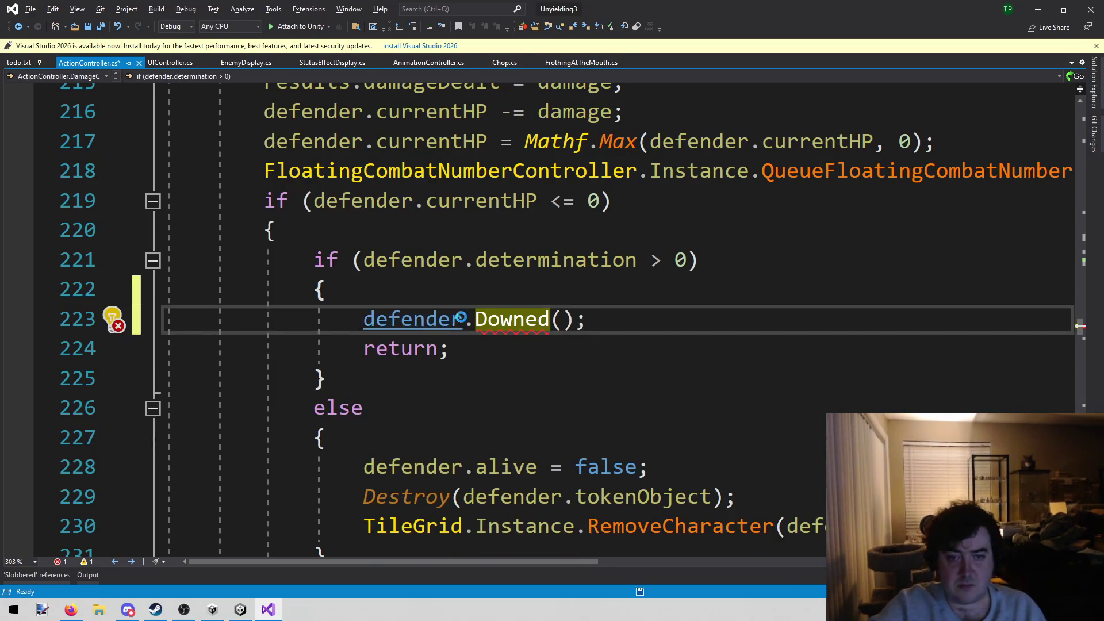
{"action": "key", "text": "ctrl+s"}
{"action": "left_click", "coordinate": [501, 201]}
Step: Open Character.cs and start an empty public void Downed() method after RefillArmor
{"action": "key", "text": "alt+shift+o"}
{"action": "type", "text": "character"}
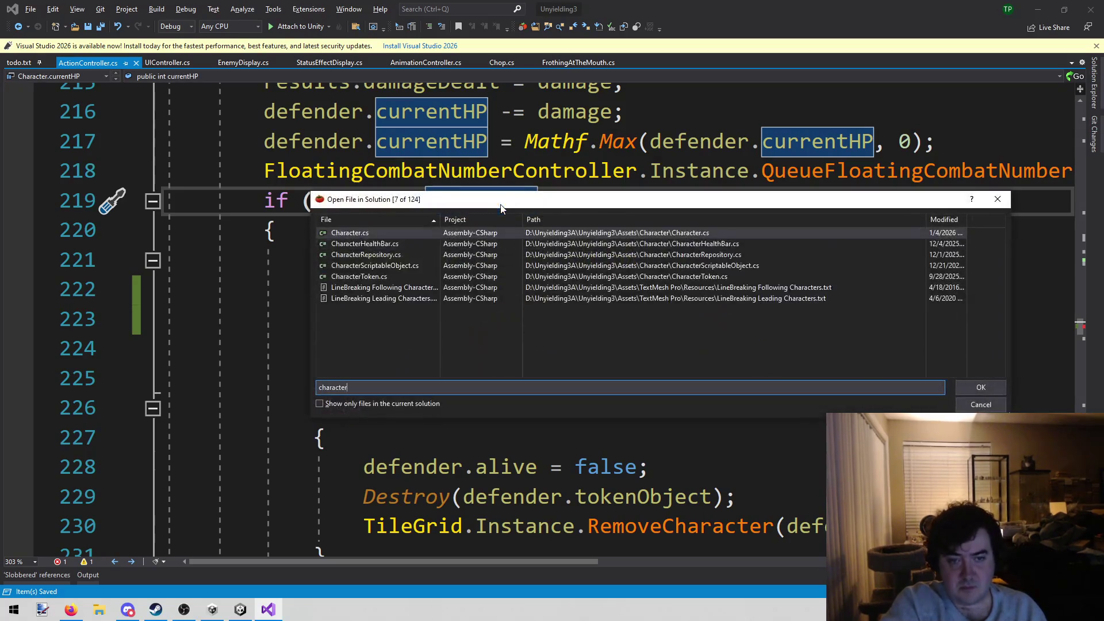
{"action": "key", "text": "Return"}
{"action": "scroll", "coordinate": [500, 230], "scroll_direction": "down", "scroll_amount": 20}
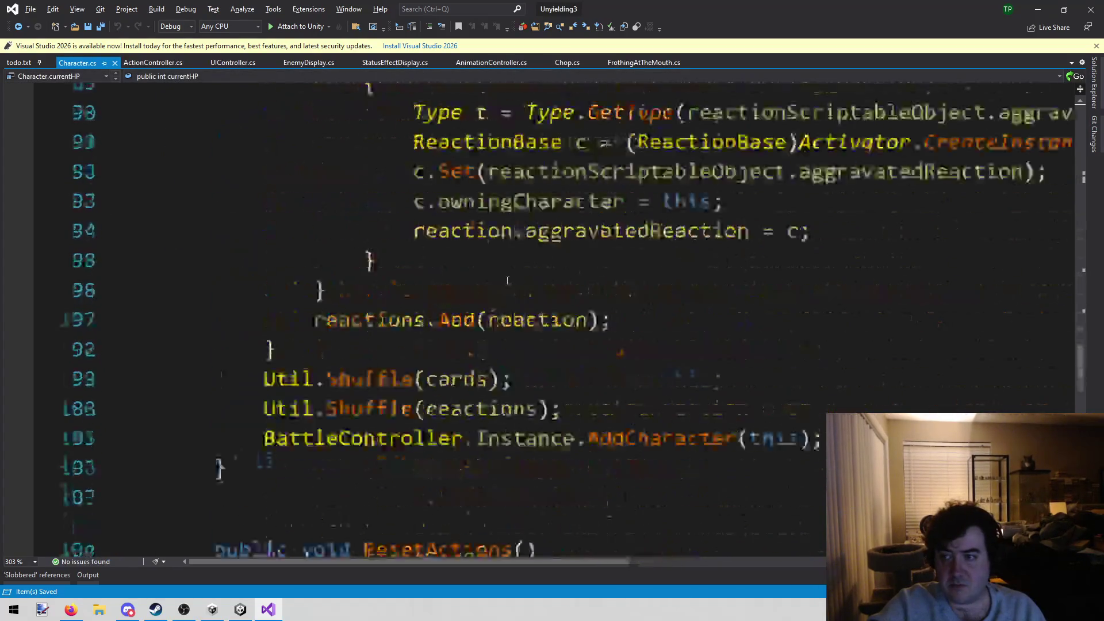
{"action": "scroll", "coordinate": [564, 273], "scroll_direction": "down", "scroll_amount": 7}
{"action": "left_click", "coordinate": [385, 354]}
{"action": "key", "text": "Return"}
{"action": "key", "text": "Return"}
{"action": "type", "text": "public v"}
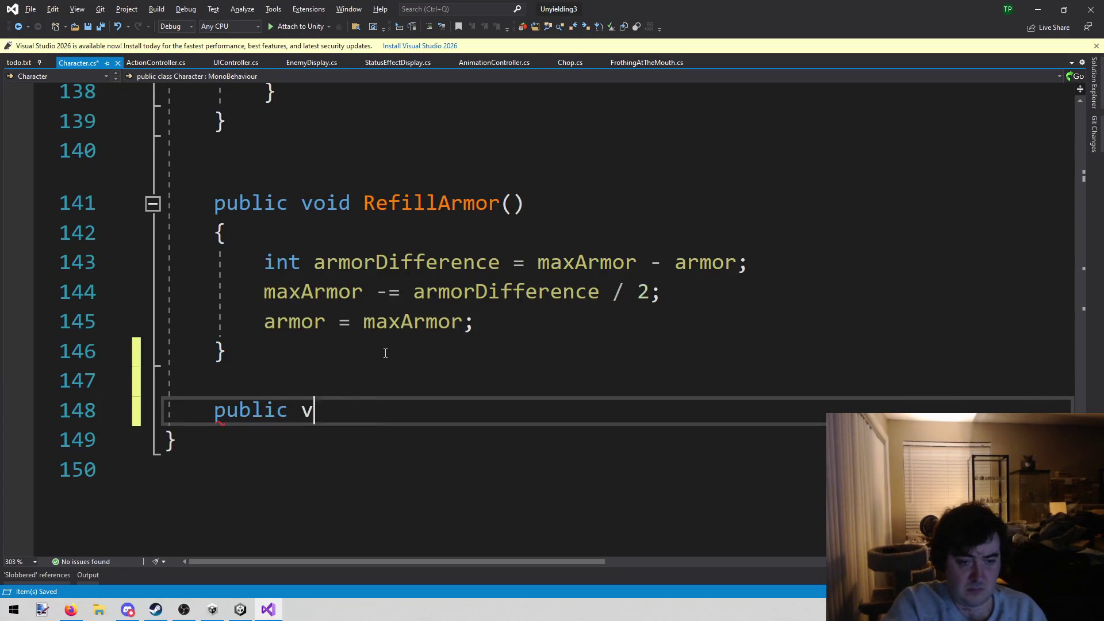
{"action": "type", "text": "oid Downed()"}
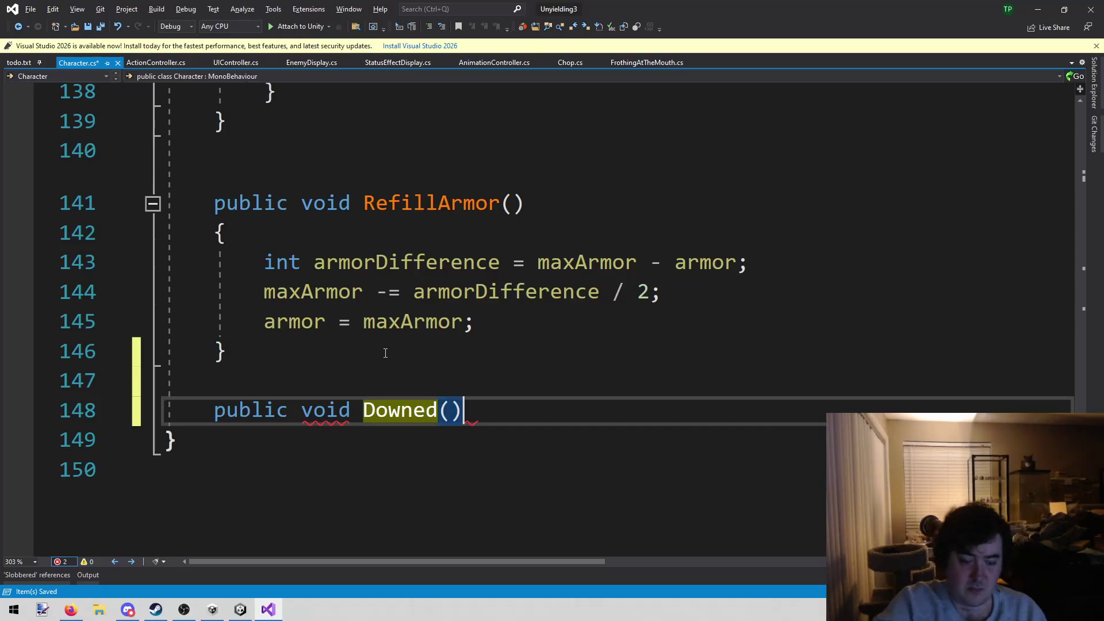
{"action": "key", "text": "Return"}
{"action": "type", "text": "{"}
{"action": "key", "text": "Return"}
{"action": "key", "text": "Return"}
Step: Paste the AddComponent<Downed> line into Downed() and remove its defender prefix
{"action": "key", "text": "ctrl+v"}
{"action": "scroll", "coordinate": [385, 353], "scroll_direction": "down", "scroll_amount": 1}
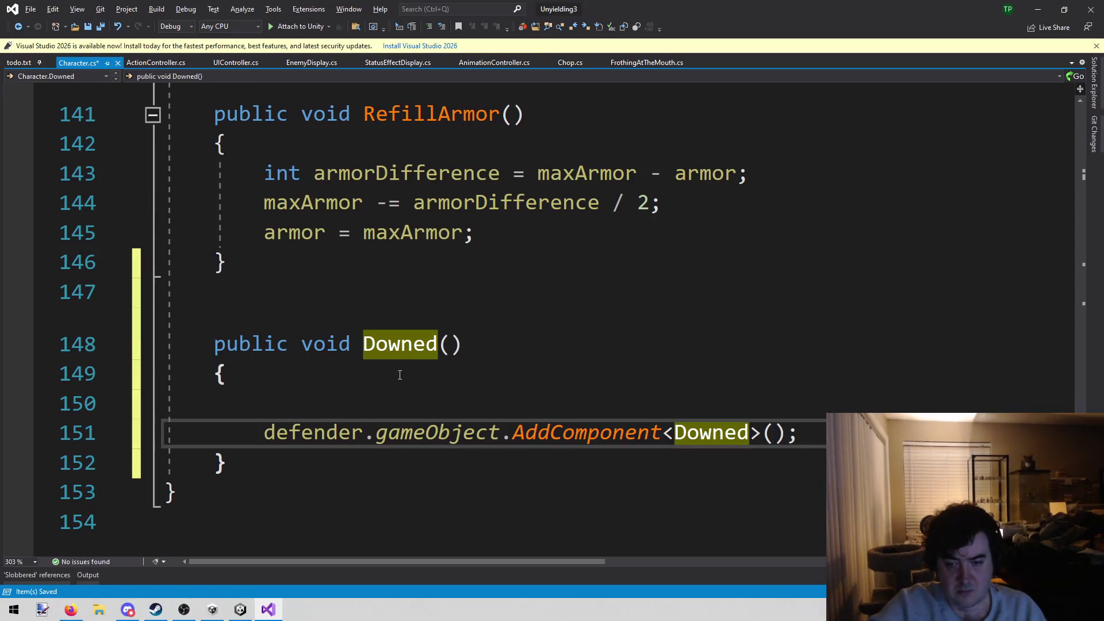
{"action": "left_click", "coordinate": [388, 402]}
{"action": "key", "text": "shift+Down"}
{"action": "key", "text": "shift+Down"}
{"action": "left_click", "coordinate": [264, 432]}
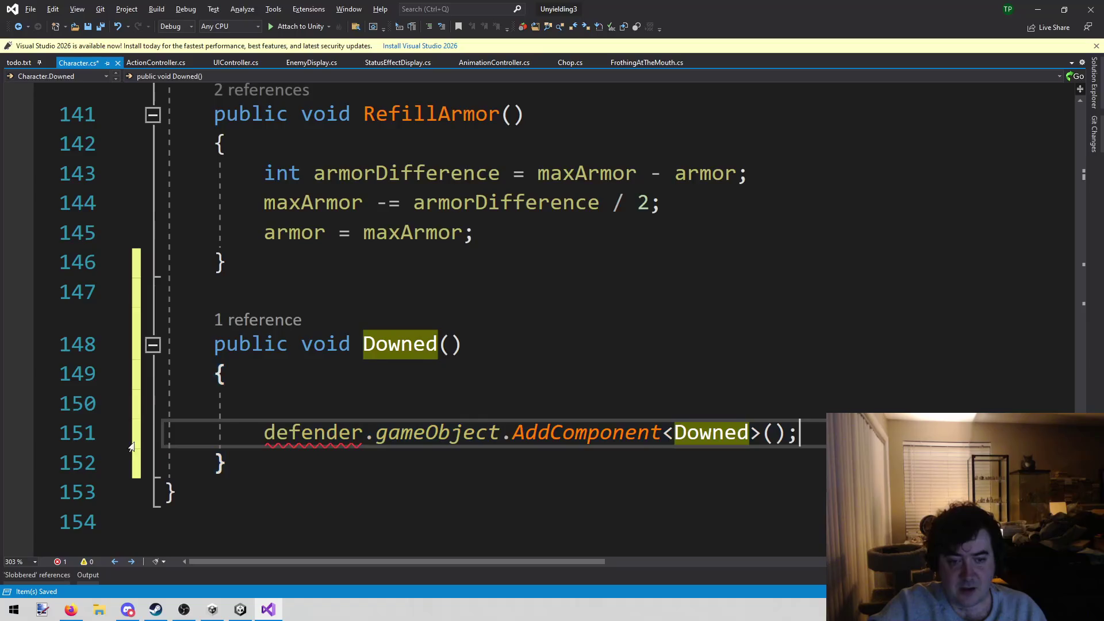
{"action": "left_click_drag", "start_coordinate": [264, 433], "coordinate": [374, 442]}
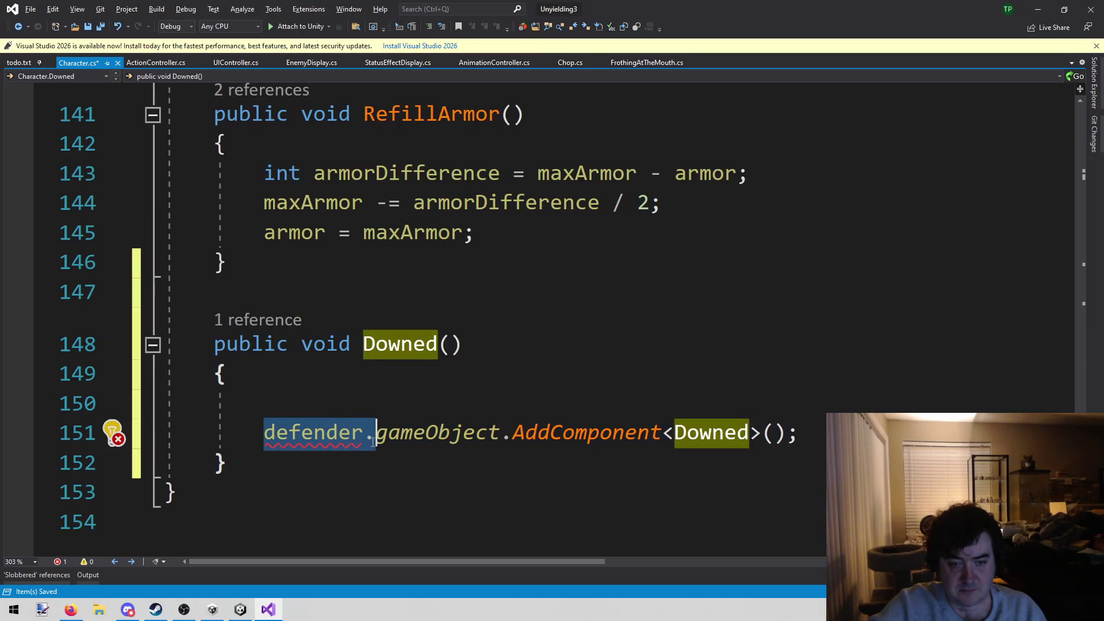
{"action": "key", "text": "Delete"}
{"action": "left_click", "coordinate": [364, 409]}
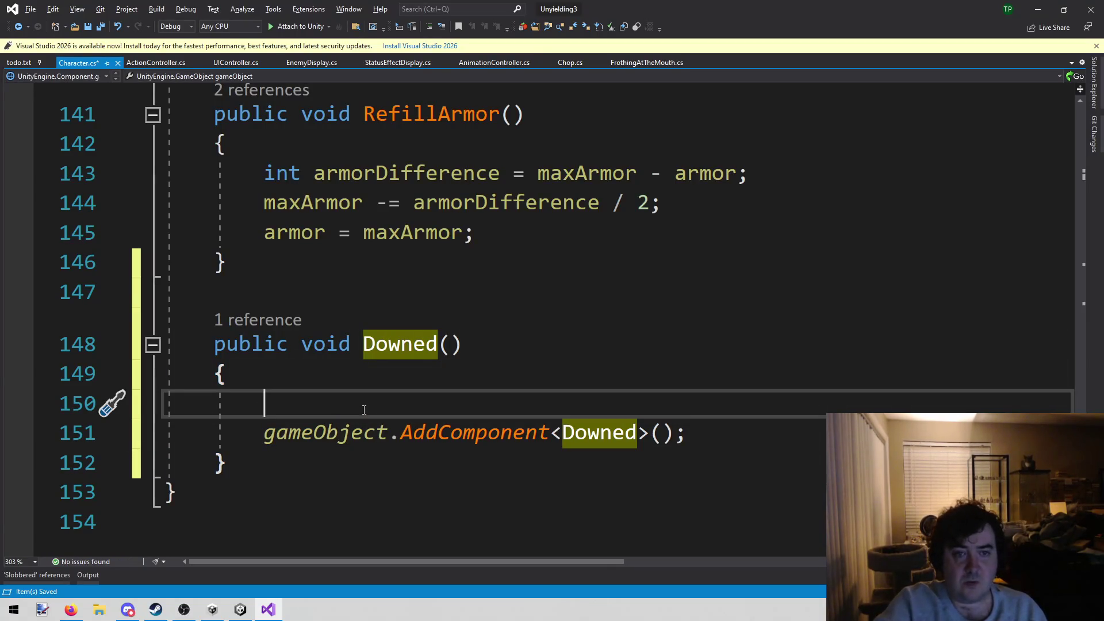
{"action": "key", "text": "alt+f"}
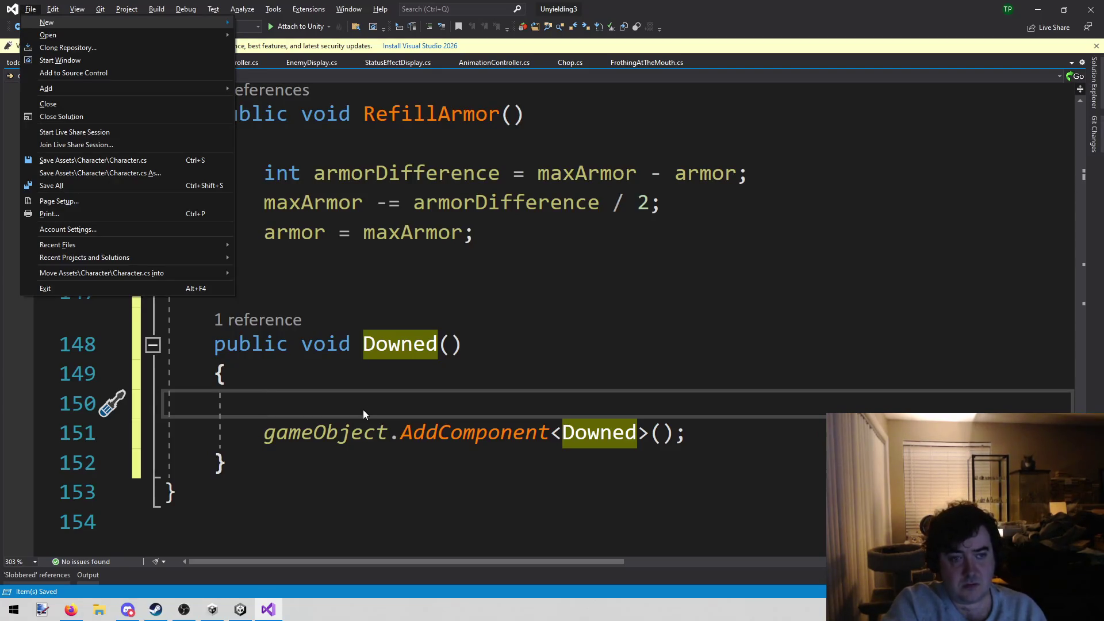
Step: Copy the AddStatusEffect call from Frothing.cs
{"action": "key", "text": "Escape"}
{"action": "key", "text": "alt+shift+o"}
{"action": "type", "text": "frothing"}
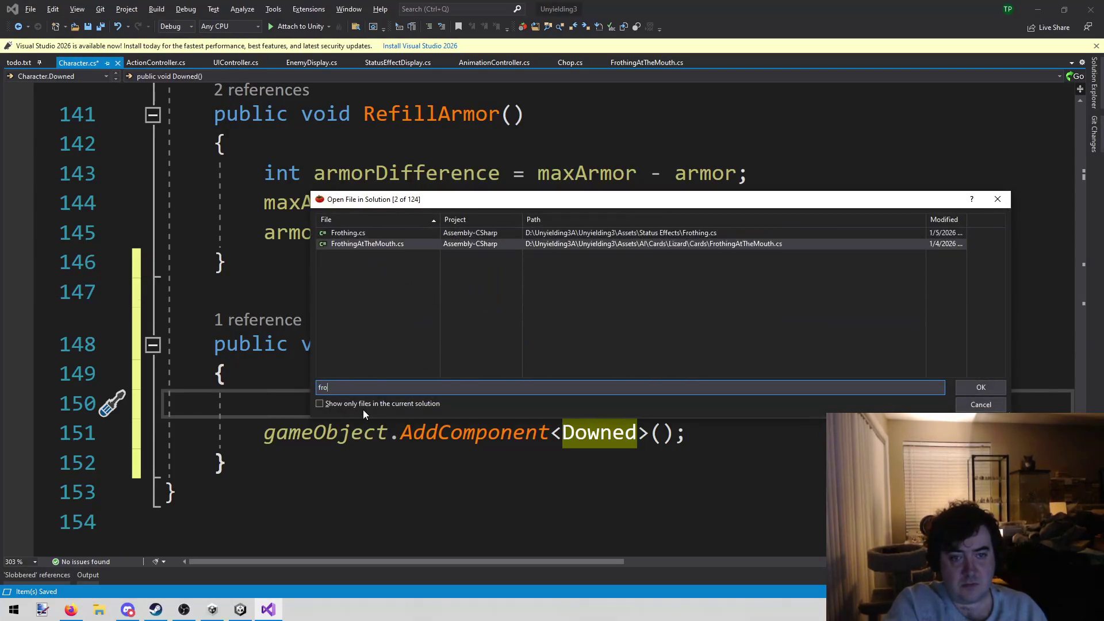
{"action": "key", "text": "Return"}
{"action": "scroll", "coordinate": [592, 393], "scroll_direction": "down", "scroll_amount": 2}
{"action": "double_click", "coordinate": [591, 393]}
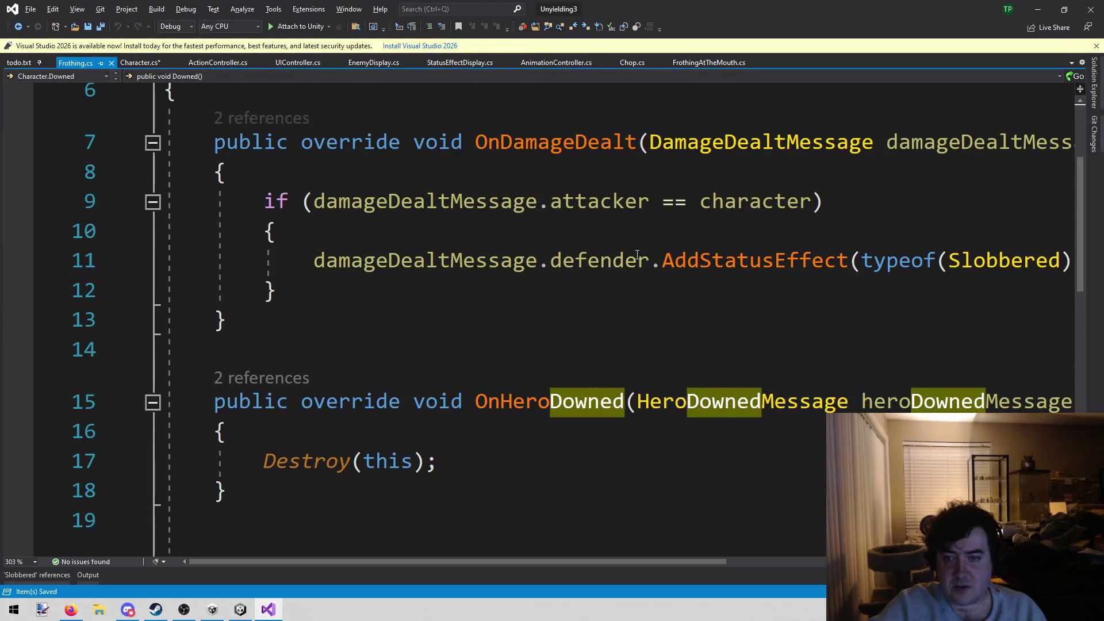
{"action": "double_click", "coordinate": [600, 261]}
{"action": "key", "text": "shift+End"}
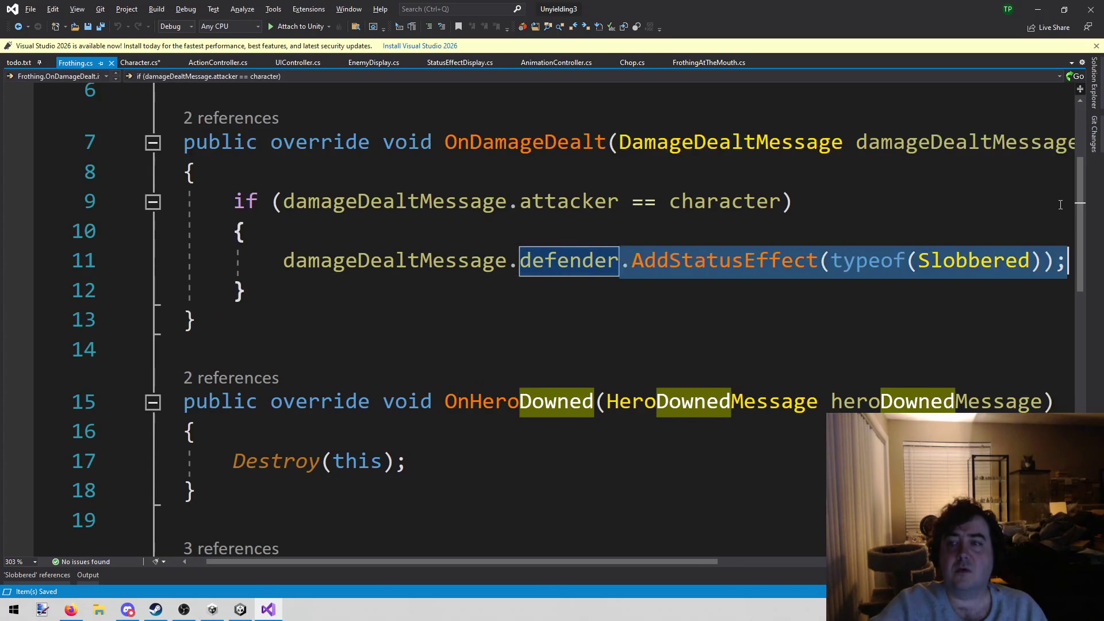
{"action": "key", "text": "ctrl+c"}
Step: Paste the AddStatusEffect call into Character.cs's Downed() and strip its prefix
{"action": "left_click", "coordinate": [139, 62]}
{"action": "key", "text": "ctrl+v"}
{"action": "key", "text": "Home"}
{"action": "key", "text": "shift+Right"}
{"action": "type", "text": "game"}
{"action": "key", "text": "Tab"}
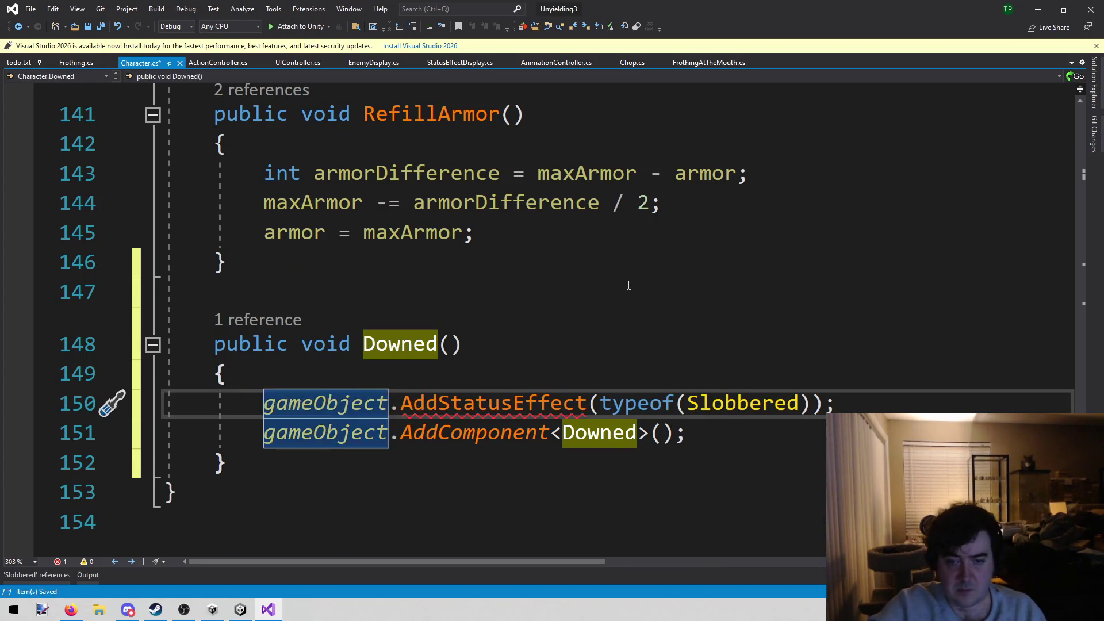
{"action": "left_click", "coordinate": [663, 296]}
{"action": "mouse_move", "coordinate": [502, 406]}
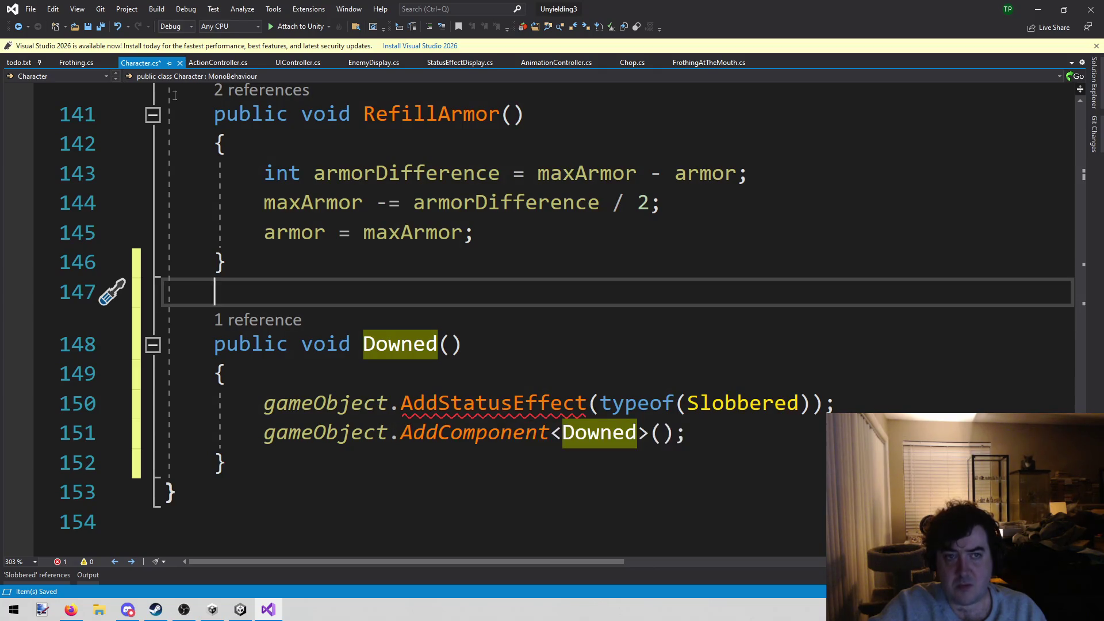
{"action": "left_click", "coordinate": [71, 63]}
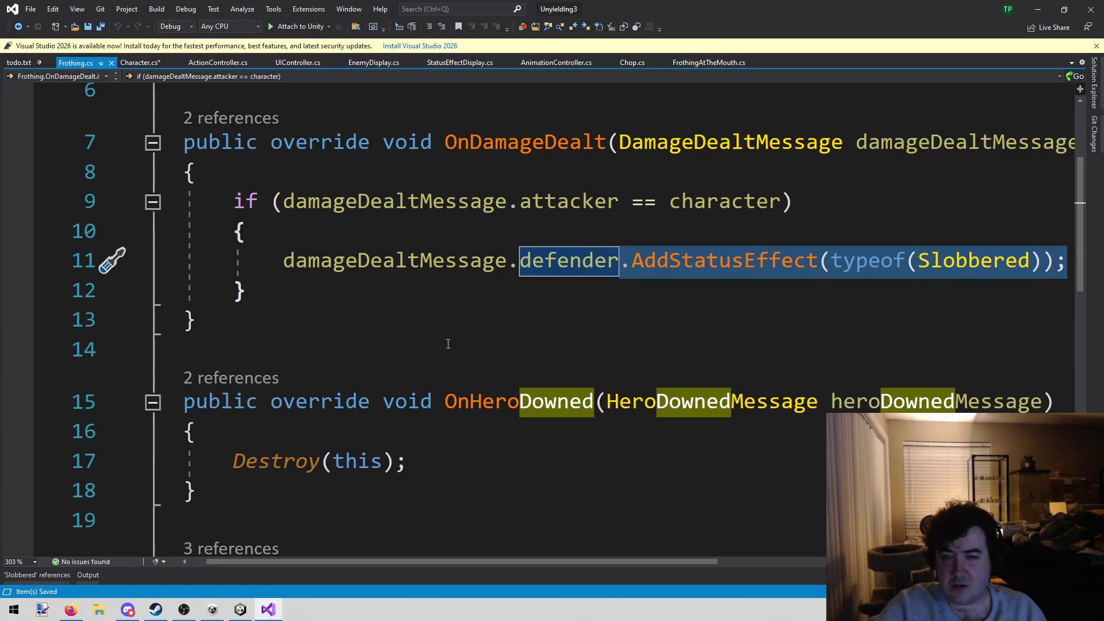
{"action": "left_click", "coordinate": [131, 64]}
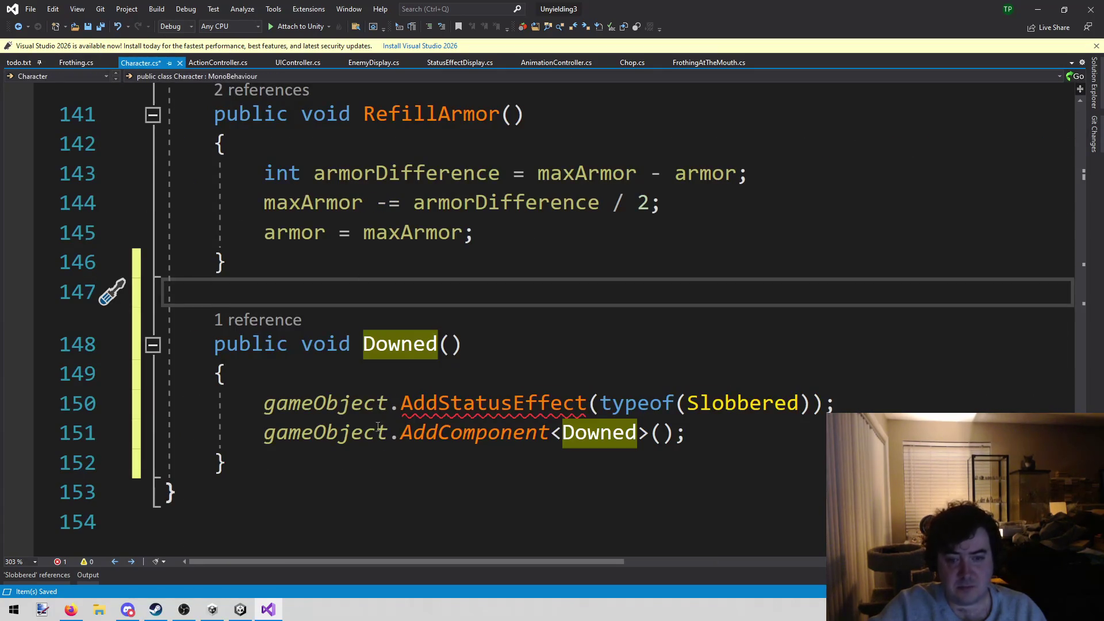
{"action": "left_click_drag", "start_coordinate": [396, 402], "coordinate": [263, 402]}
{"action": "key", "text": "BackSpace"}
Step: Replace Slobbered with Downed and delete the AddComponent<Downed> line
{"action": "left_click", "coordinate": [438, 344]}
{"action": "left_click", "coordinate": [604, 403]}
{"action": "left_click", "coordinate": [601, 433]}
{"action": "double_click", "coordinate": [601, 433]}
{"action": "key", "text": "ctrl+c"}
{"action": "double_click", "coordinate": [601, 403]}
{"action": "key", "text": "ctrl+v"}
{"action": "left_click", "coordinate": [71, 424]}
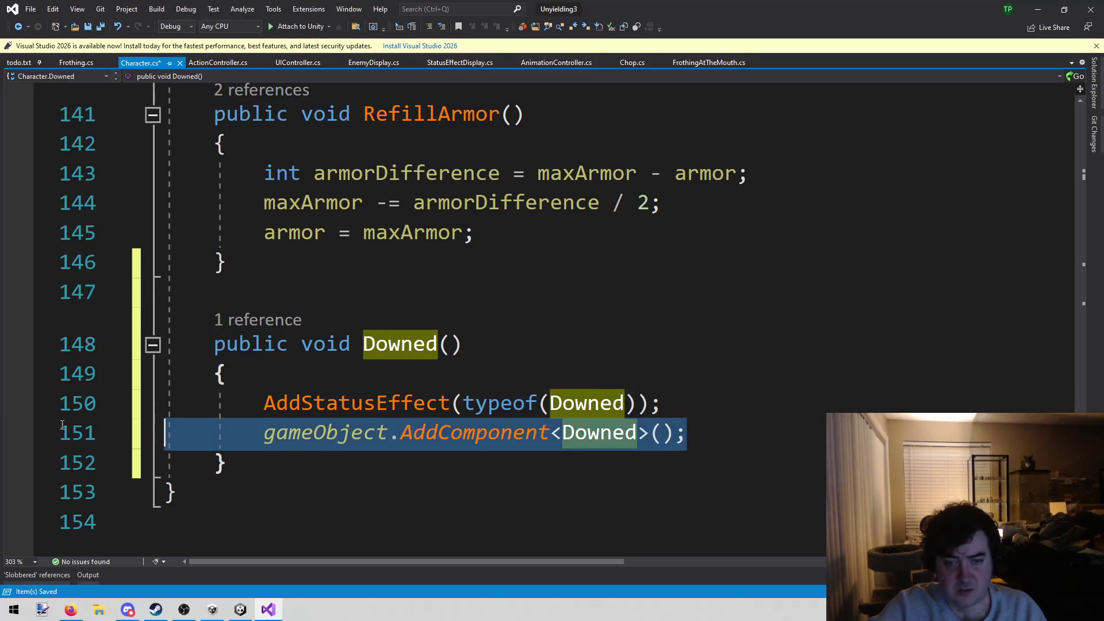
{"action": "key", "text": "Delete"}
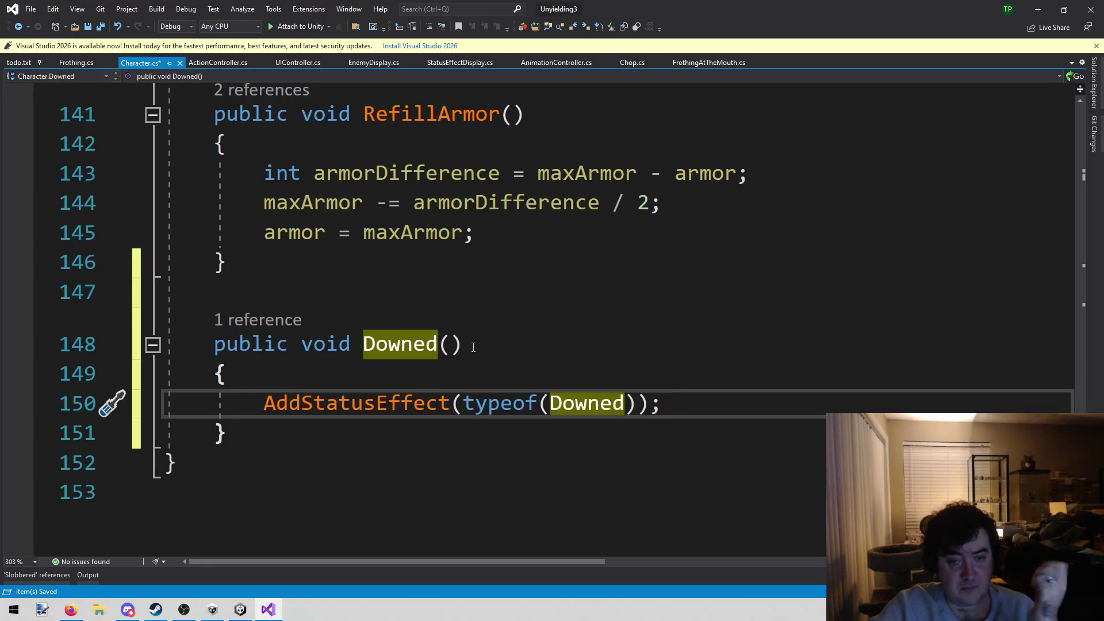
{"action": "left_click", "coordinate": [463, 369]}
{"action": "key", "text": "Return"}
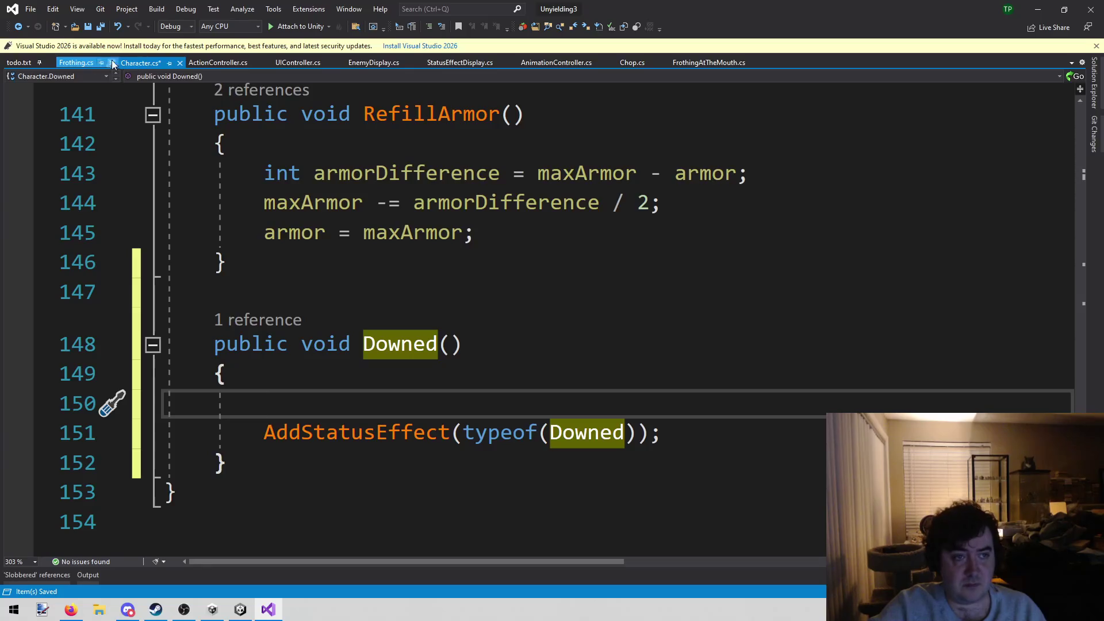
Step: Close Frothing.cs and copy the DamageDealtMessage setup lines from ActionController.cs
{"action": "left_click", "coordinate": [86, 63]}
{"action": "left_click", "coordinate": [115, 63]}
{"action": "left_click", "coordinate": [154, 65]}
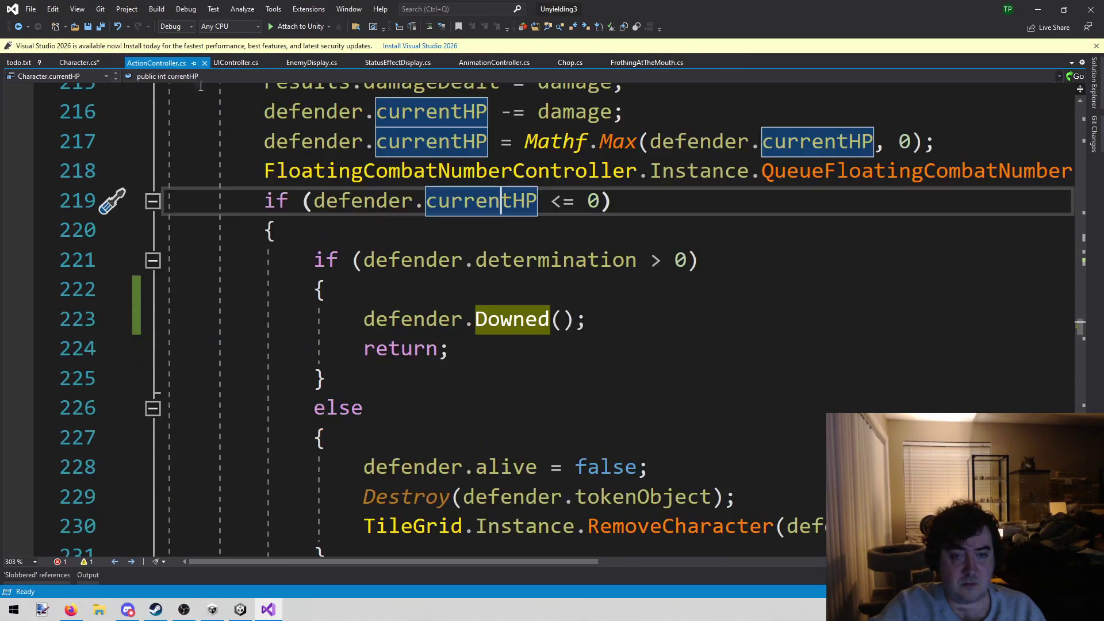
{"action": "left_click", "coordinate": [740, 374]}
{"action": "scroll", "coordinate": [740, 374], "scroll_direction": "up", "scroll_amount": 1}
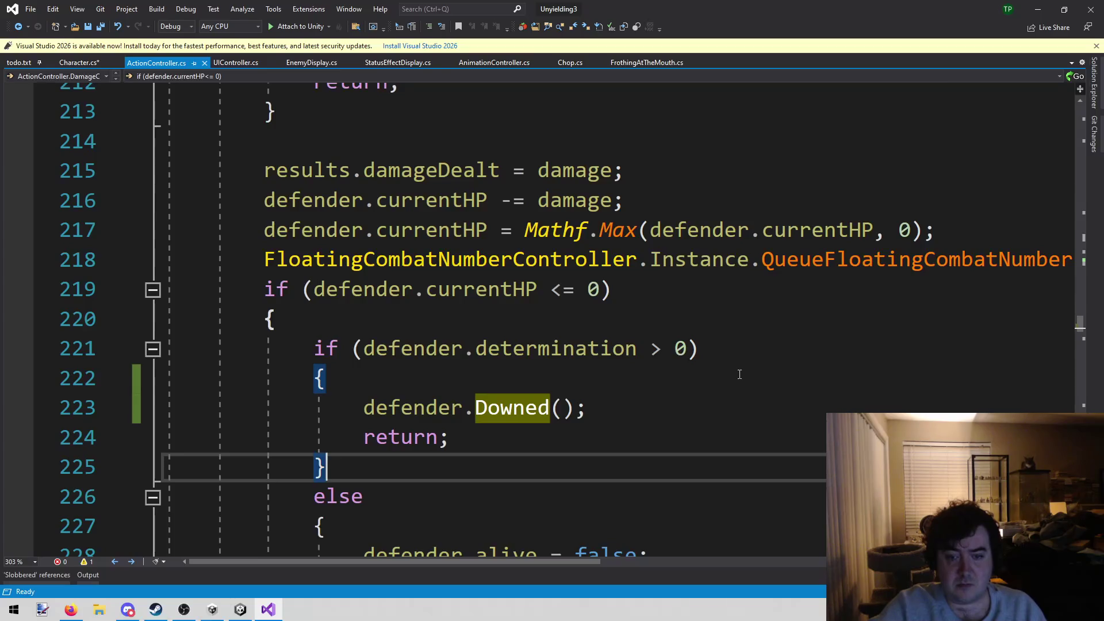
{"action": "key", "text": "ctrl+f"}
{"action": "scroll", "coordinate": [741, 374], "scroll_direction": "up", "scroll_amount": 1}
{"action": "type", "text": "damage"}
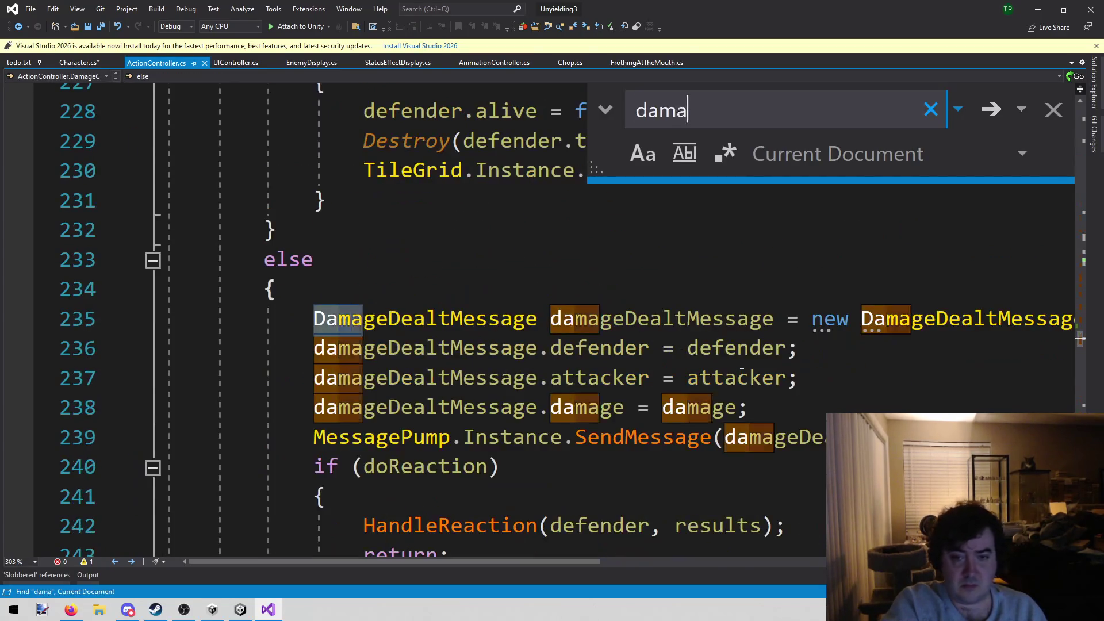
{"action": "key", "text": "Escape"}
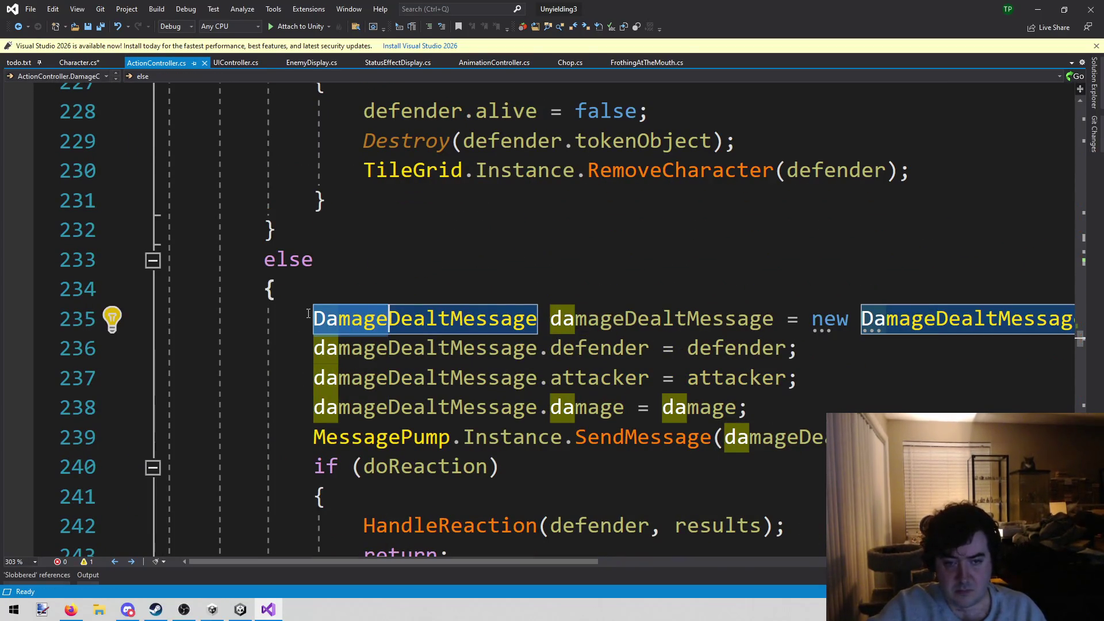
{"action": "left_click_drag", "start_coordinate": [316, 311], "coordinate": [800, 378]}
{"action": "mouse_move", "coordinate": [167, 466]}
{"action": "left_mouse_down"}
{"action": "mouse_move", "coordinate": [314, 351]}
{"action": "mouse_move", "coordinate": [314, 324]}
{"action": "left_mouse_up"}
{"action": "key", "text": "ctrl+c"}
Step: Paste the message lines into Downed(), undo the paste, and save Character.cs
{"action": "left_click", "coordinate": [79, 62]}
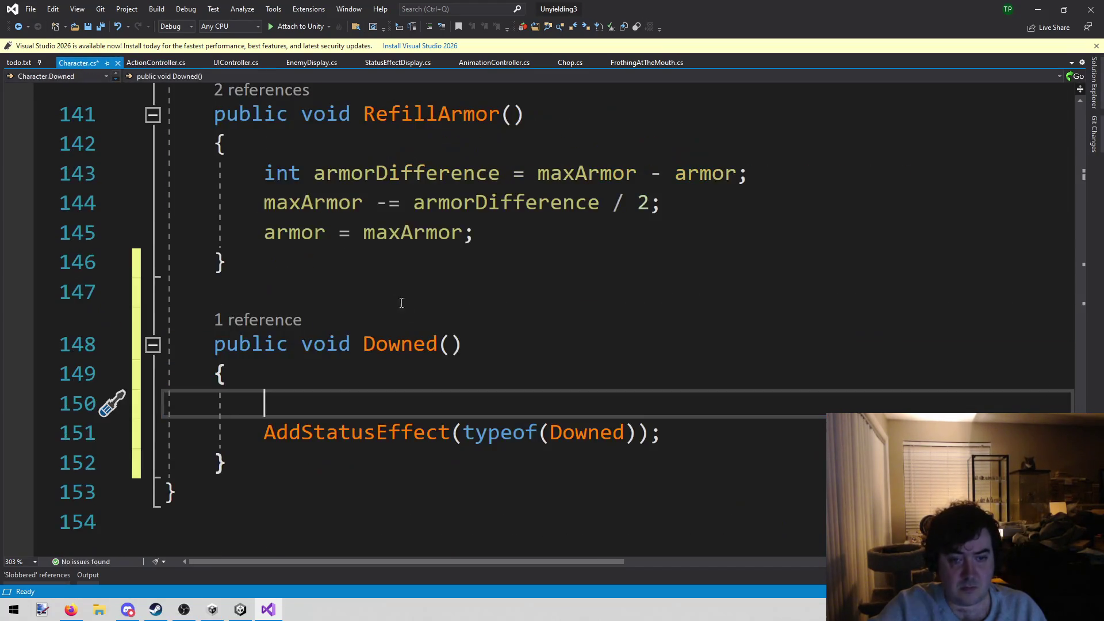
{"action": "key", "text": "ctrl+v"}
{"action": "double_click", "coordinate": [438, 403]}
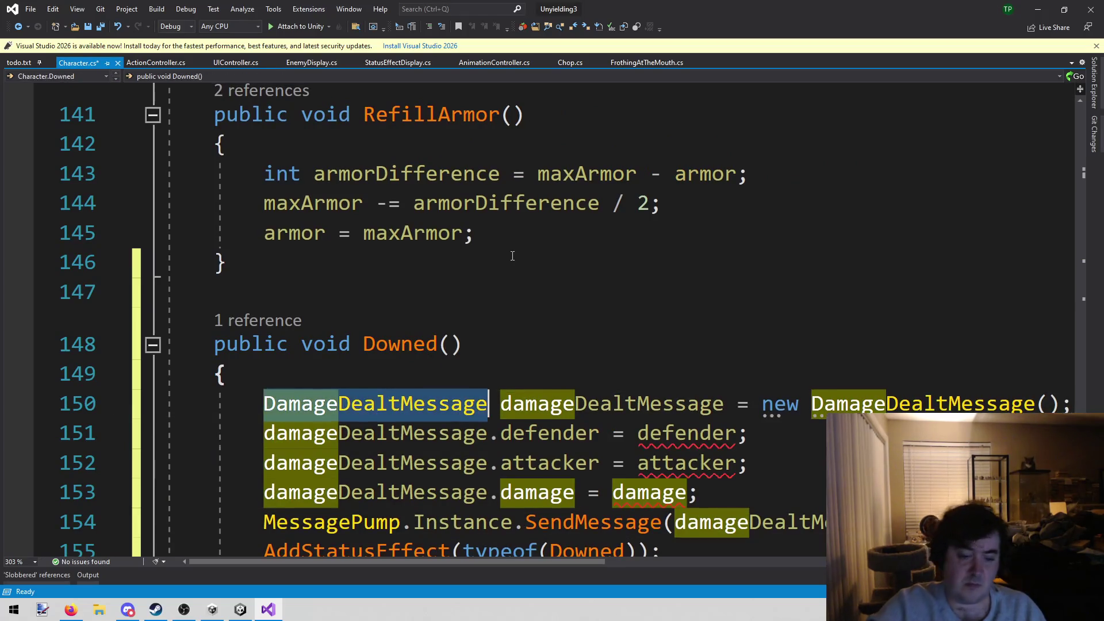
{"action": "key", "text": "BackSpace"}
{"action": "type", "text": "Hero"}
{"action": "key", "text": "Escape"}
{"action": "key", "text": "ctrl+shift+Left"}
{"action": "type", "text": "h"}
{"action": "key", "text": "ctrl+z"}
{"action": "key", "text": "ctrl+z"}
{"action": "key", "text": "ctrl+z"}
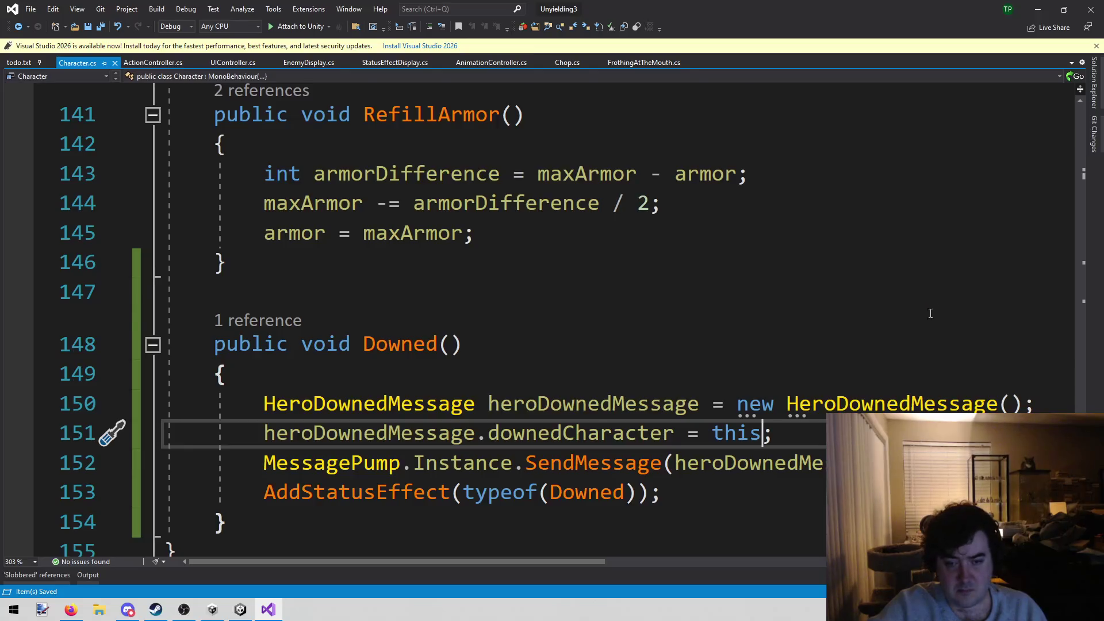
{"action": "key", "text": "ctrl+s"}
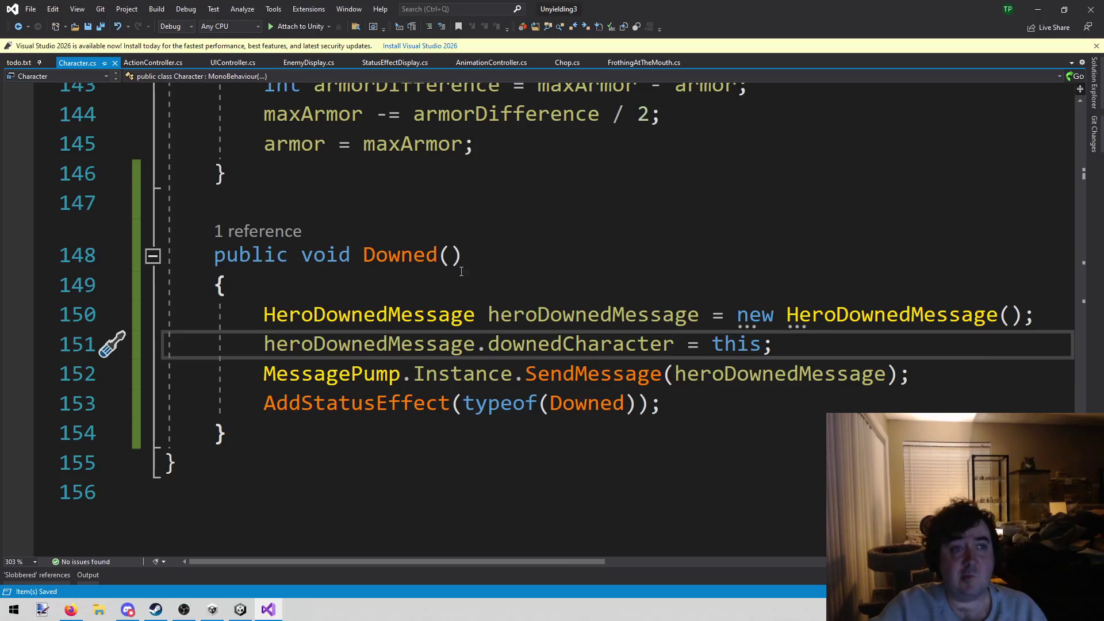
{"action": "left_click", "coordinate": [19, 62]}
Step: Delete the frothing-not-removed note from line 46 of todo.txt
{"action": "left_click", "coordinate": [409, 439]}
{"action": "left_click_drag", "start_coordinate": [574, 445], "coordinate": [59, 453]}
{"action": "key", "text": "BackSpace"}
{"action": "key", "text": "BackSpace"}
{"action": "key", "text": "BackSpace"}
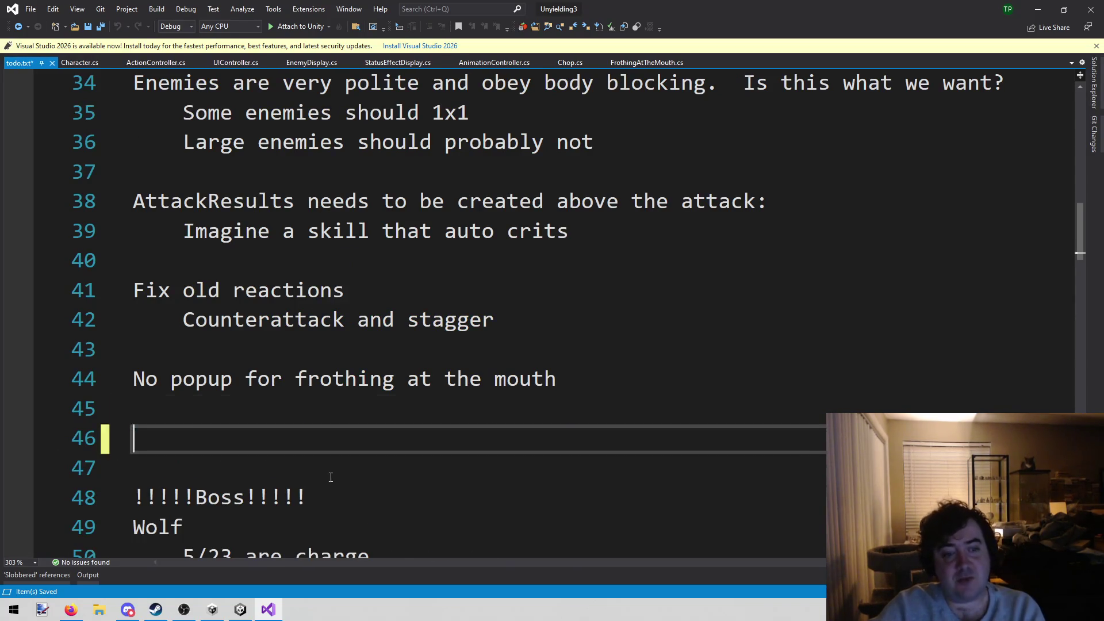
{"action": "left_click", "coordinate": [641, 470]}
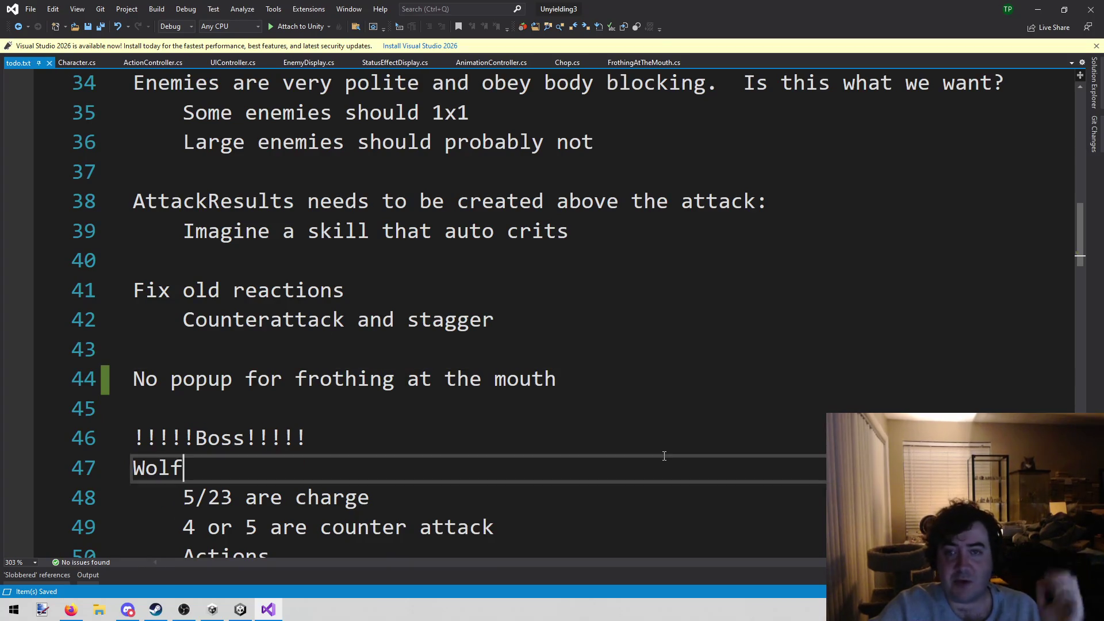
Step: Rename MapBuilder.cs's #define TESTMODE to TESTMODE1, turning test mode off
{"action": "key", "text": "alt+shift+o"}
{"action": "type", "text": "map"}
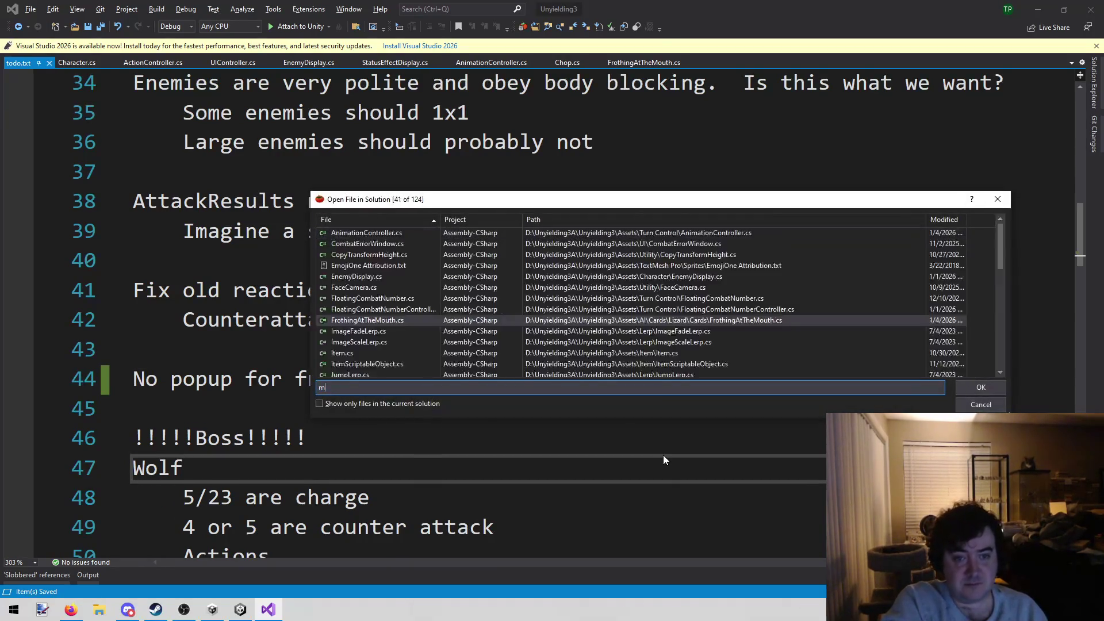
{"action": "key", "text": "Return"}
{"action": "scroll", "coordinate": [665, 455], "scroll_direction": "down", "scroll_amount": 5}
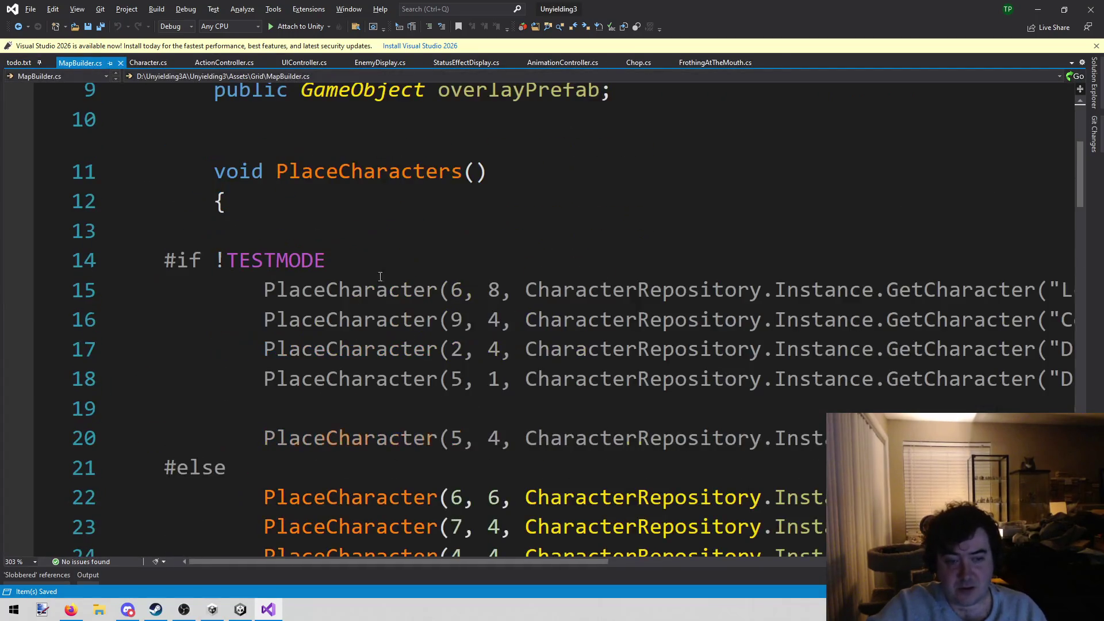
{"action": "scroll", "coordinate": [323, 296], "scroll_direction": "up", "scroll_amount": 5}
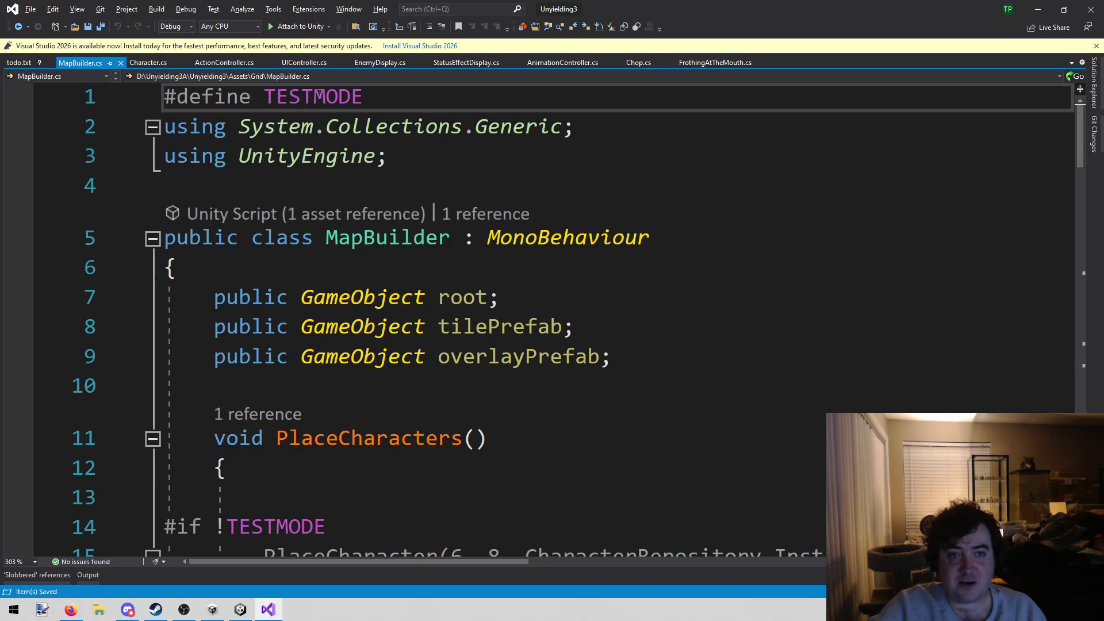
{"action": "type", "text": "1"}
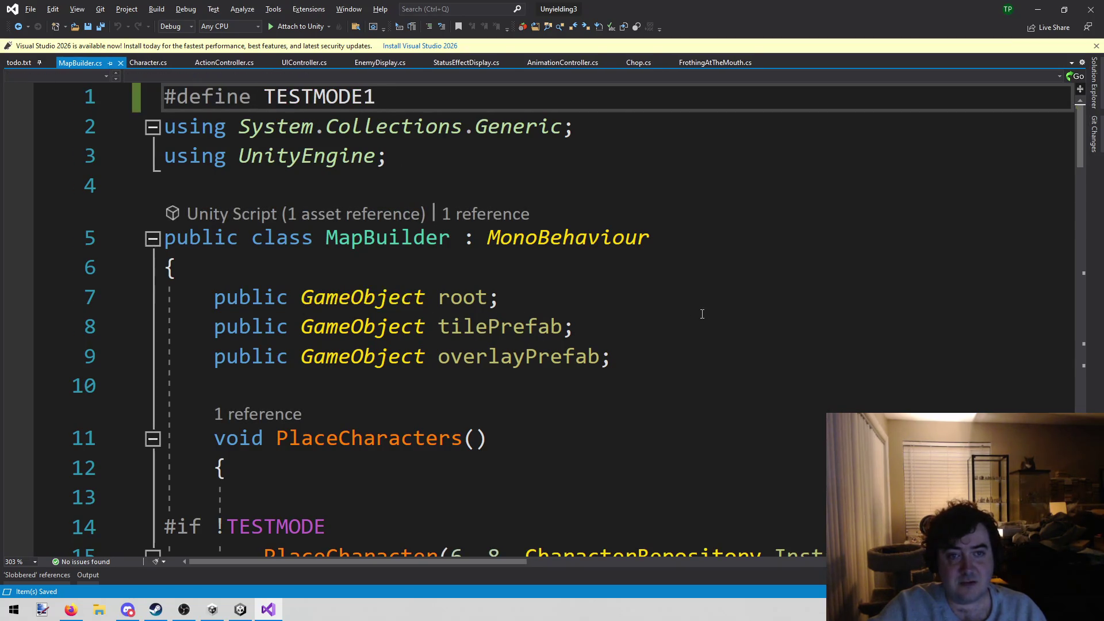
{"action": "scroll", "coordinate": [703, 317], "scroll_direction": "down", "scroll_amount": 3}
{"action": "left_click", "coordinate": [655, 216]}
{"action": "scroll", "coordinate": [656, 217], "scroll_direction": "down", "scroll_amount": 3}
{"action": "scroll", "coordinate": [656, 217], "scroll_direction": "up", "scroll_amount": 3}
{"action": "scroll", "coordinate": [655, 217], "scroll_direction": "down", "scroll_amount": 2}
{"action": "scroll", "coordinate": [646, 222], "scroll_direction": "up", "scroll_amount": 2}
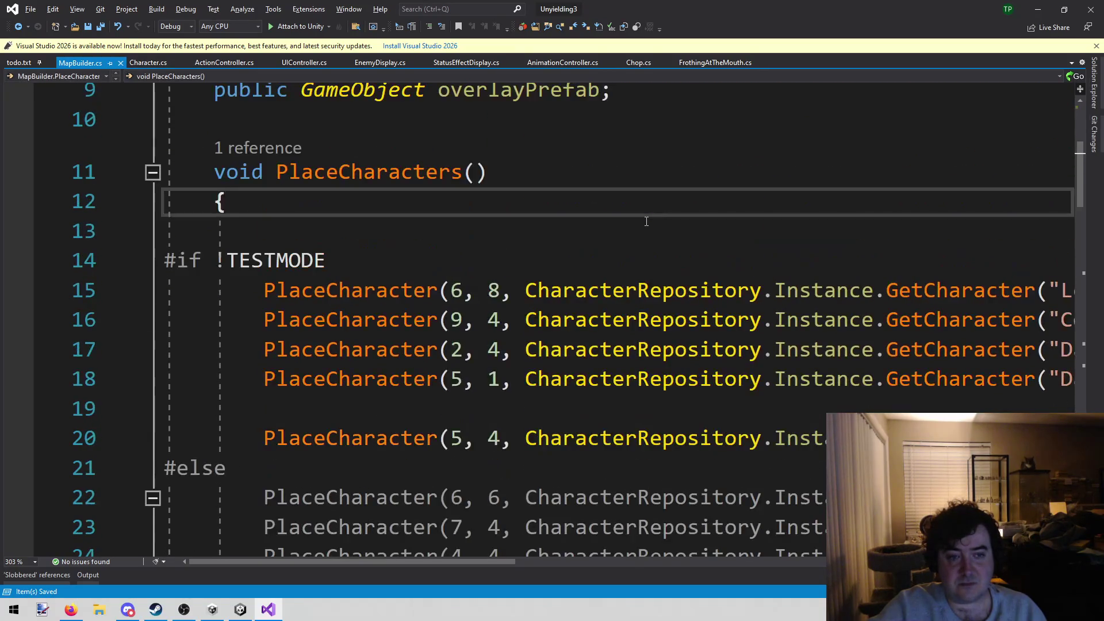
{"action": "left_click", "coordinate": [646, 221]}
{"action": "scroll", "coordinate": [646, 222], "scroll_direction": "down", "scroll_amount": 3}
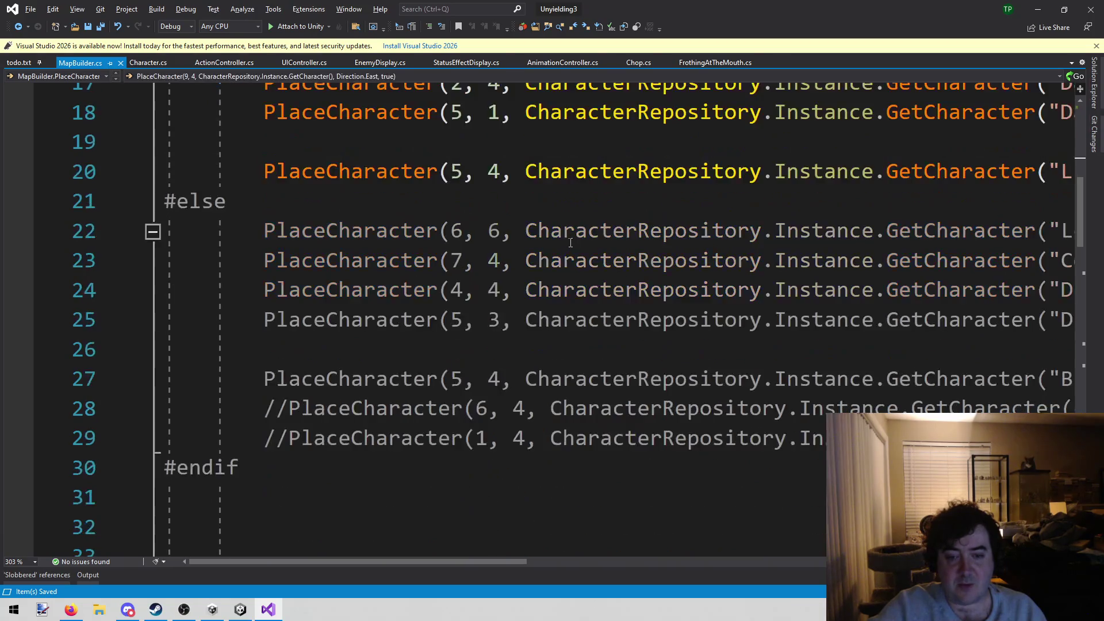
{"action": "scroll", "coordinate": [518, 339], "scroll_direction": "up", "scroll_amount": 4}
{"action": "scroll", "coordinate": [517, 339], "scroll_direction": "down", "scroll_amount": 1}
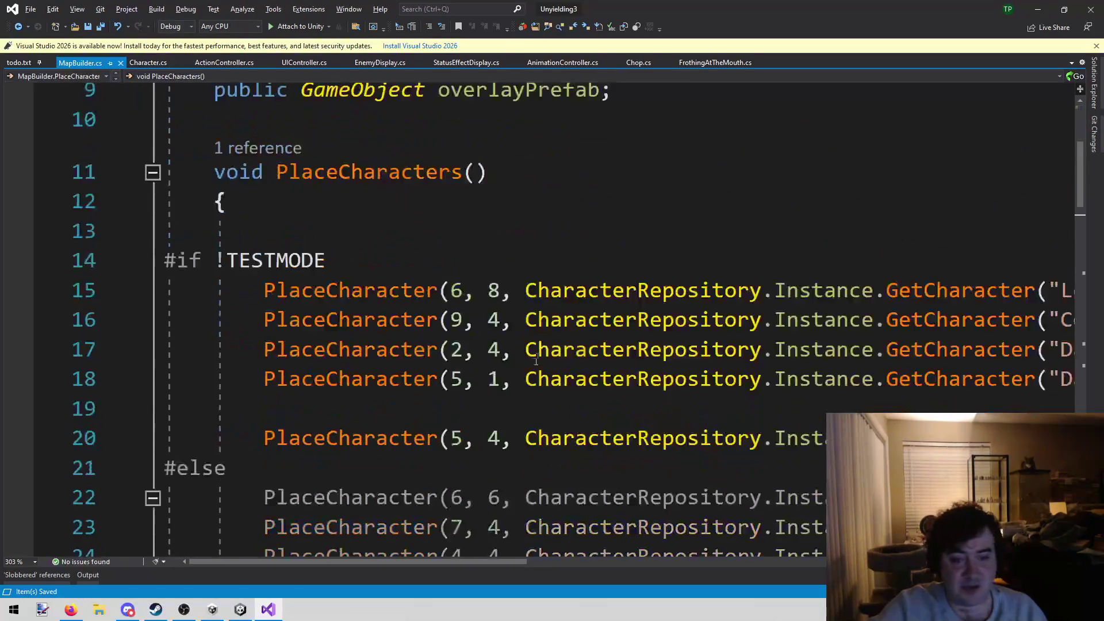
{"action": "left_click", "coordinate": [251, 600]}
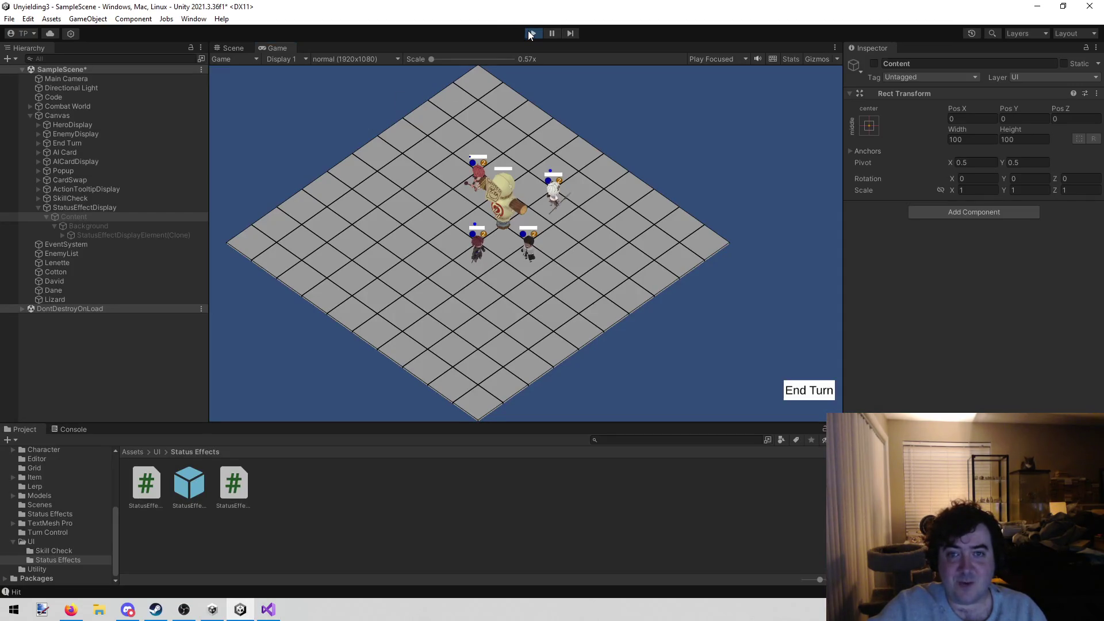
Step: Restart the playtest and have David Scry the Lizard
{"action": "left_click", "coordinate": [531, 35]}
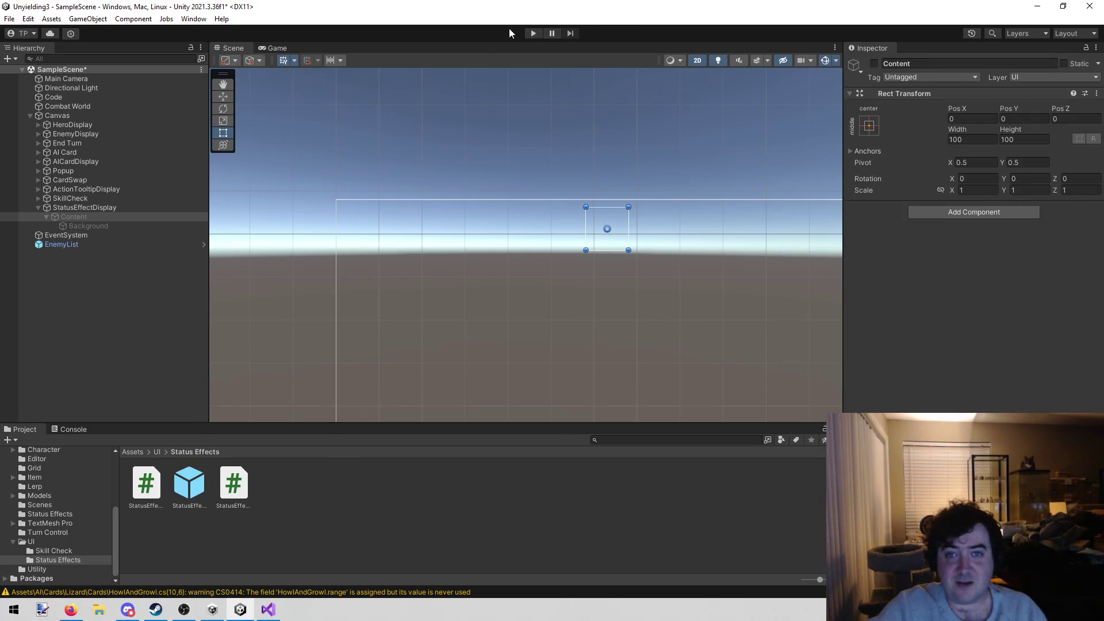
{"action": "left_click", "coordinate": [533, 35]}
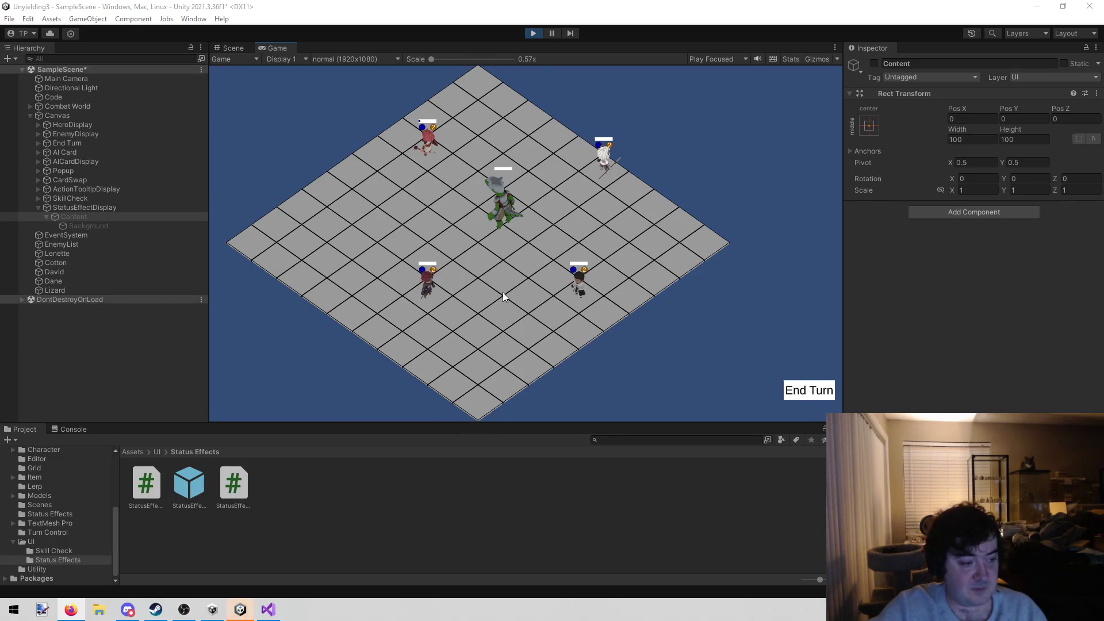
{"action": "left_click", "coordinate": [419, 287]}
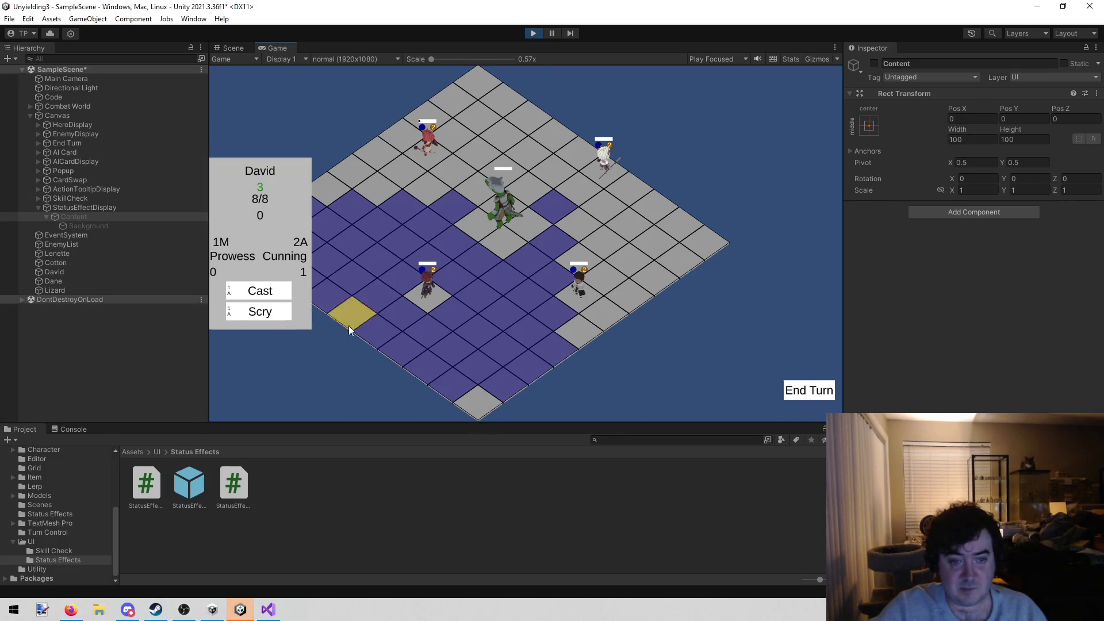
{"action": "left_click", "coordinate": [262, 316]}
{"action": "left_click", "coordinate": [494, 208]}
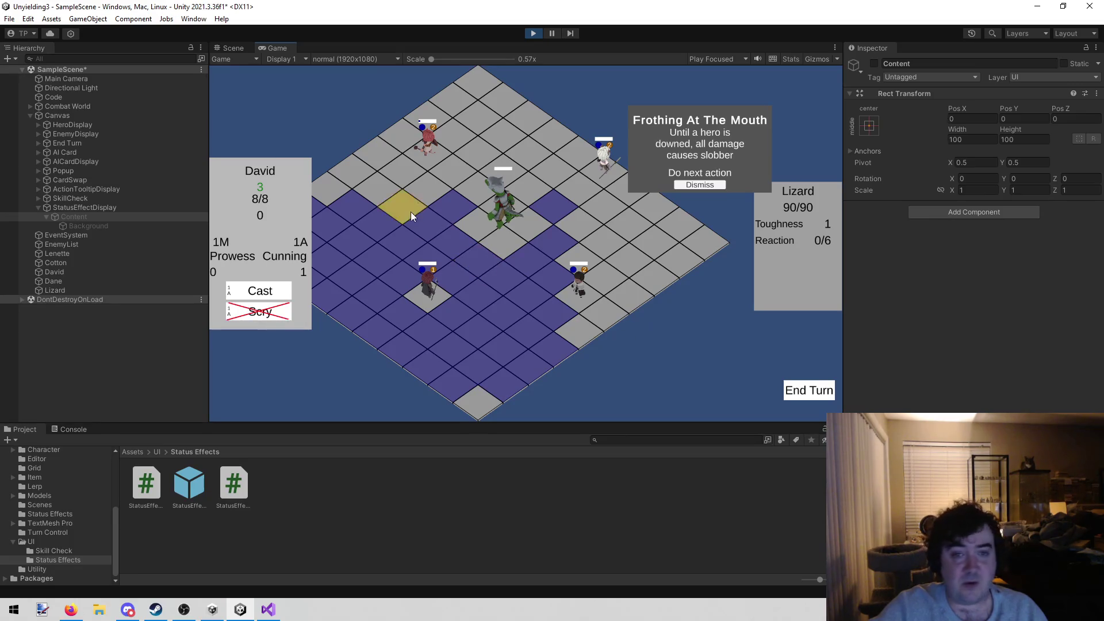
Step: Have Dane use Behold on the Lizard and confirm its reaction card swap
{"action": "left_click", "coordinate": [432, 150]}
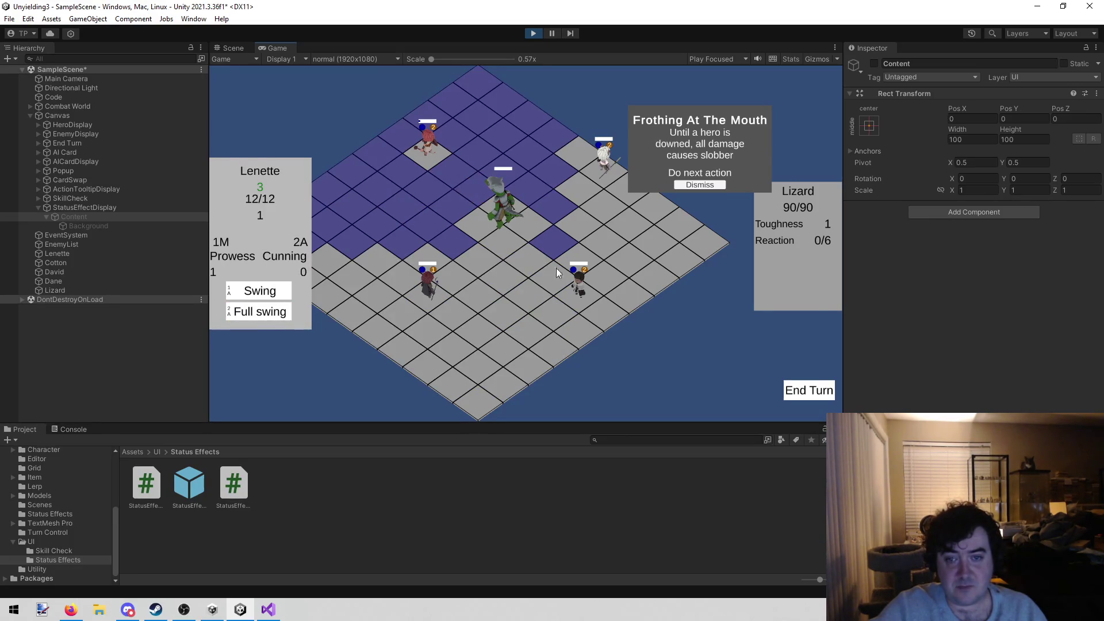
{"action": "left_click", "coordinate": [574, 291]}
{"action": "left_click", "coordinate": [251, 316]}
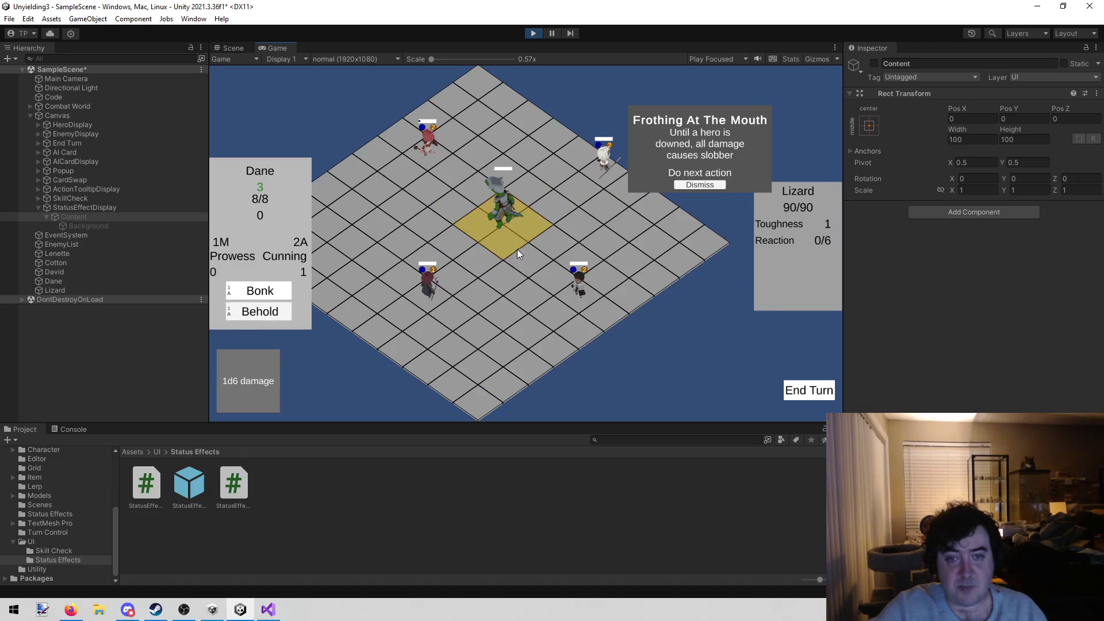
{"action": "left_click", "coordinate": [503, 233]}
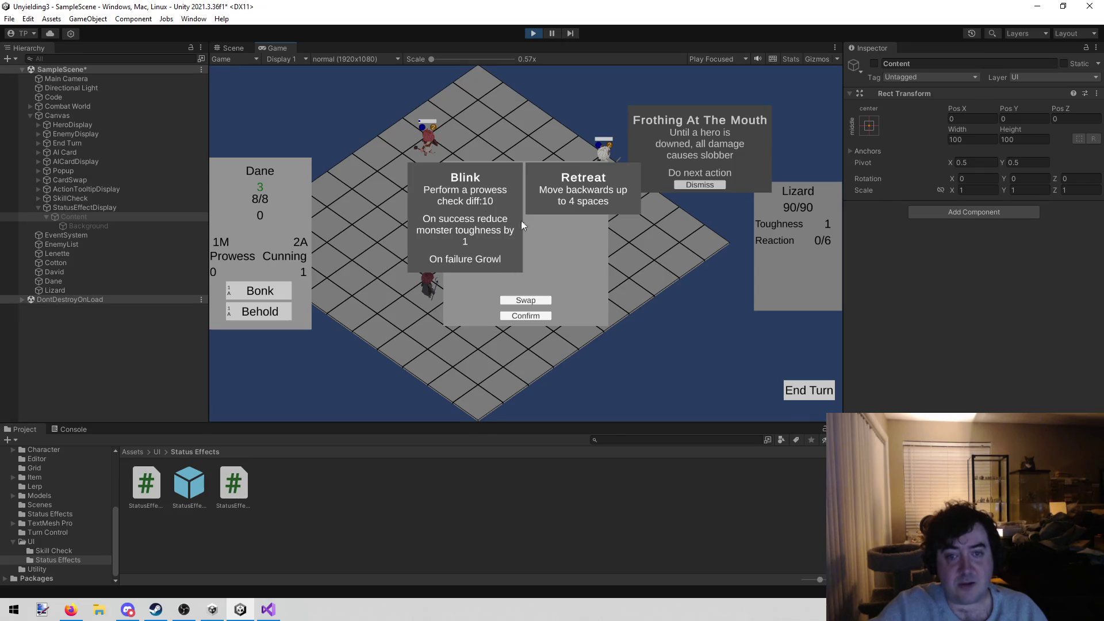
{"action": "left_click", "coordinate": [524, 314]}
Step: Move Lenette beside the Lizard and hit it with Full swing, dismissing Blink
{"action": "left_click", "coordinate": [434, 145]}
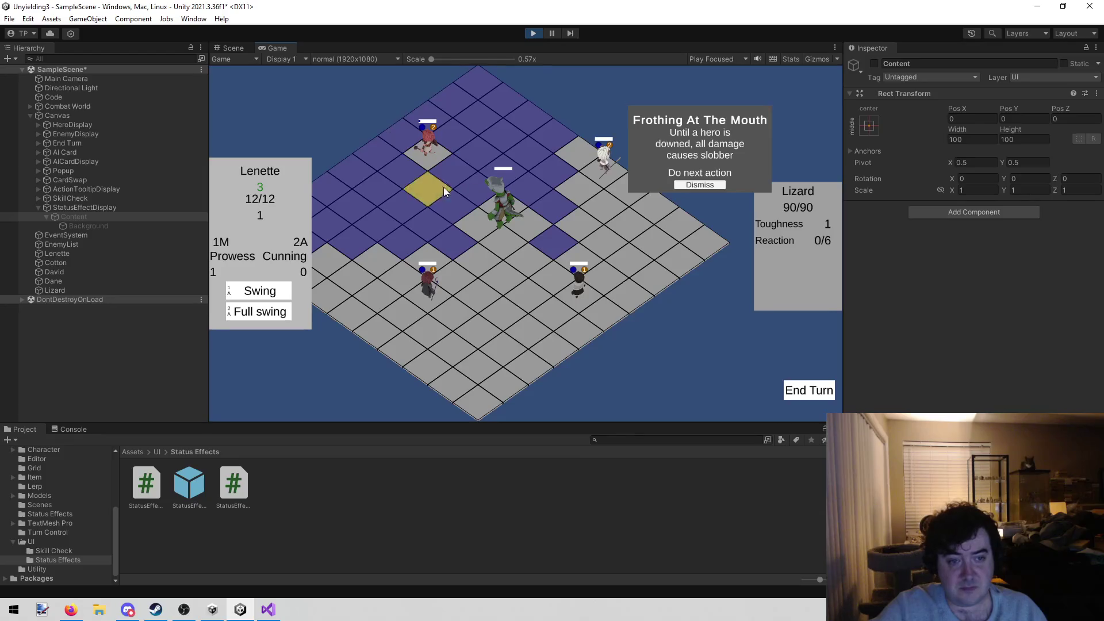
{"action": "left_click", "coordinate": [457, 209]}
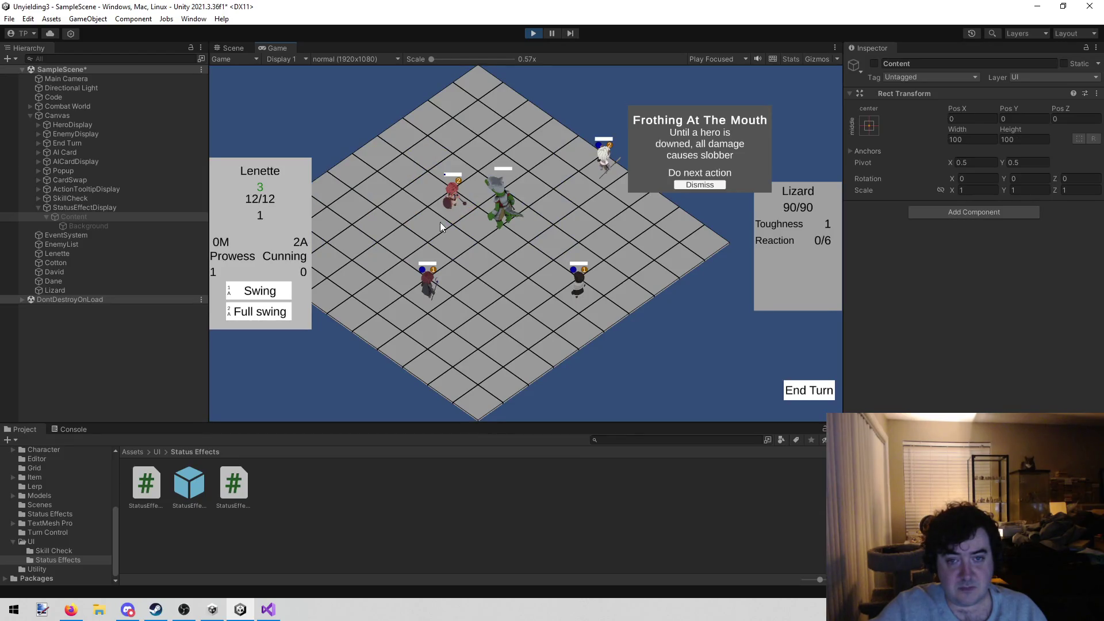
{"action": "left_click", "coordinate": [286, 315]}
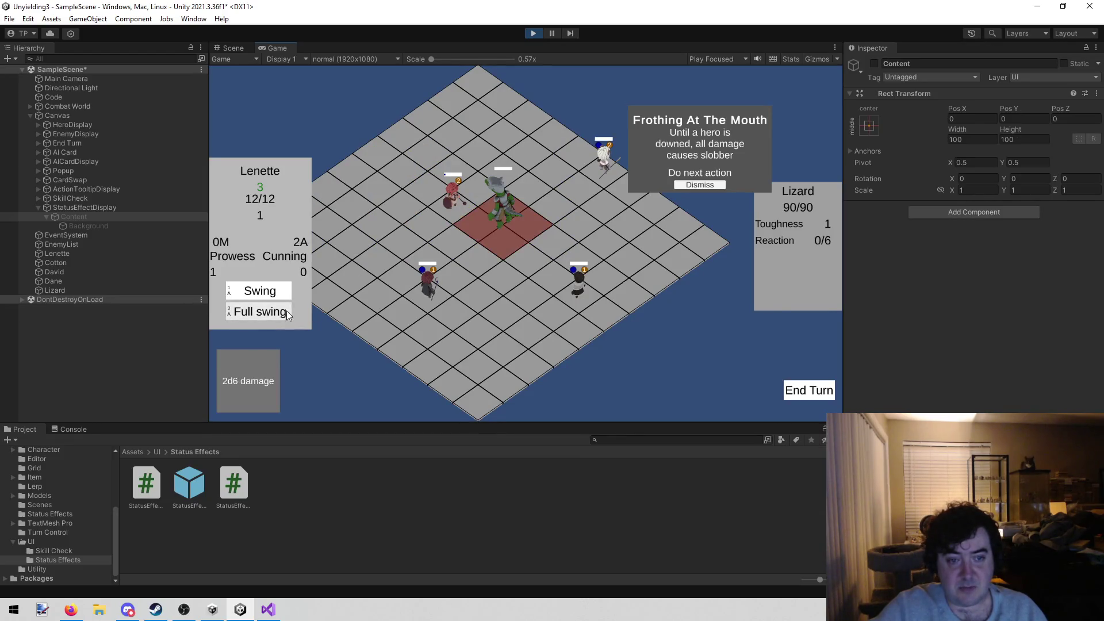
{"action": "left_click", "coordinate": [512, 234]}
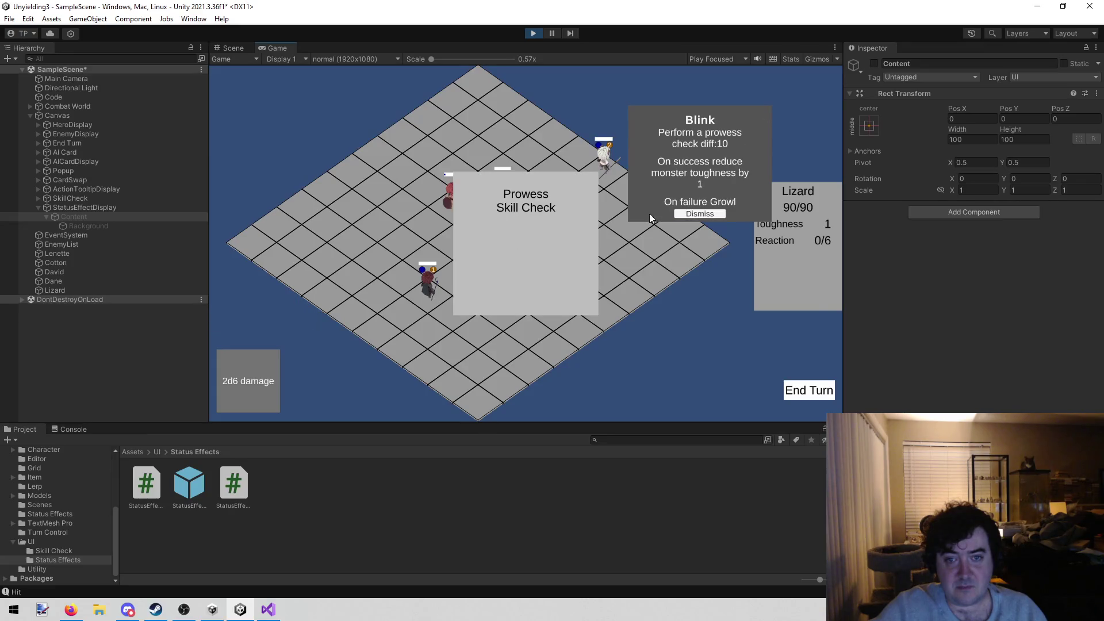
{"action": "left_click", "coordinate": [686, 218]}
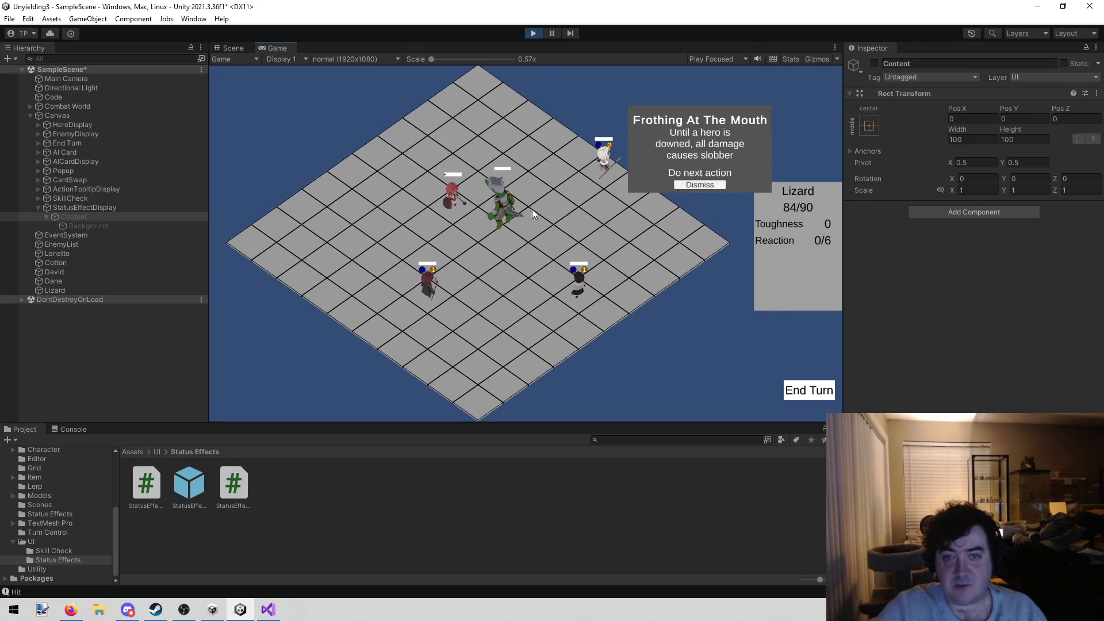
Step: Dismiss the Frothing At The Mouth card and have Cotton Stab the Lizard
{"action": "left_click", "coordinate": [695, 188]}
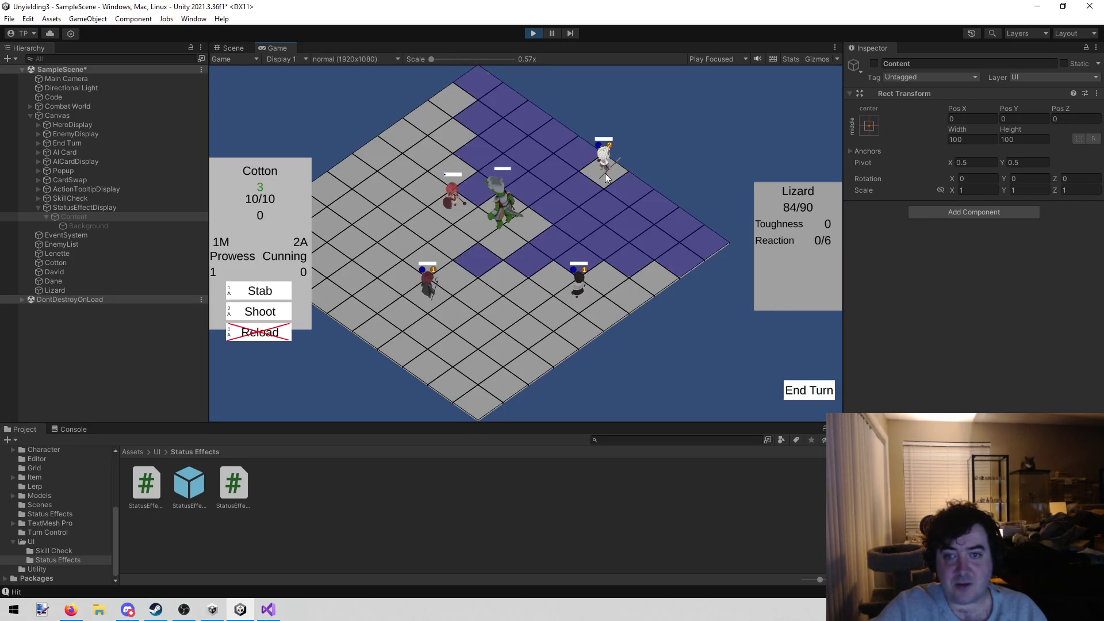
{"action": "left_click", "coordinate": [542, 211]}
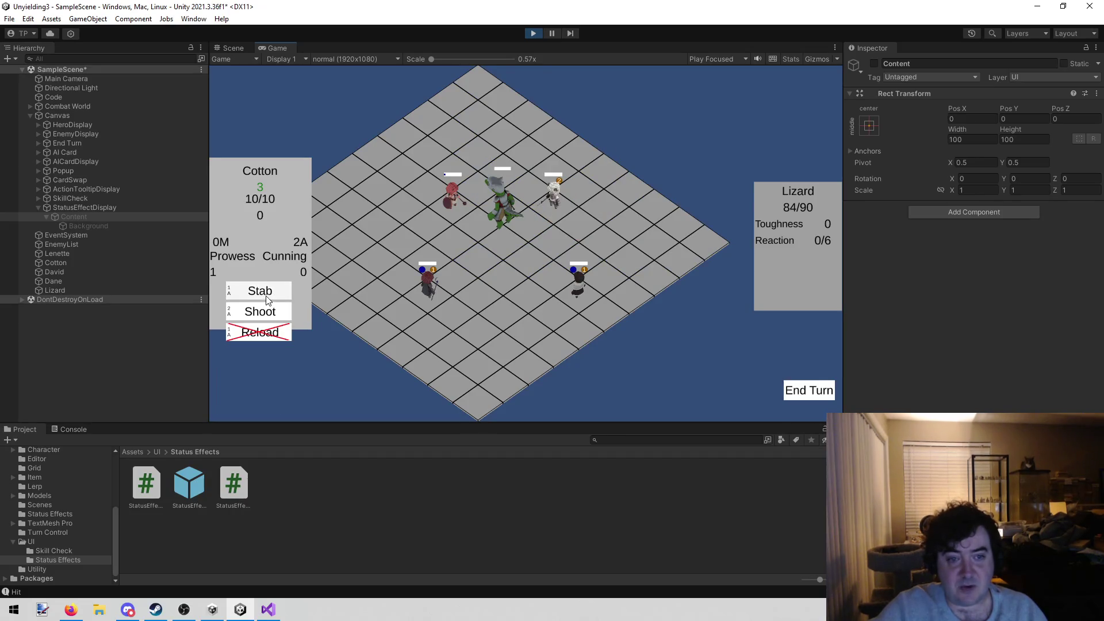
{"action": "left_click", "coordinate": [280, 286]}
{"action": "left_click", "coordinate": [527, 216]}
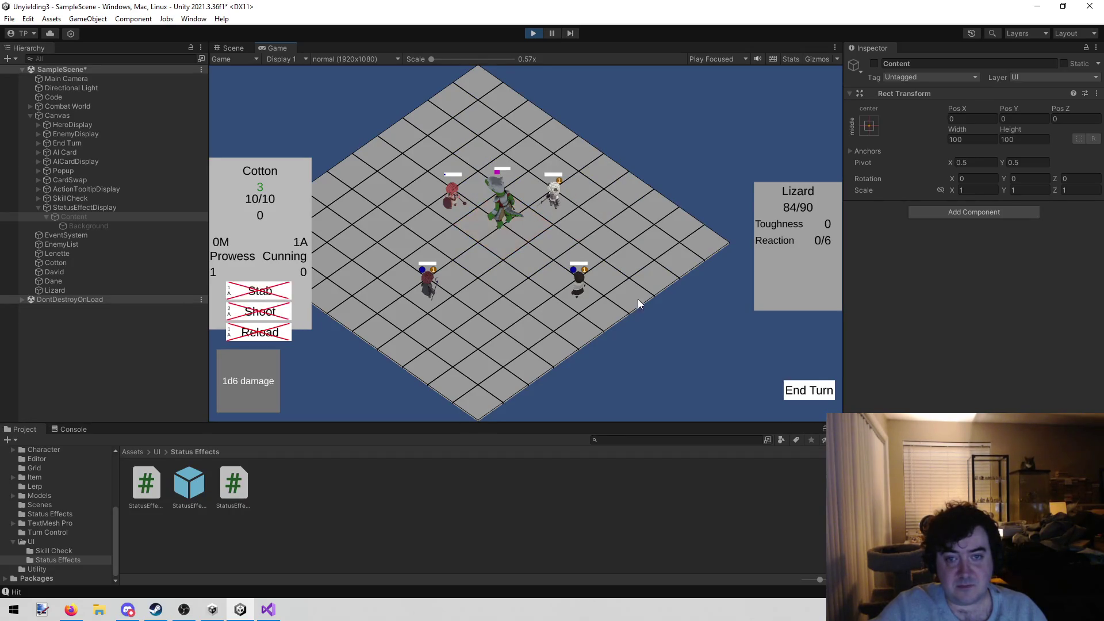
Step: Hit the Lizard with David's Cast and Dane's Bonk, leaving it at 77/90
{"action": "left_click", "coordinate": [427, 285]}
{"action": "left_click", "coordinate": [247, 294]}
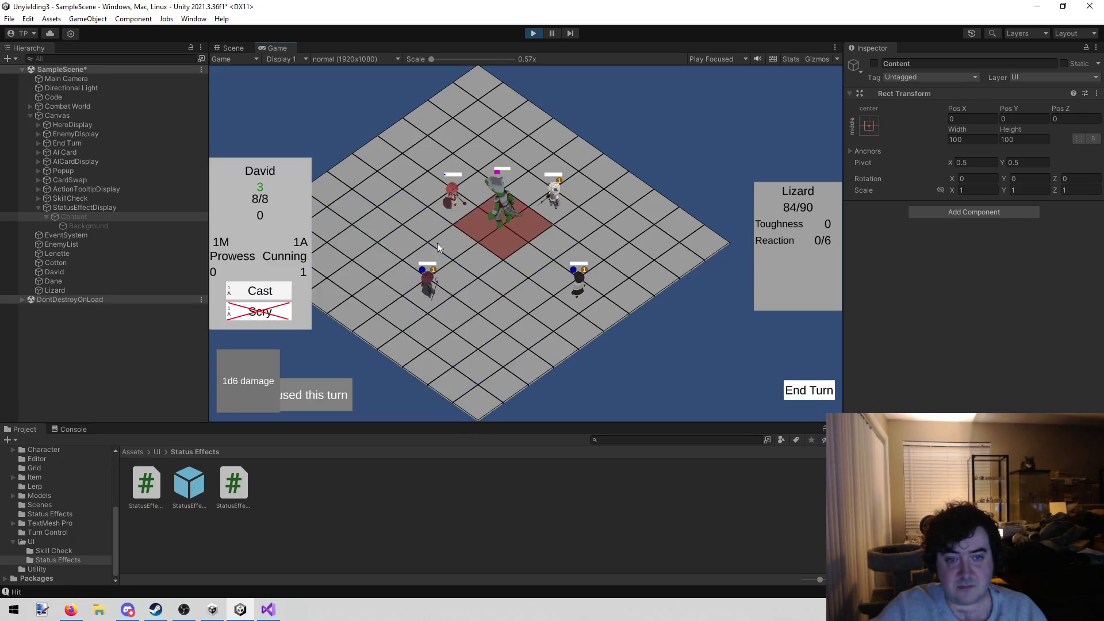
{"action": "left_click", "coordinate": [500, 223]}
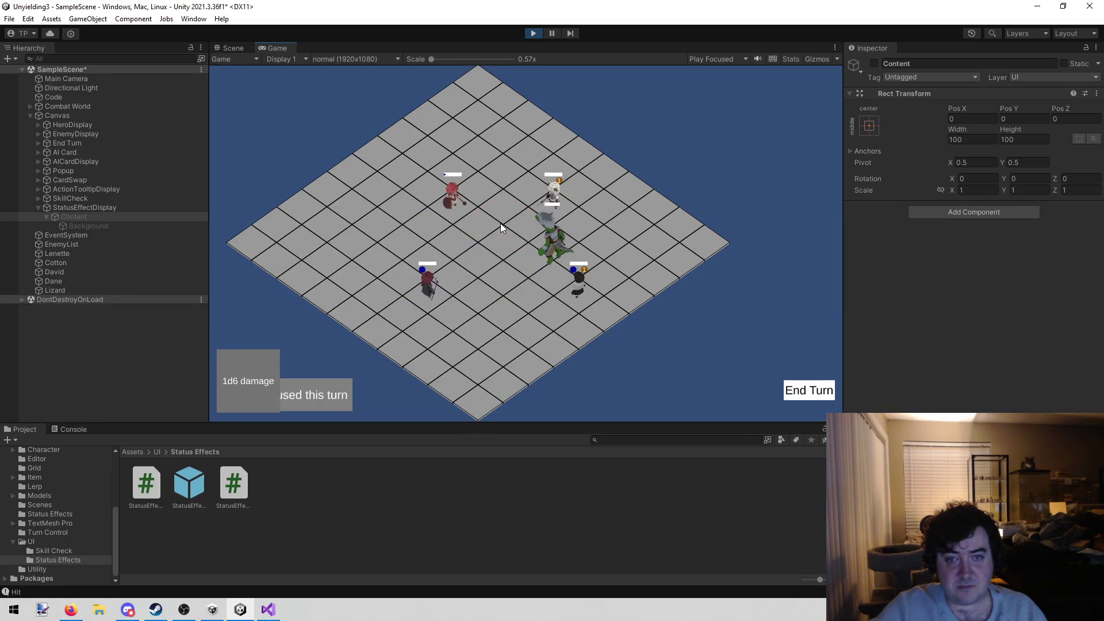
{"action": "left_click", "coordinate": [573, 287]}
{"action": "left_click", "coordinate": [285, 291]}
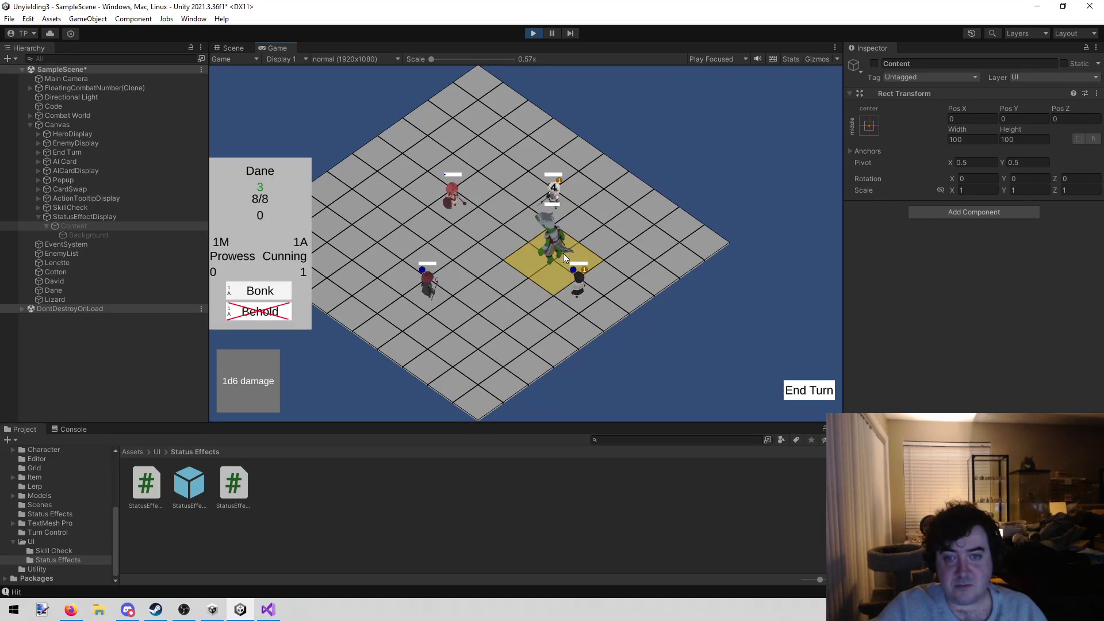
{"action": "left_click", "coordinate": [546, 254]}
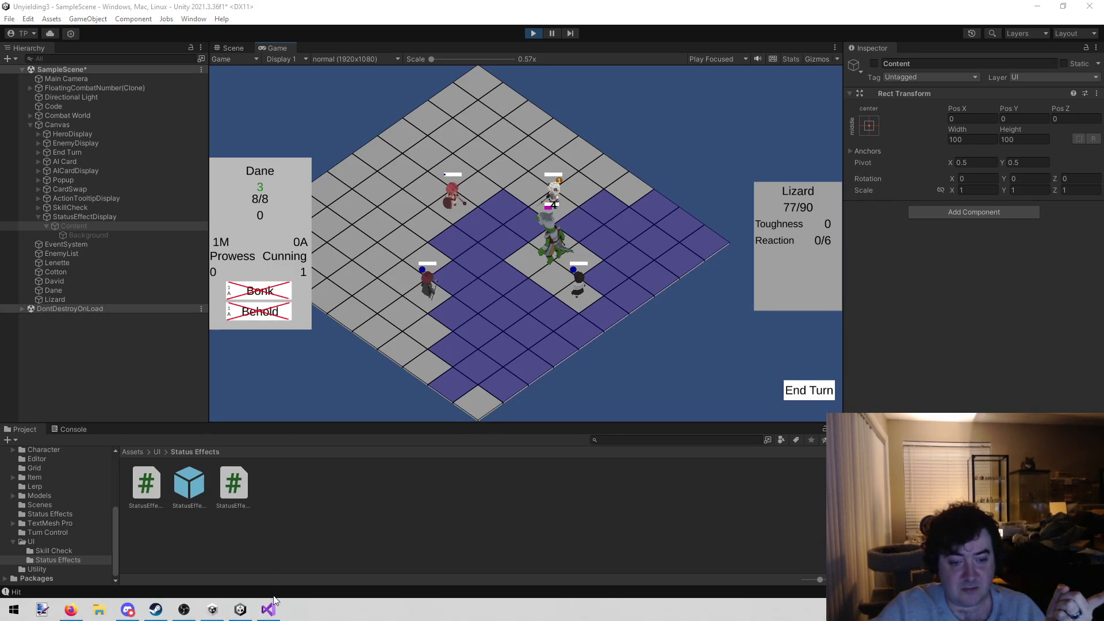
{"action": "left_click", "coordinate": [271, 613]}
{"action": "left_click", "coordinate": [404, 230]}
Step: Open RetreatN.cs through Go To File ('ret') and read through its Execute method
{"action": "key", "text": "alt+shift+o"}
{"action": "type", "text": "ret"}
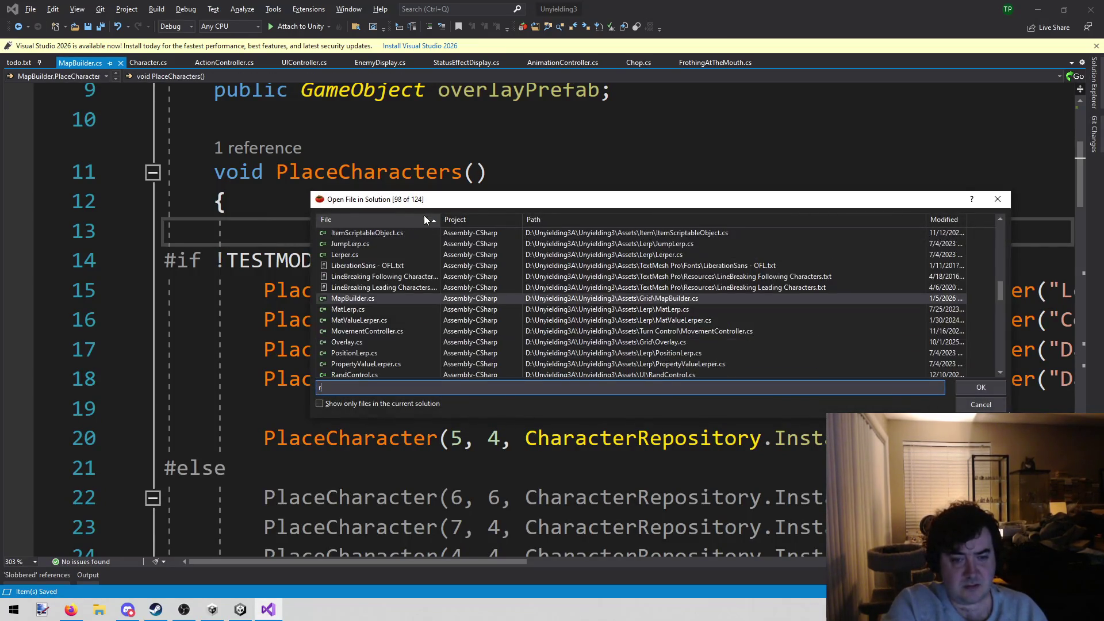
{"action": "key", "text": "Down"}
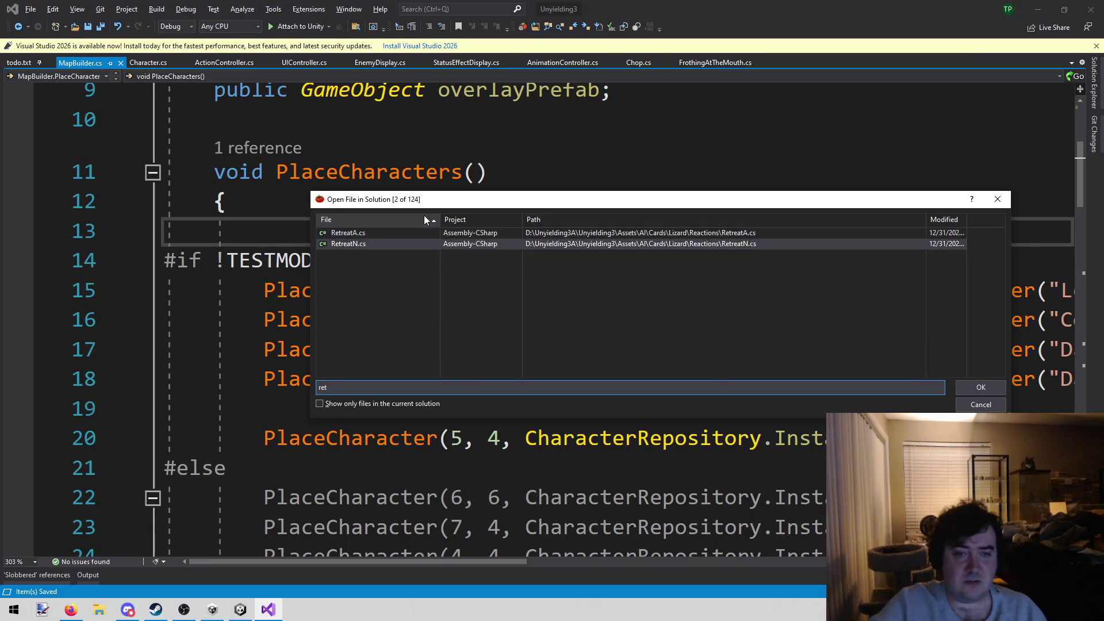
{"action": "key", "text": "Return"}
{"action": "scroll", "coordinate": [428, 221], "scroll_direction": "down", "scroll_amount": 3}
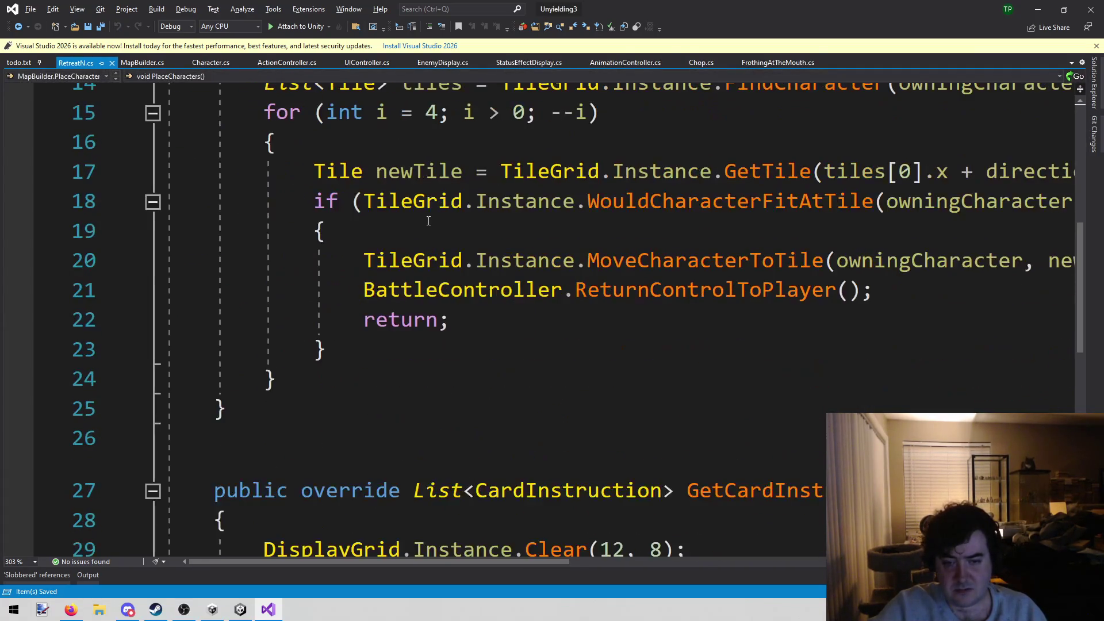
{"action": "scroll", "coordinate": [429, 221], "scroll_direction": "down", "scroll_amount": 1}
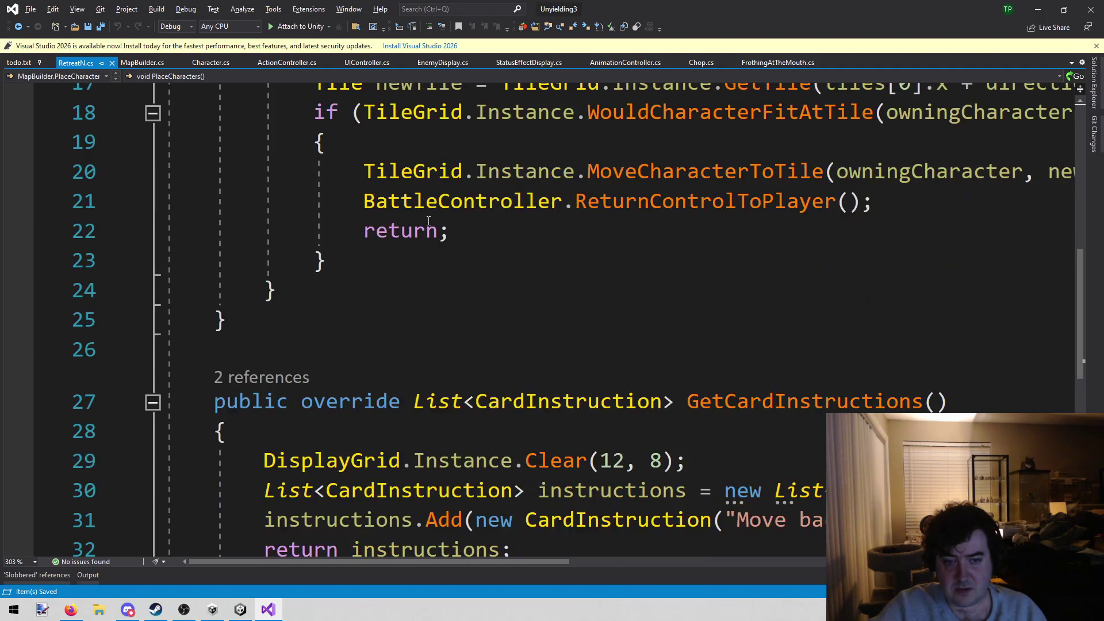
{"action": "scroll", "coordinate": [428, 221], "scroll_direction": "up", "scroll_amount": 3}
{"action": "scroll", "coordinate": [427, 221], "scroll_direction": "down", "scroll_amount": 4}
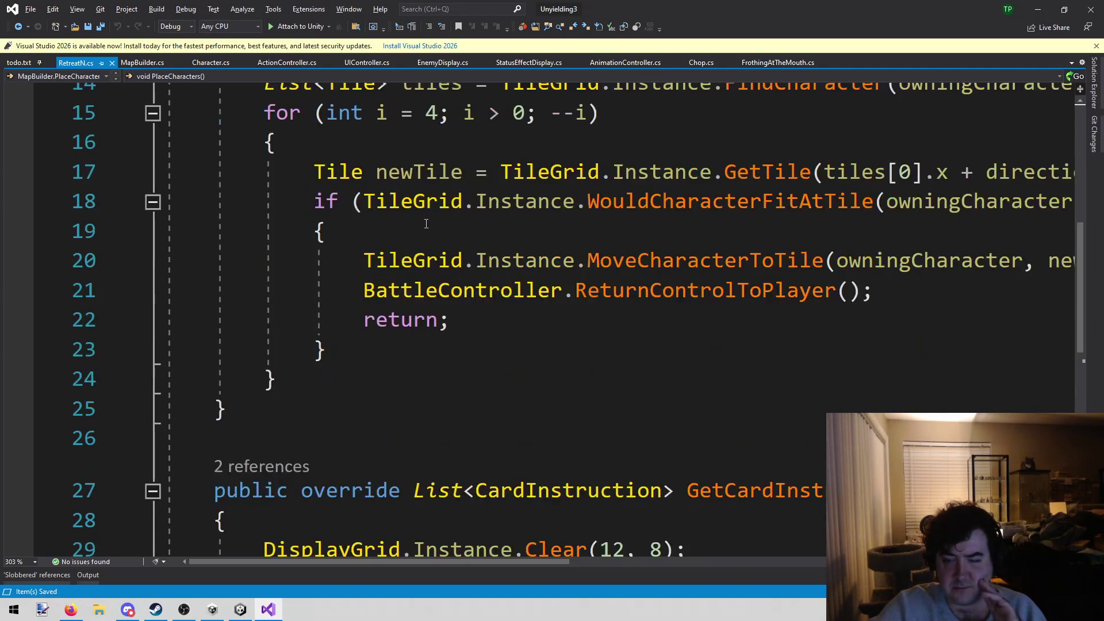
{"action": "scroll", "coordinate": [426, 224], "scroll_direction": "up", "scroll_amount": 6}
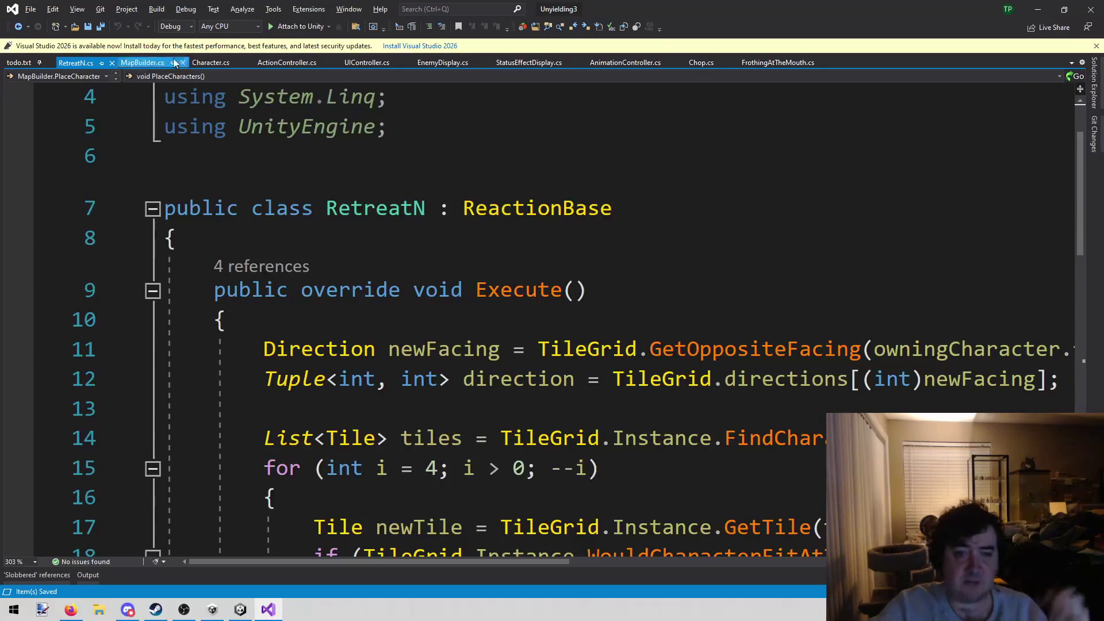
Step: Replace the frothing note in todo.txt with 'No popup for retreat' and save the file
{"action": "left_click", "coordinate": [13, 68]}
{"action": "left_click", "coordinate": [338, 417]}
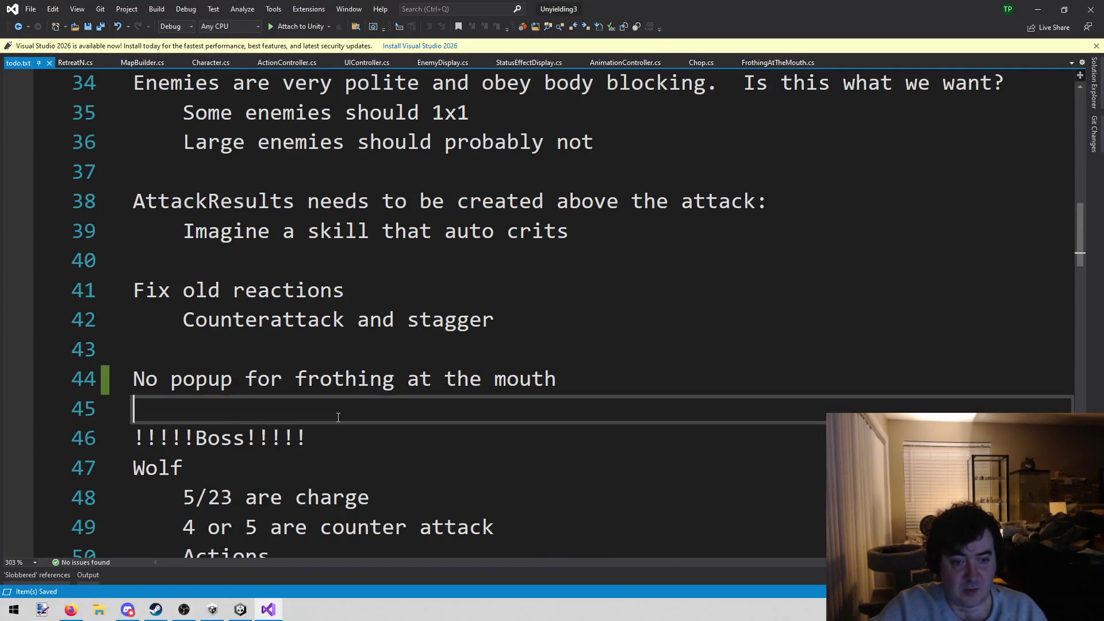
{"action": "mouse_move", "coordinate": [594, 379]}
{"action": "left_mouse_down"}
{"action": "mouse_move", "coordinate": [76, 343]}
{"action": "mouse_move", "coordinate": [72, 389]}
{"action": "left_mouse_up"}
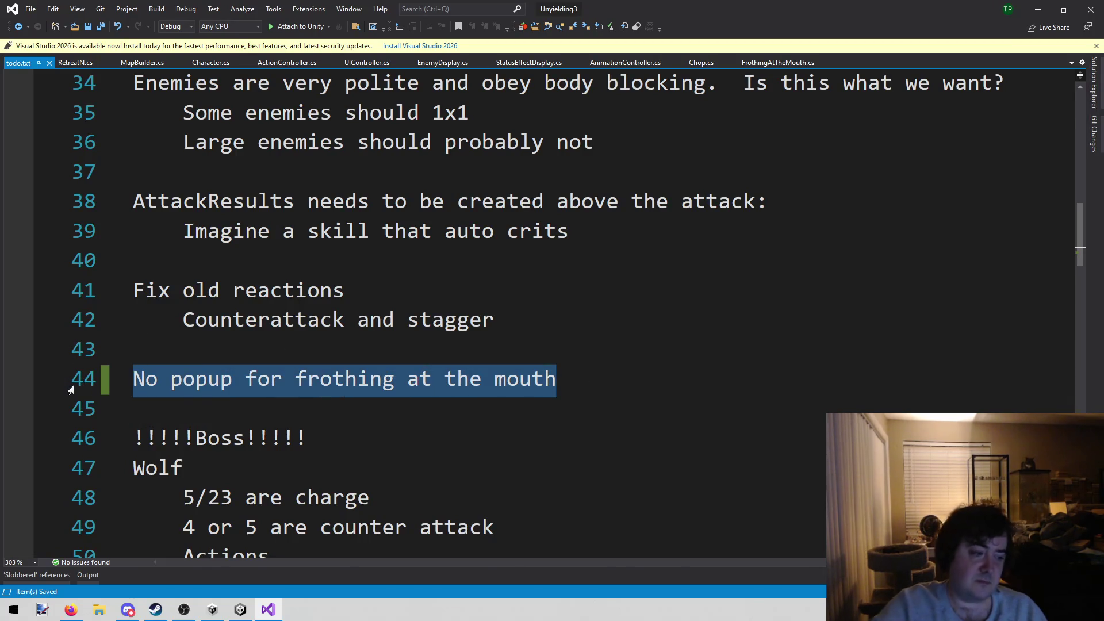
{"action": "type", "text": "No popu"}
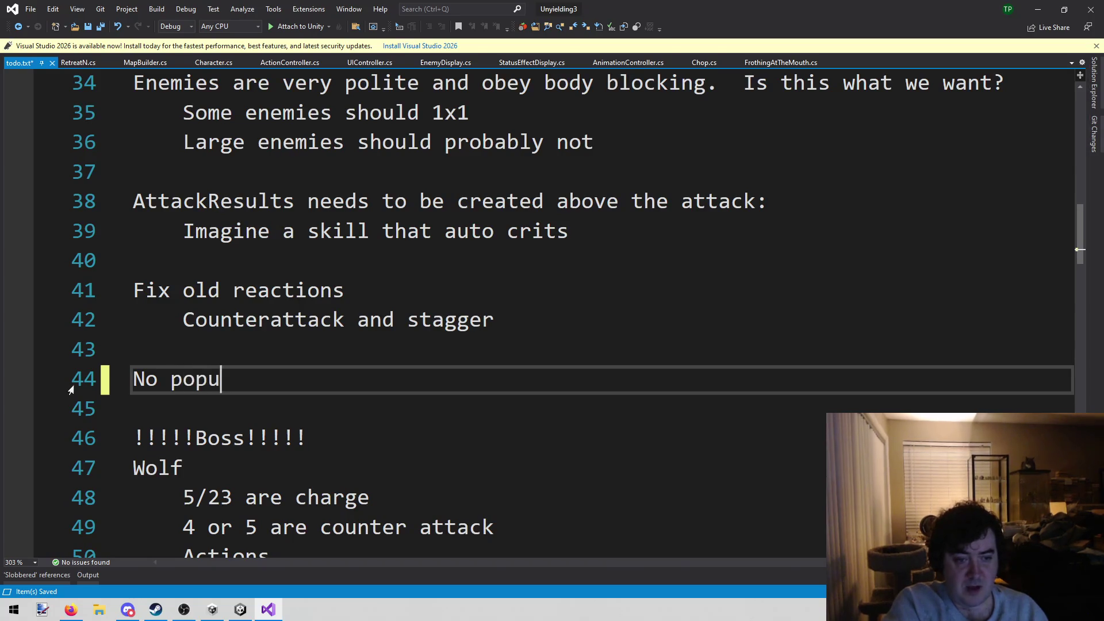
{"action": "type", "text": "p for retr"}
{"action": "key", "text": "BackSpace"}
{"action": "key", "text": "BackSpace"}
{"action": "type", "text": "retreat"}
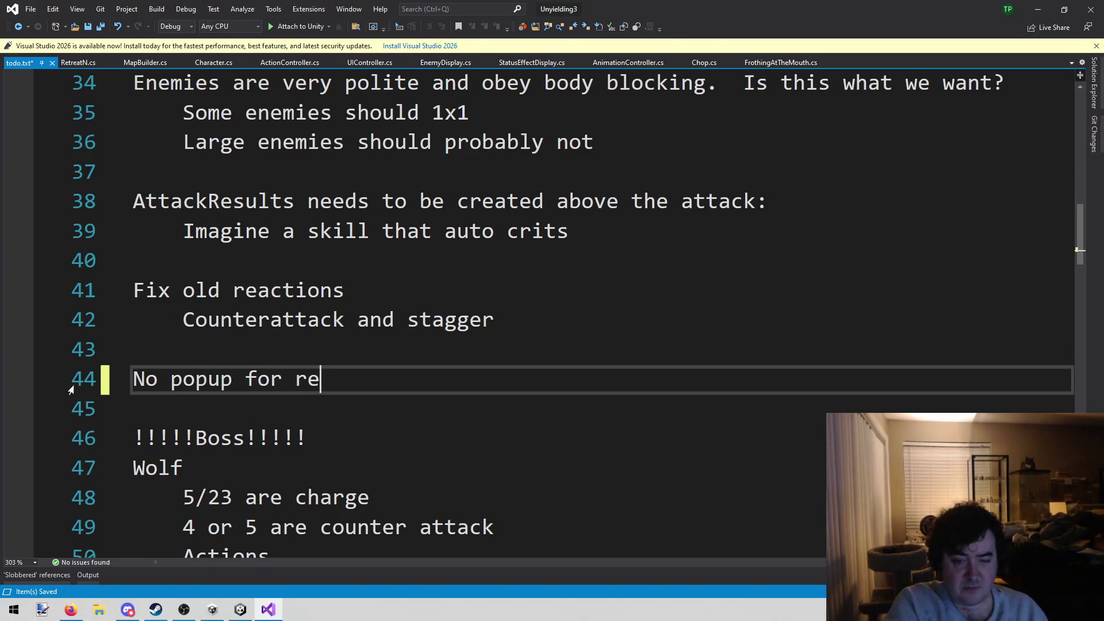
{"action": "key", "text": "ctrl+s"}
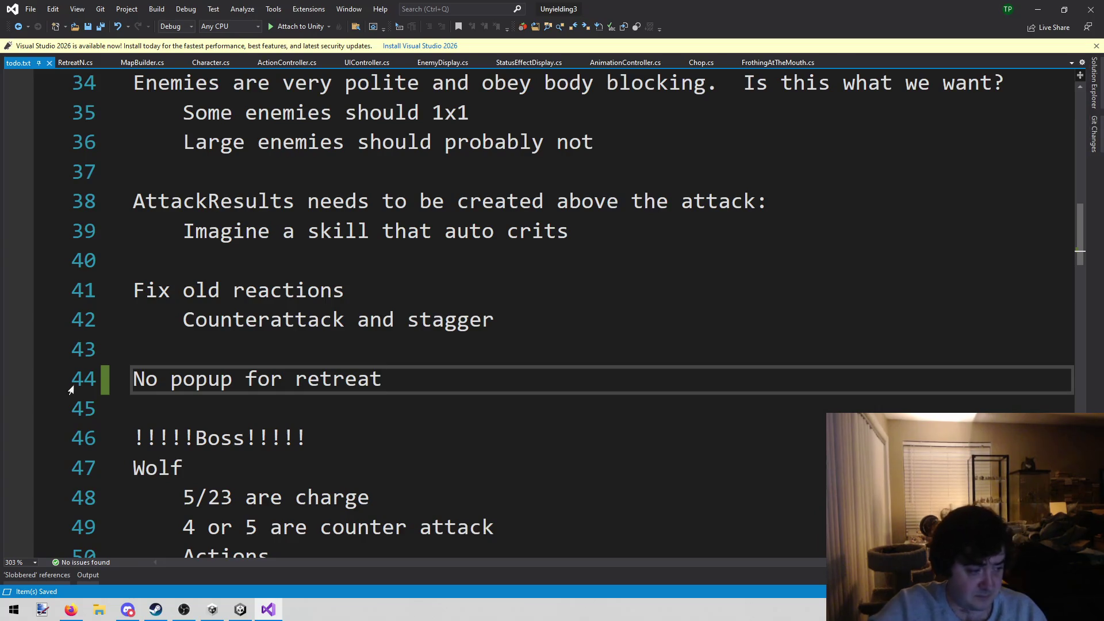
{"action": "left_click", "coordinate": [249, 611]}
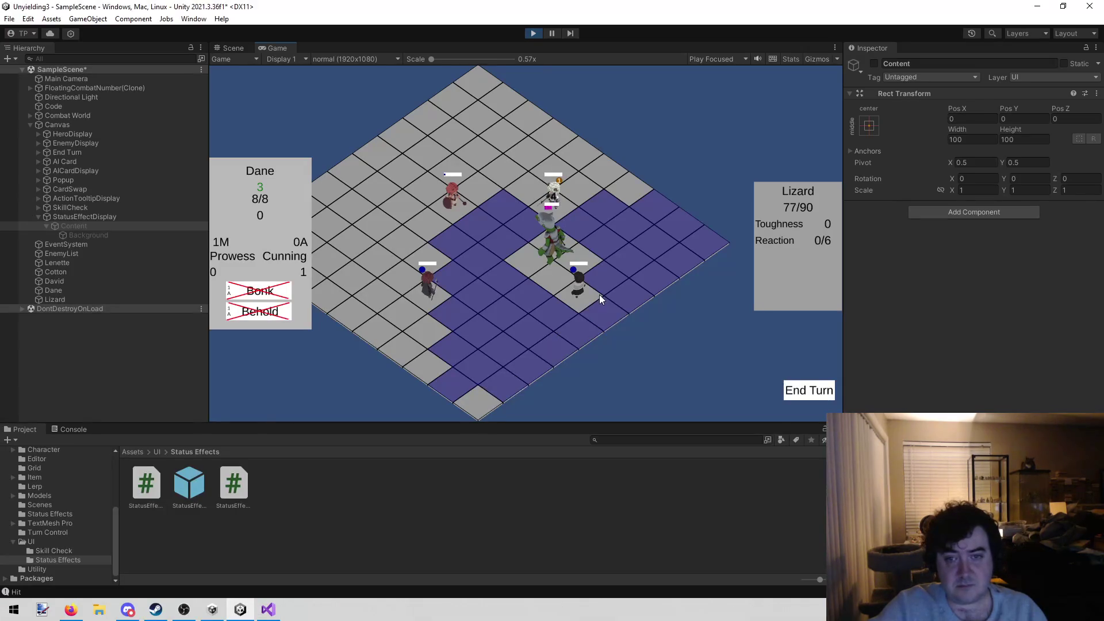
Step: Select Lenette and David, then end the turn so the Lizard acts
{"action": "left_click", "coordinate": [457, 202]}
{"action": "left_click", "coordinate": [412, 289]}
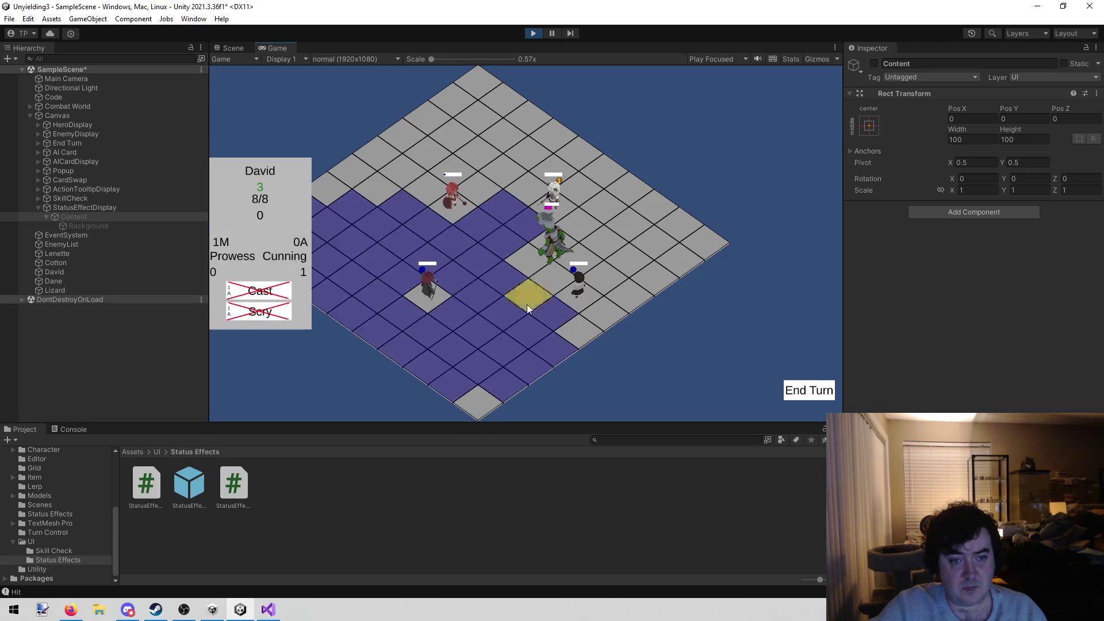
{"action": "left_click", "coordinate": [823, 394]}
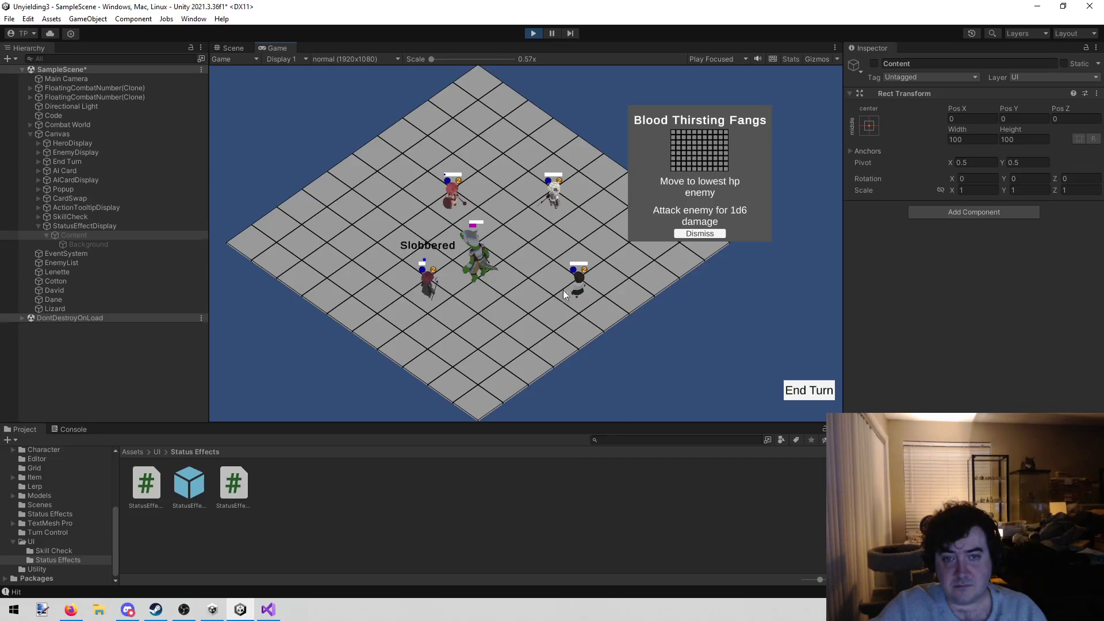
Step: Cast David's Scry on the Lizard to reveal its next action, Taste
{"action": "left_click", "coordinate": [447, 202]}
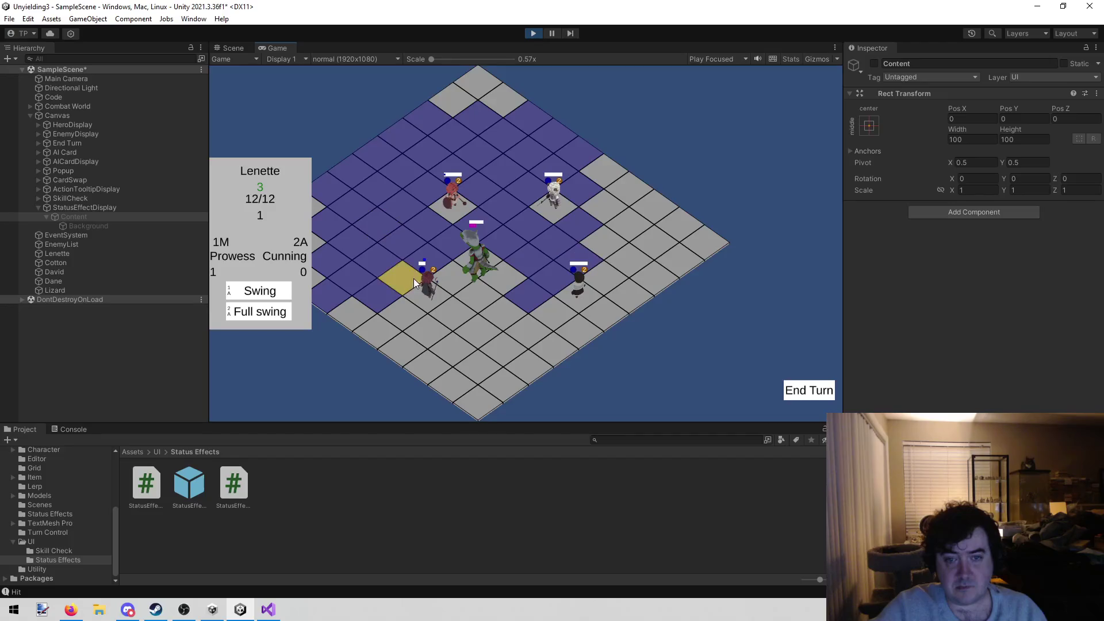
{"action": "left_click", "coordinate": [415, 280]}
{"action": "left_click", "coordinate": [238, 319]}
{"action": "left_click", "coordinate": [473, 291]}
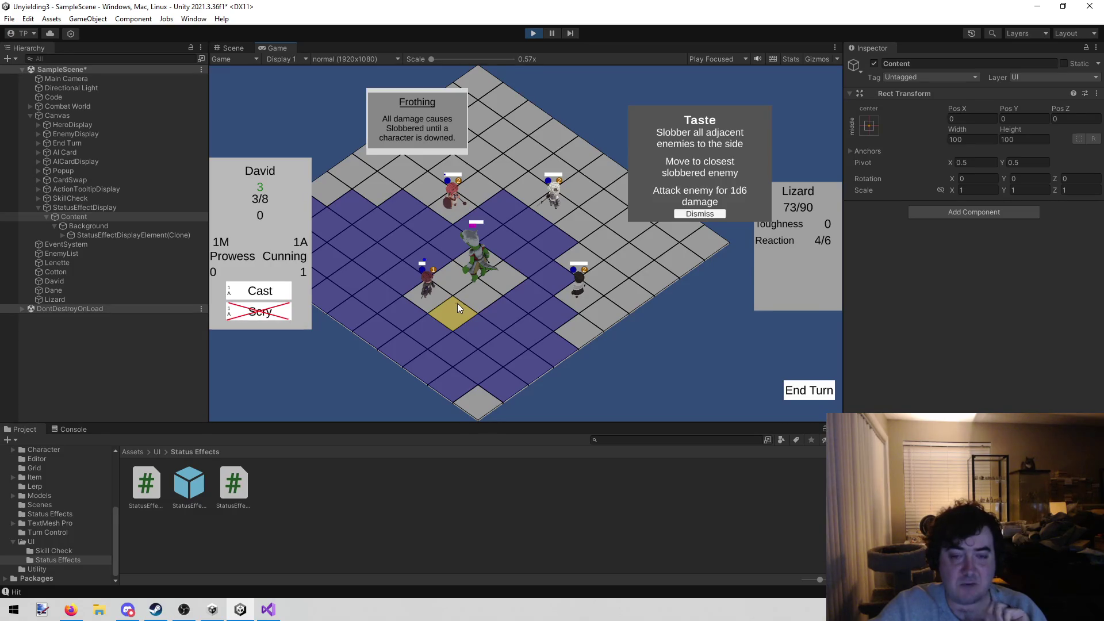
Step: Move David, use Dane's Behold on the Lizard, confirm the reaction order and dismiss Taste
{"action": "left_click", "coordinate": [398, 304]}
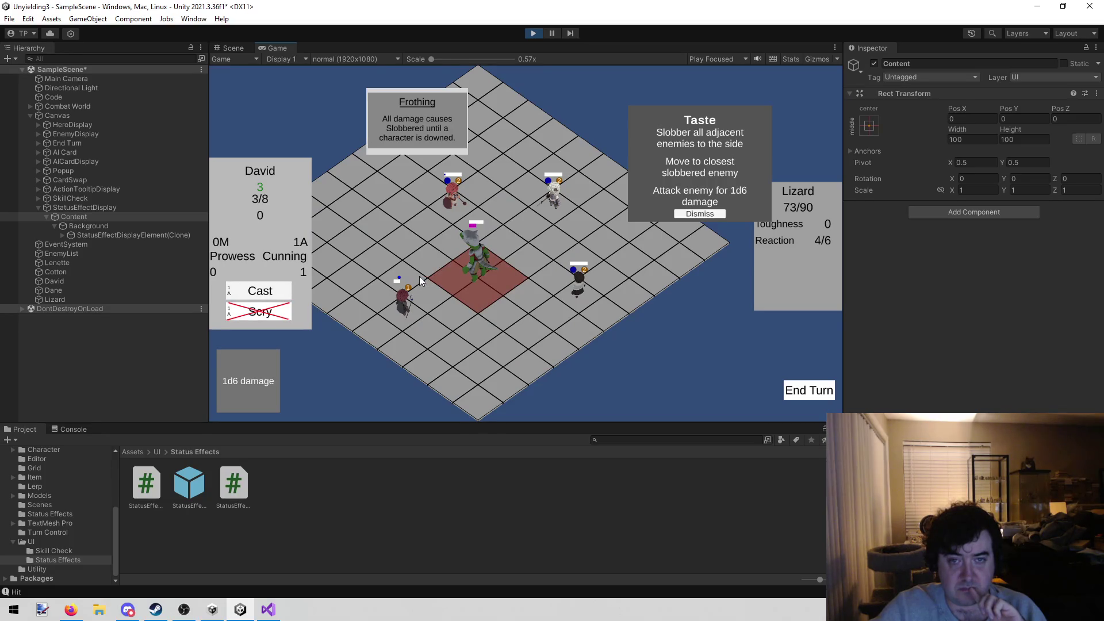
{"action": "left_click", "coordinate": [419, 275]}
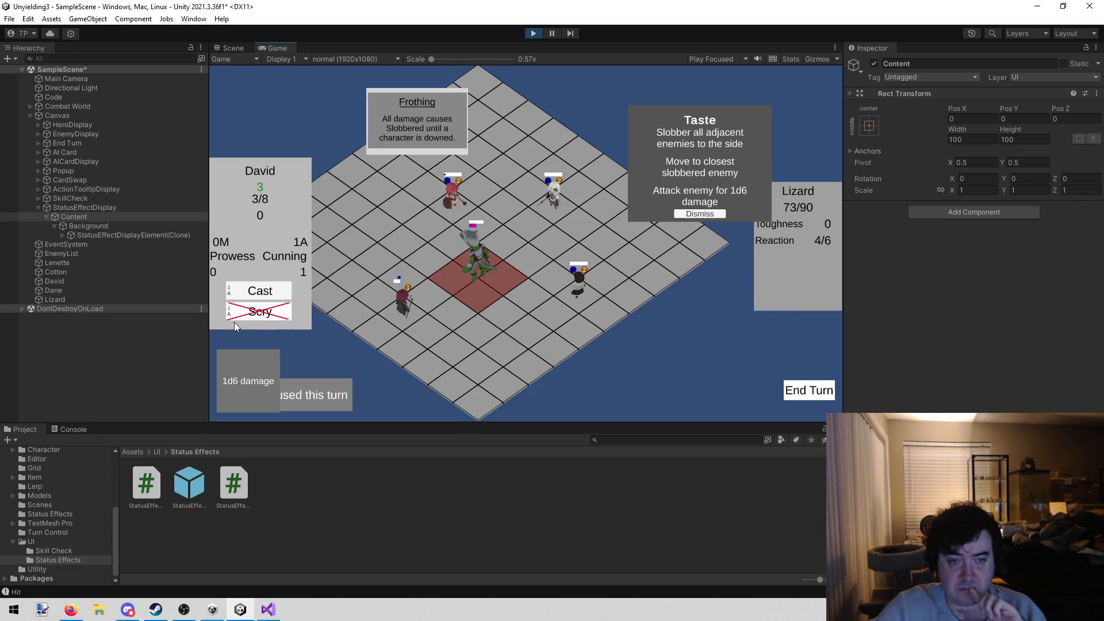
{"action": "left_click", "coordinate": [579, 288]}
{"action": "mouse_move", "coordinate": [259, 311]}
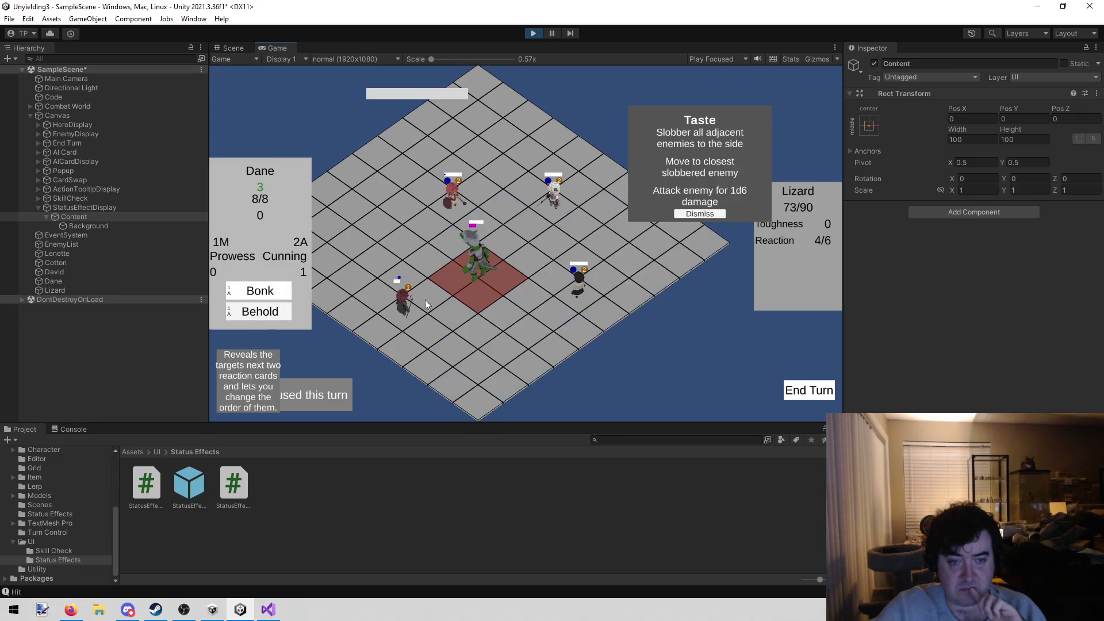
{"action": "left_click", "coordinate": [457, 287]}
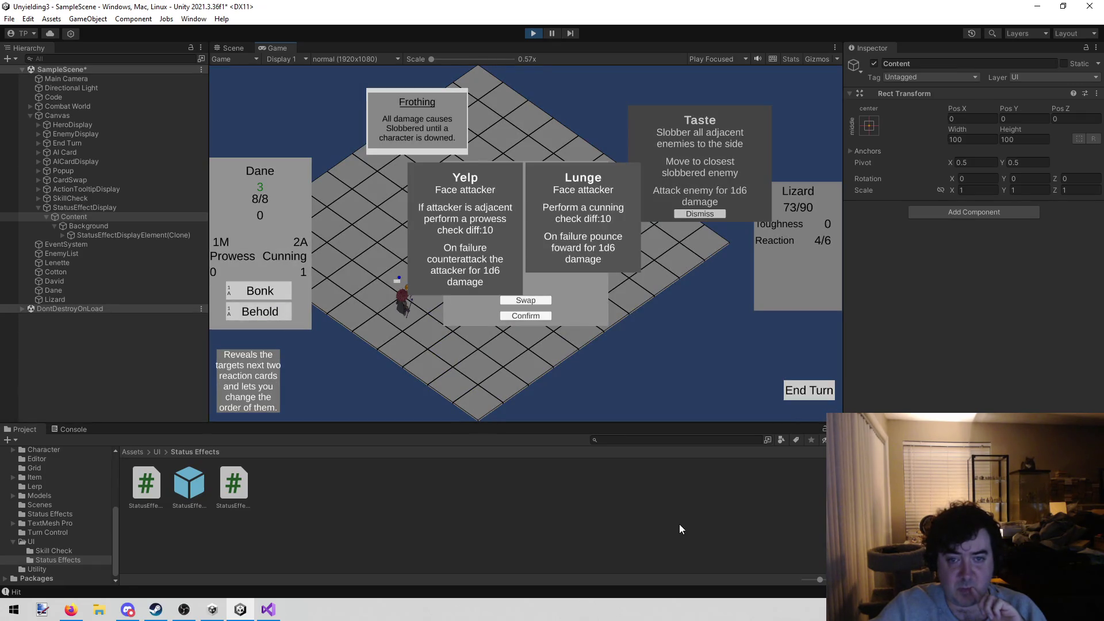
{"action": "left_click", "coordinate": [539, 317]}
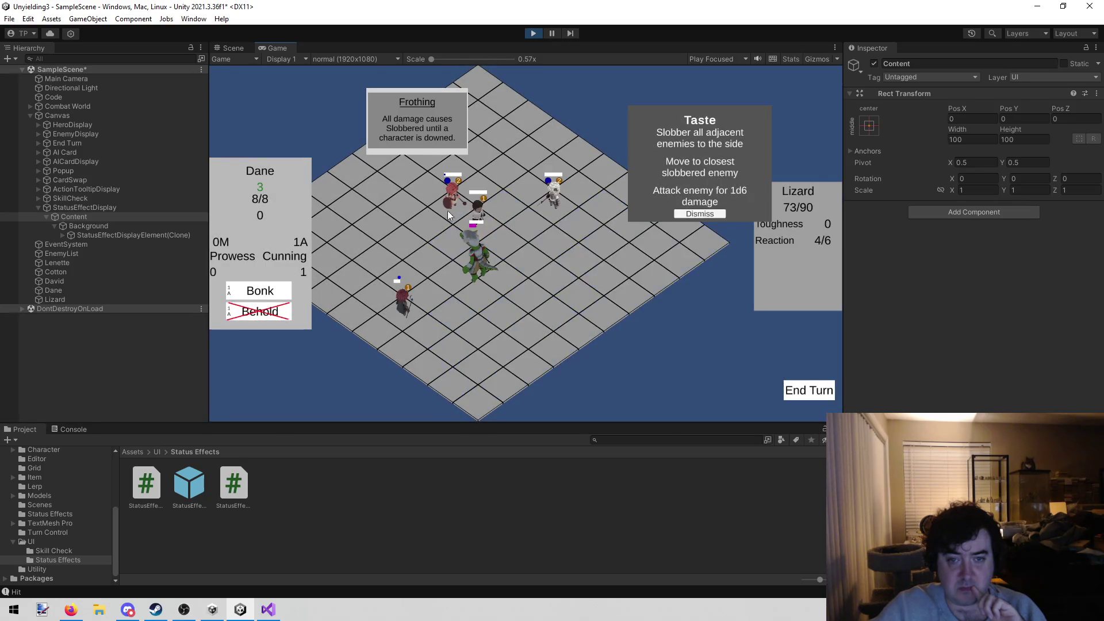
{"action": "left_click", "coordinate": [477, 220]}
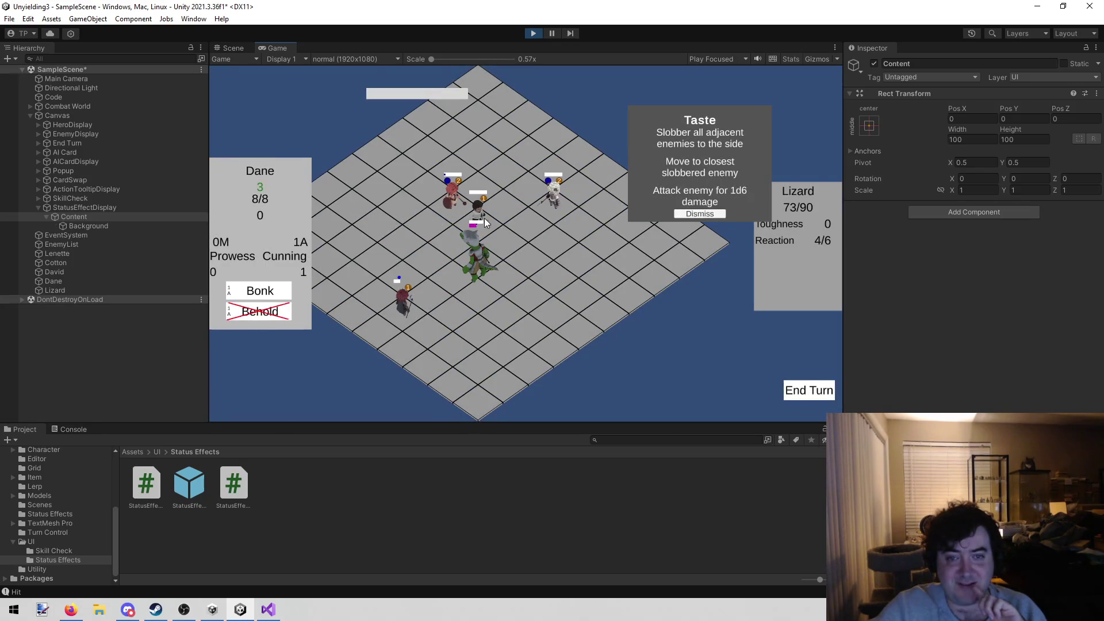
{"action": "left_click", "coordinate": [389, 221]}
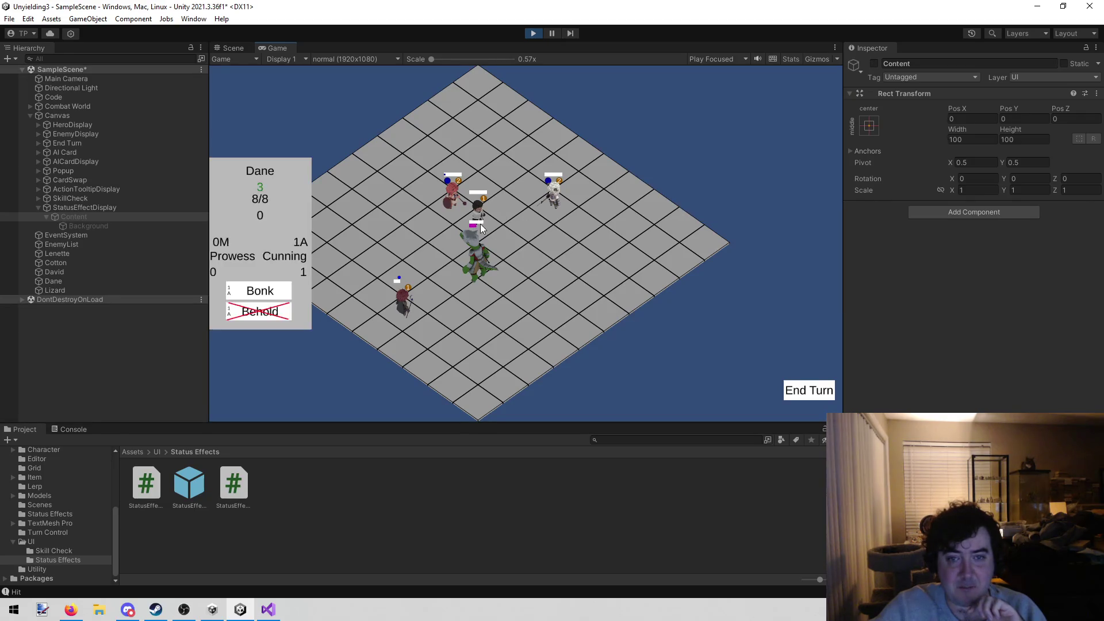
Step: Move Lenette beside the Lizard and strike it with Full swing
{"action": "left_click", "coordinate": [446, 200]}
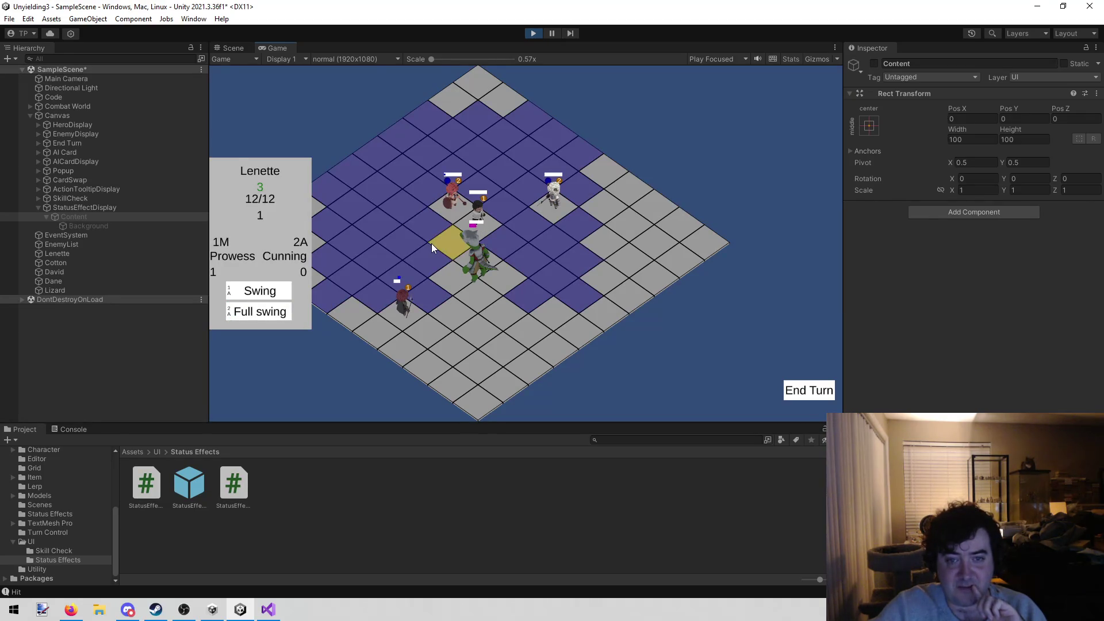
{"action": "left_click", "coordinate": [431, 243]}
{"action": "left_click", "coordinate": [259, 311]}
{"action": "left_click", "coordinate": [441, 282]}
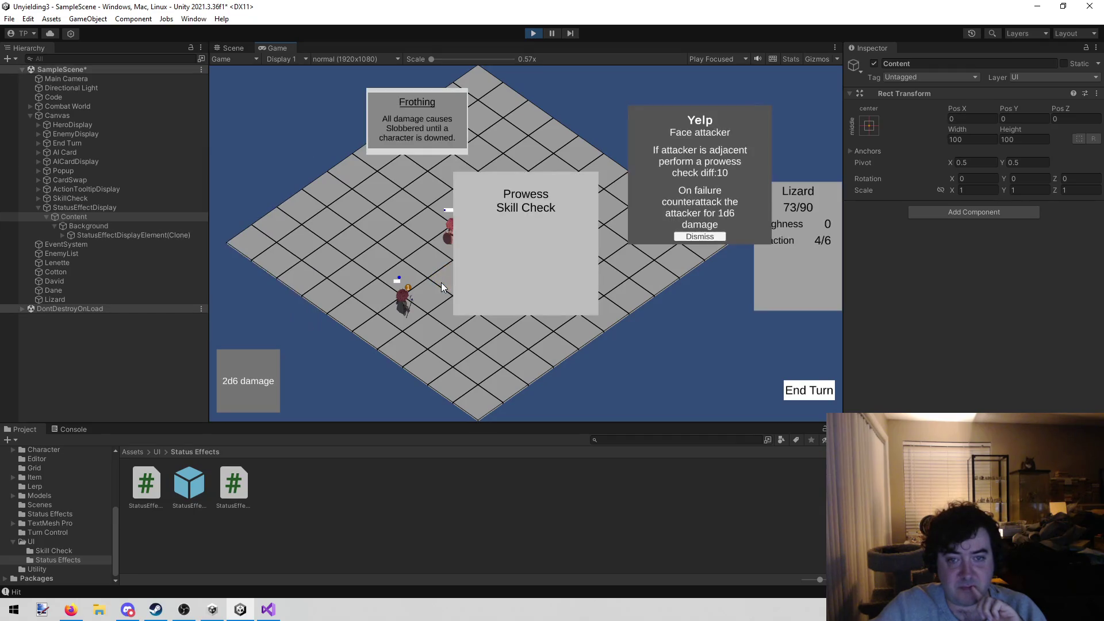
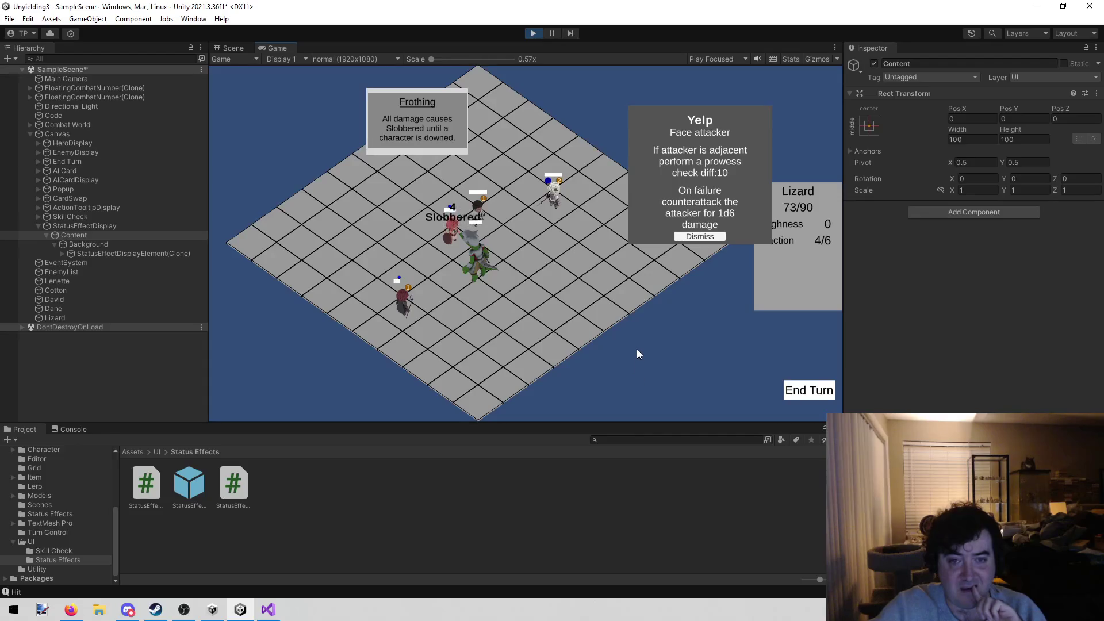
Step: Have Cotton shoot the Lizard, dismiss the Lunge reaction card, and end the turn
{"action": "left_click", "coordinate": [551, 199]}
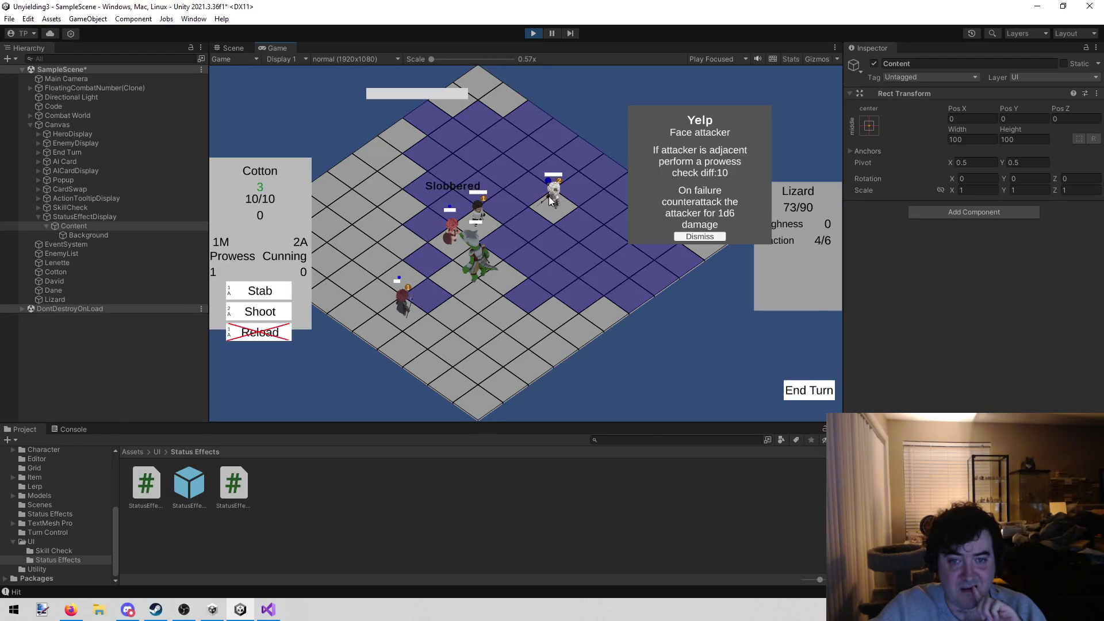
{"action": "left_click", "coordinate": [268, 316]}
{"action": "left_click", "coordinate": [478, 274]}
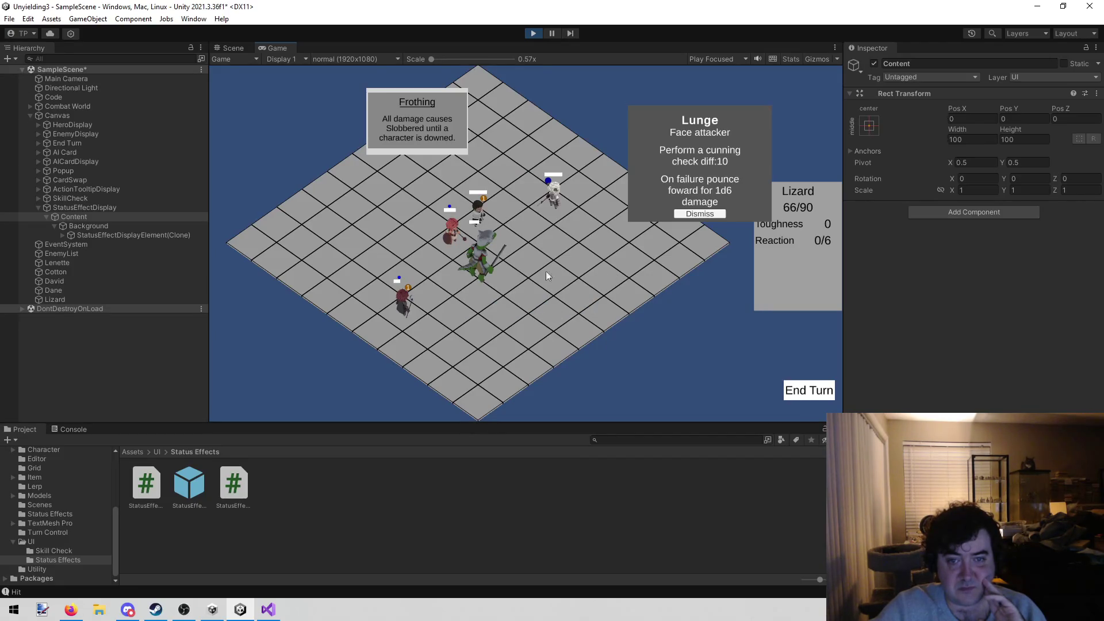
{"action": "mouse_move", "coordinate": [426, 290]}
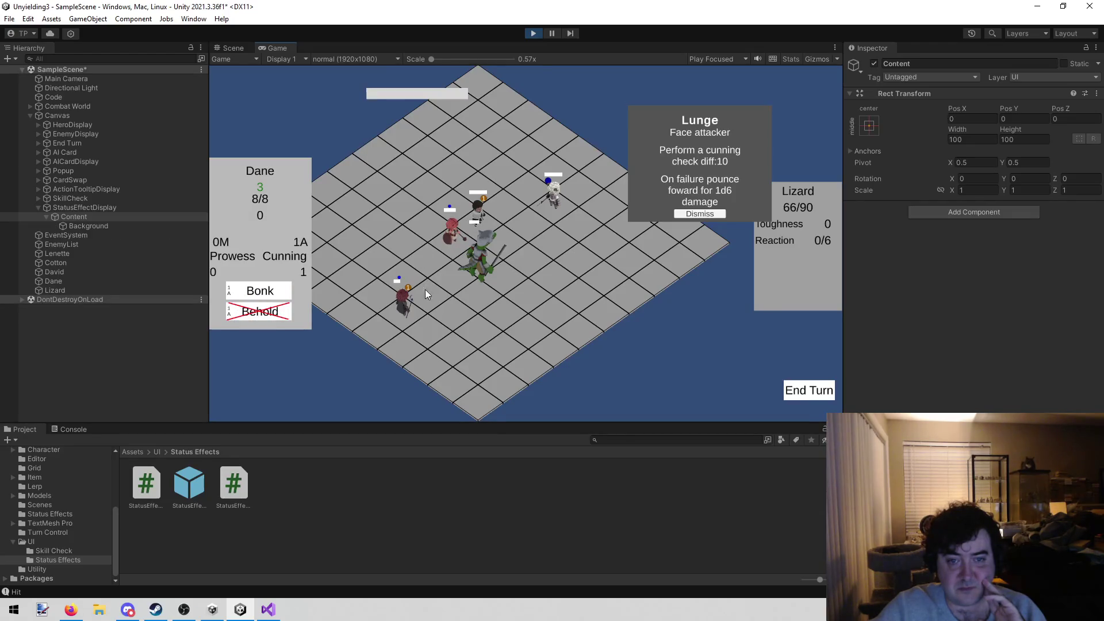
{"action": "left_click", "coordinate": [700, 213]}
{"action": "left_click", "coordinate": [809, 391]}
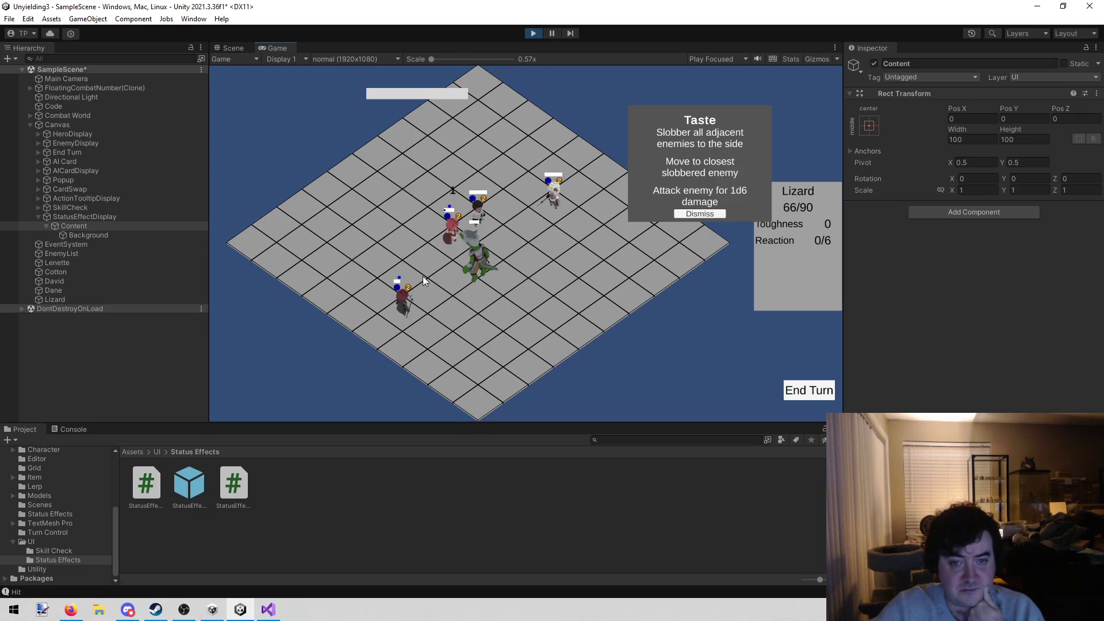
Step: Have David cast his spell and Scry on the Lizard to reveal its card
{"action": "left_click", "coordinate": [259, 293]}
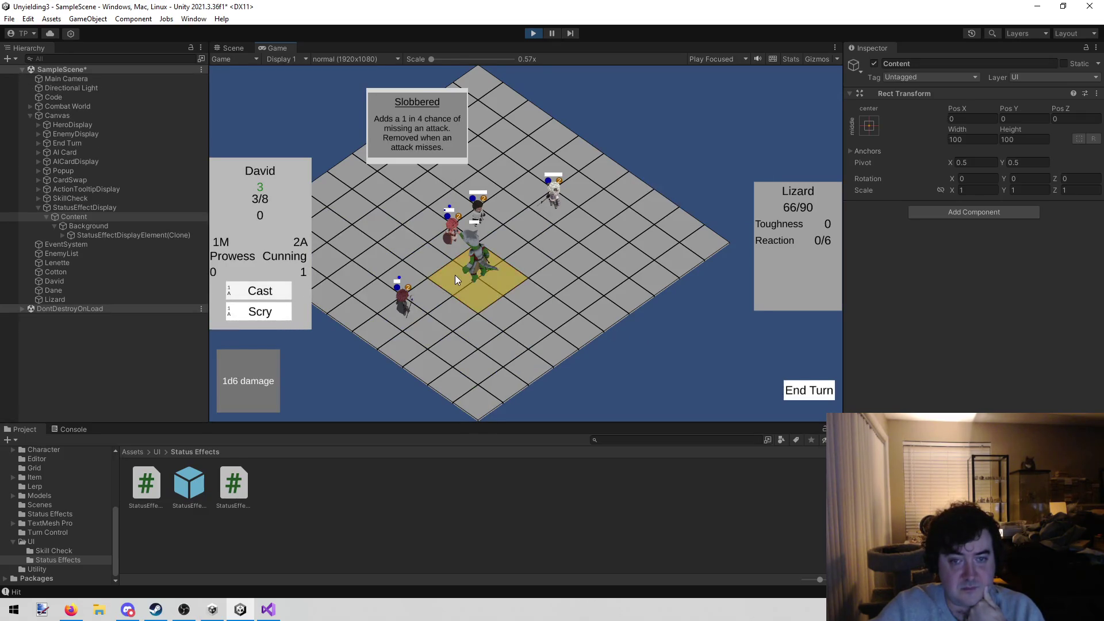
{"action": "left_click", "coordinate": [454, 275]}
{"action": "left_click", "coordinate": [262, 311]}
{"action": "left_click", "coordinate": [465, 278]}
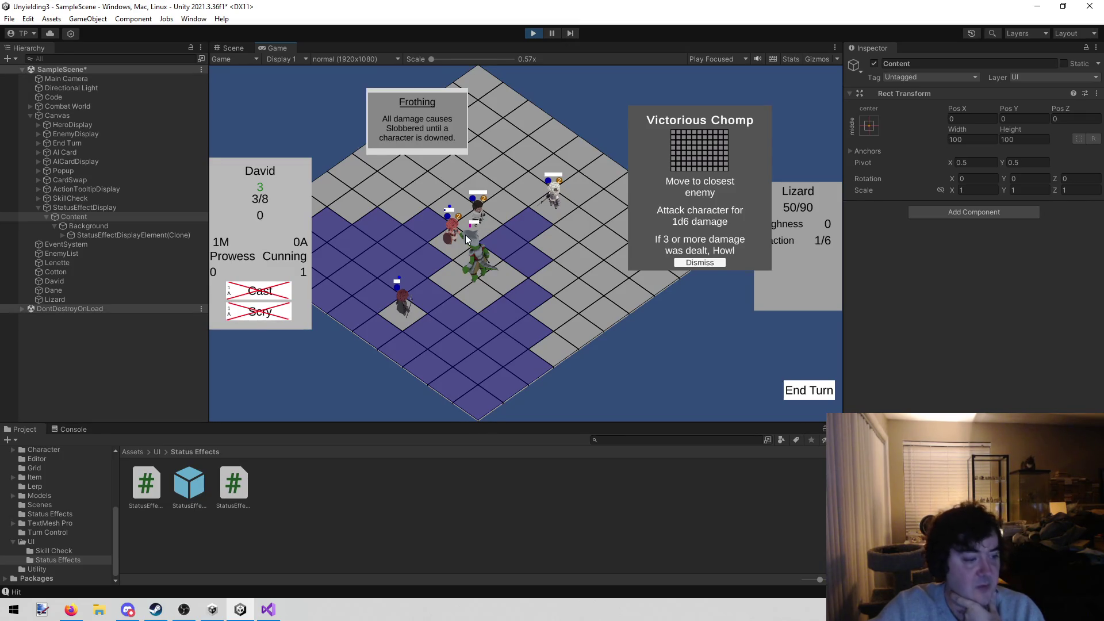
Step: Move Dane onto the yellow tile beside the Lizard and bonk it
{"action": "left_click", "coordinate": [483, 226]}
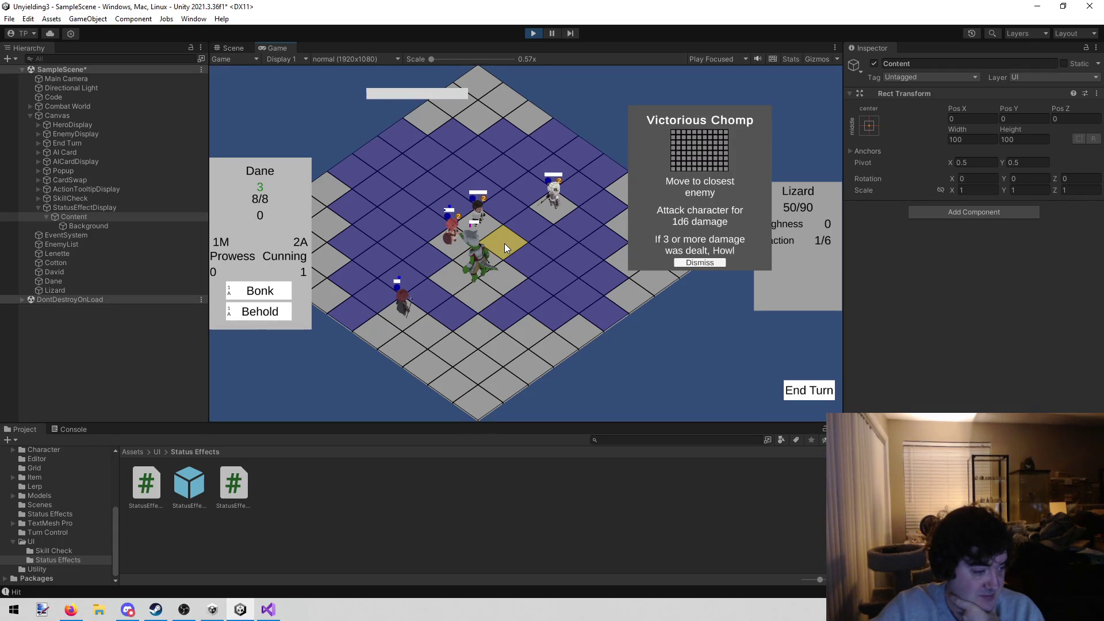
{"action": "left_click", "coordinate": [506, 248]}
{"action": "left_click", "coordinate": [272, 287]}
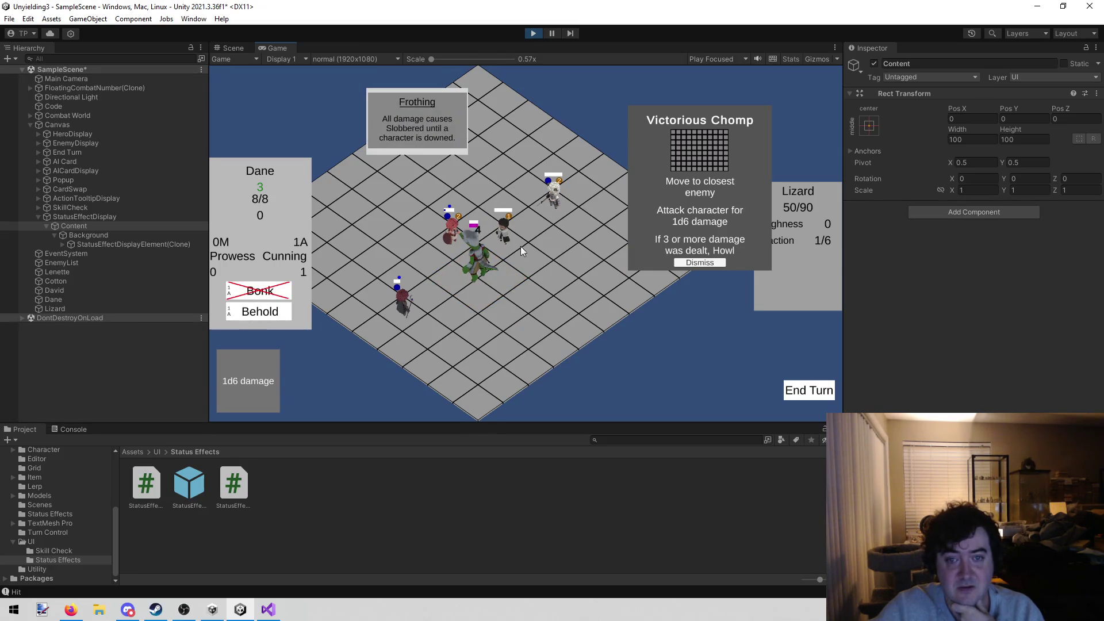
Step: Have Cotton stab the Lizard, dismiss the Blink reaction card, and end the turn
{"action": "left_click", "coordinate": [552, 206]}
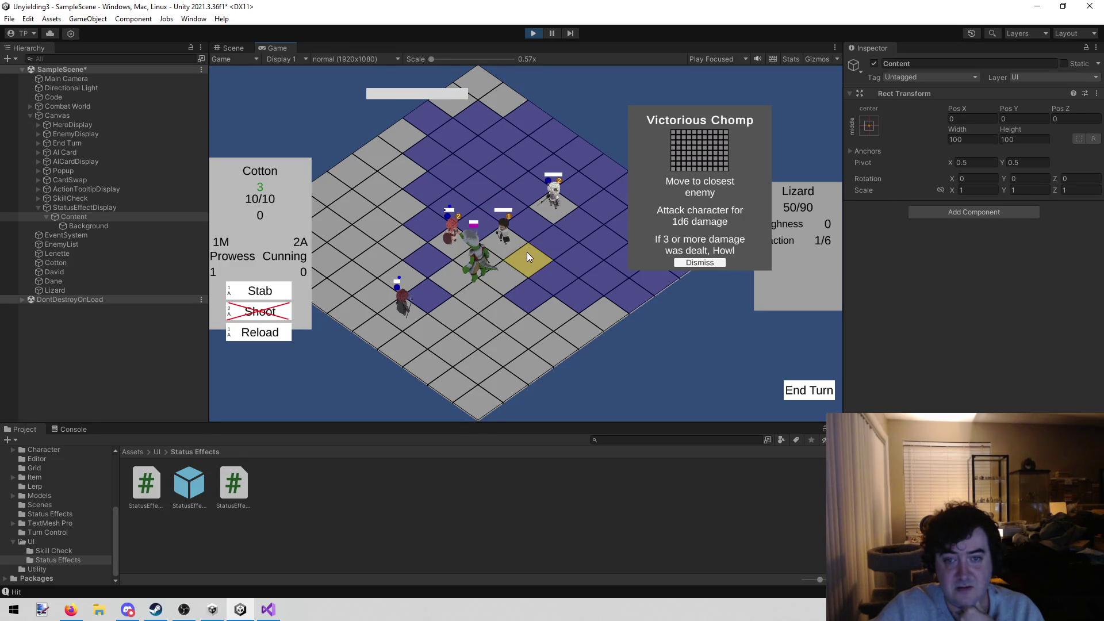
{"action": "left_click", "coordinate": [260, 290]}
{"action": "left_click", "coordinate": [466, 281]}
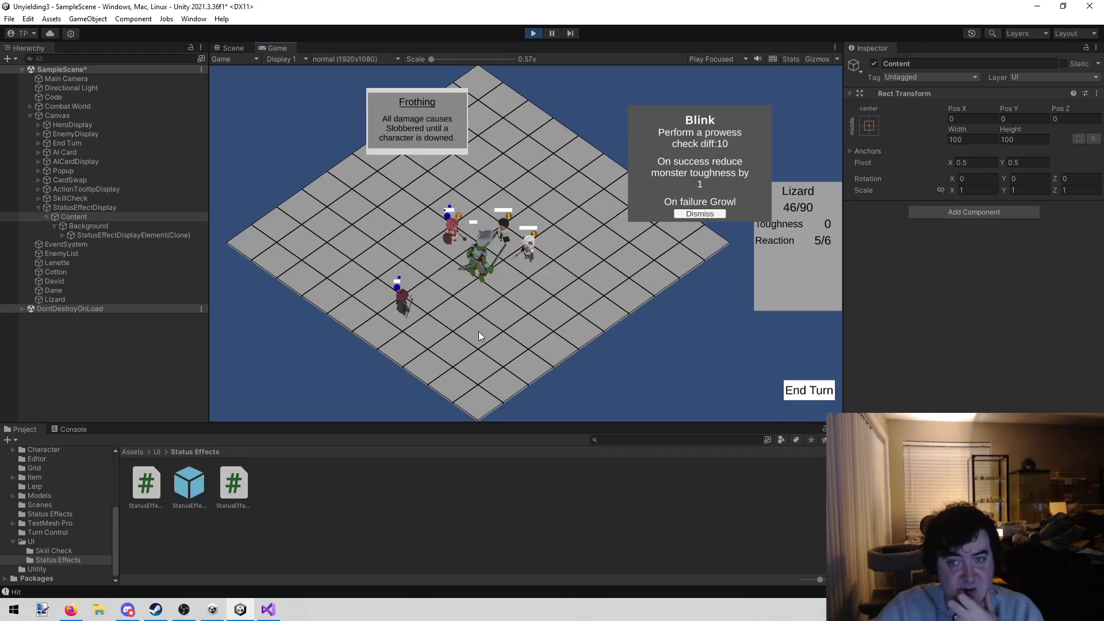
{"action": "left_click", "coordinate": [689, 214]}
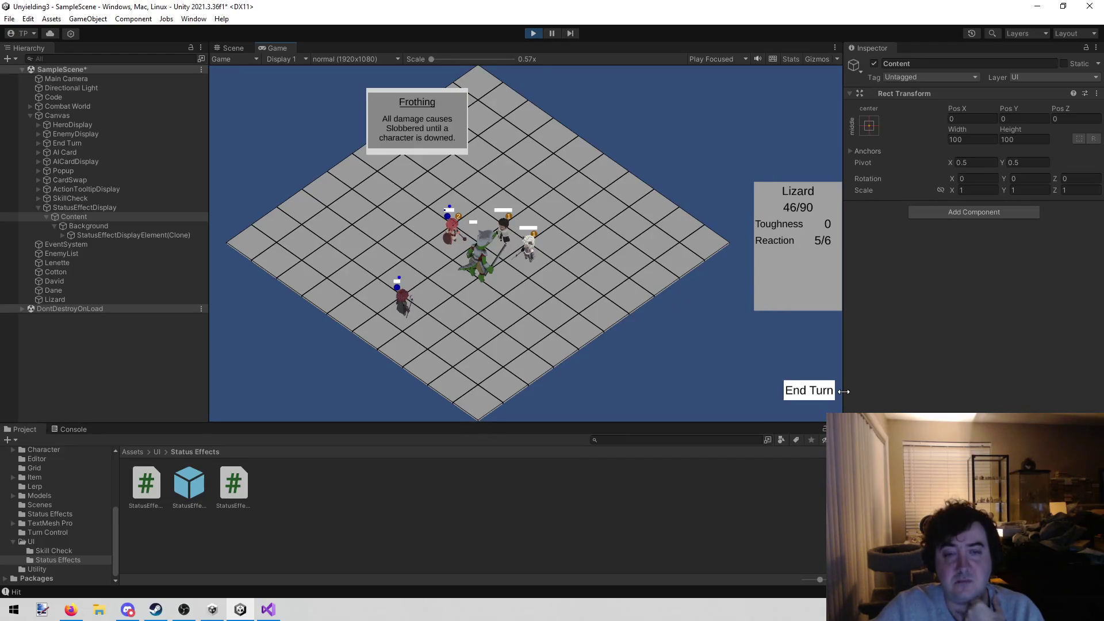
{"action": "left_click", "coordinate": [813, 391]}
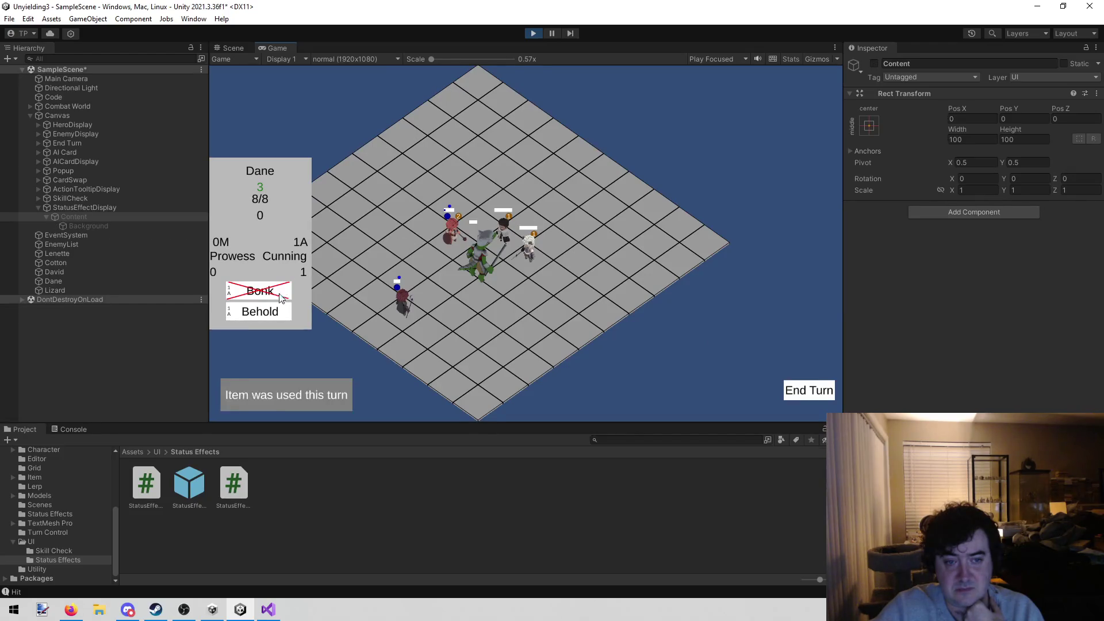
Step: Use Dane's Behold on the Lizard, confirm its revealed reaction order, and end the turn
{"action": "left_click", "coordinate": [262, 311]}
{"action": "left_click", "coordinate": [468, 273]}
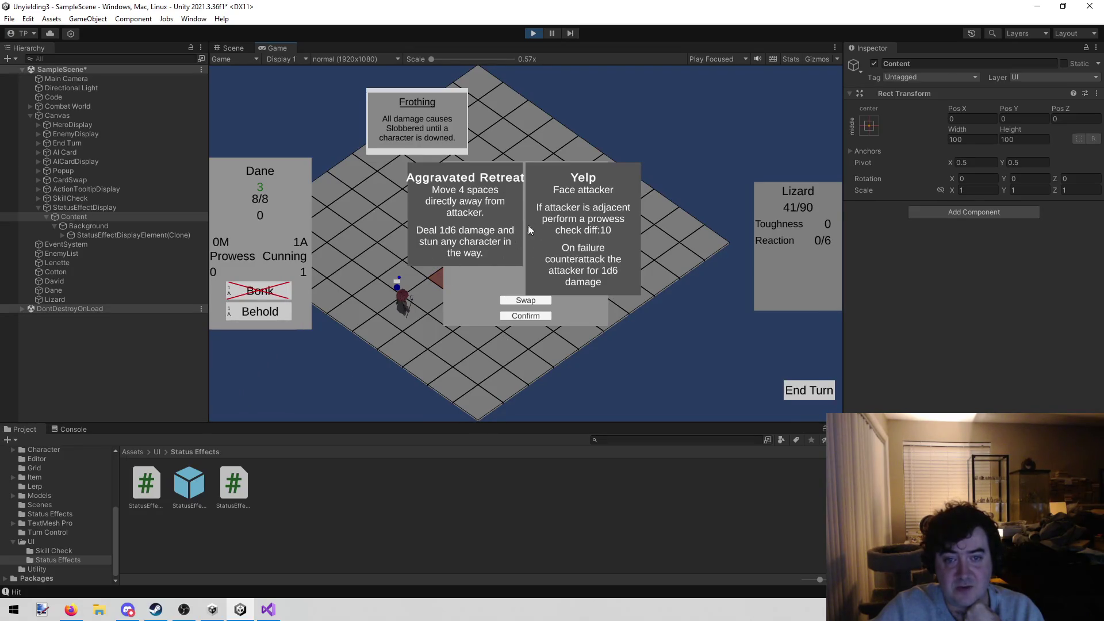
{"action": "left_click", "coordinate": [511, 315]}
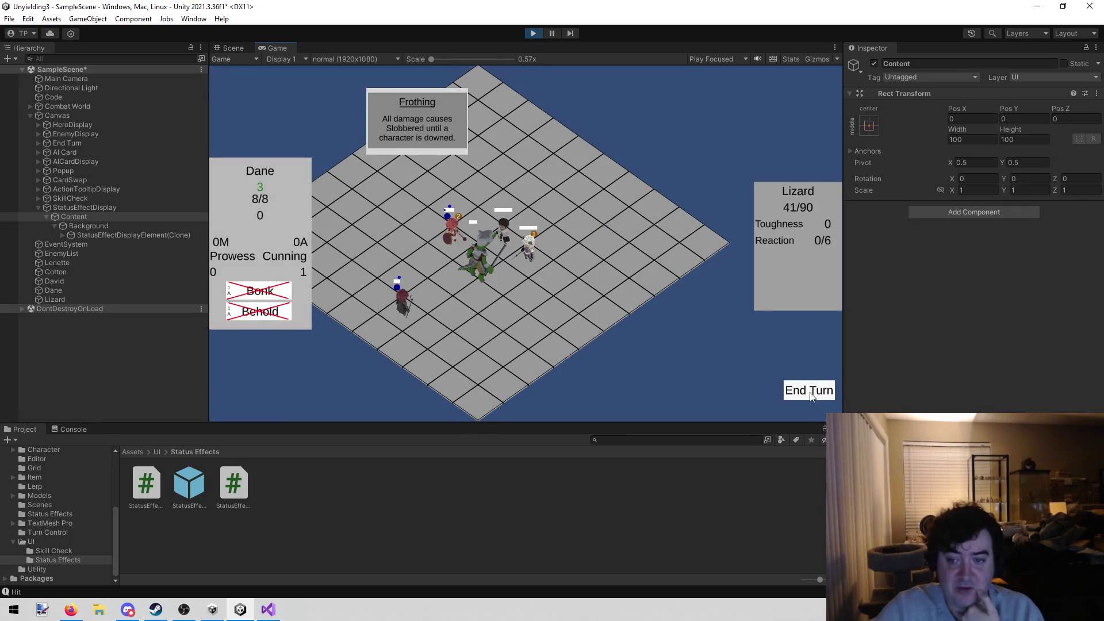
{"action": "left_click", "coordinate": [811, 391]}
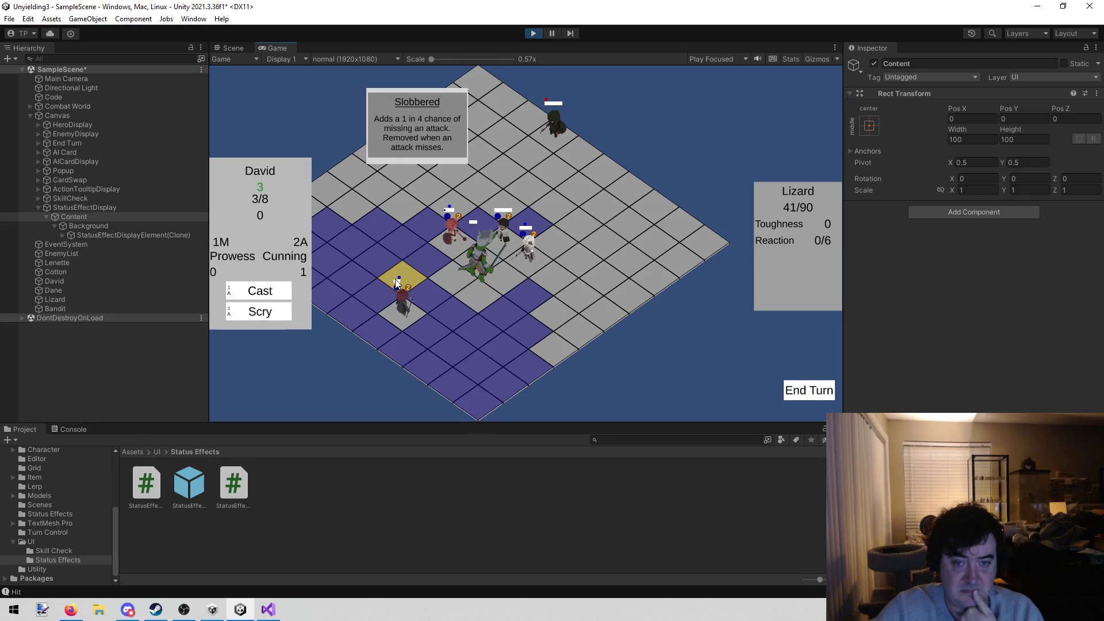
Step: Move David to Cast on the Lizard, then hit it with Lenette's Full swing and Cotton's Stab
{"action": "left_click", "coordinate": [397, 283]}
{"action": "left_click", "coordinate": [281, 289]}
{"action": "left_click", "coordinate": [483, 275]}
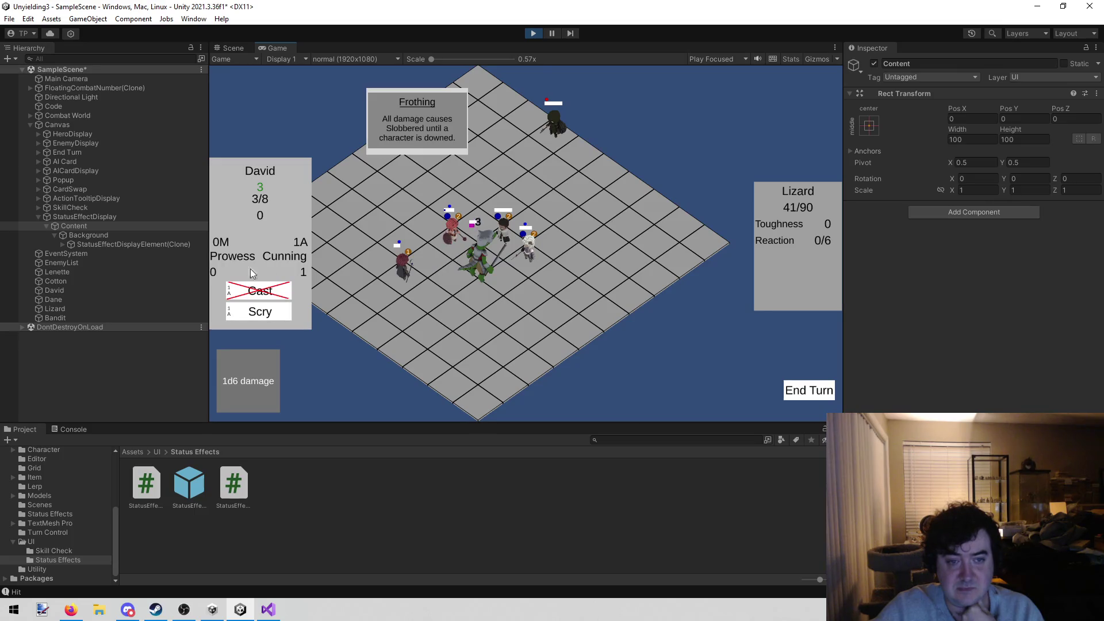
{"action": "left_click", "coordinate": [268, 313]}
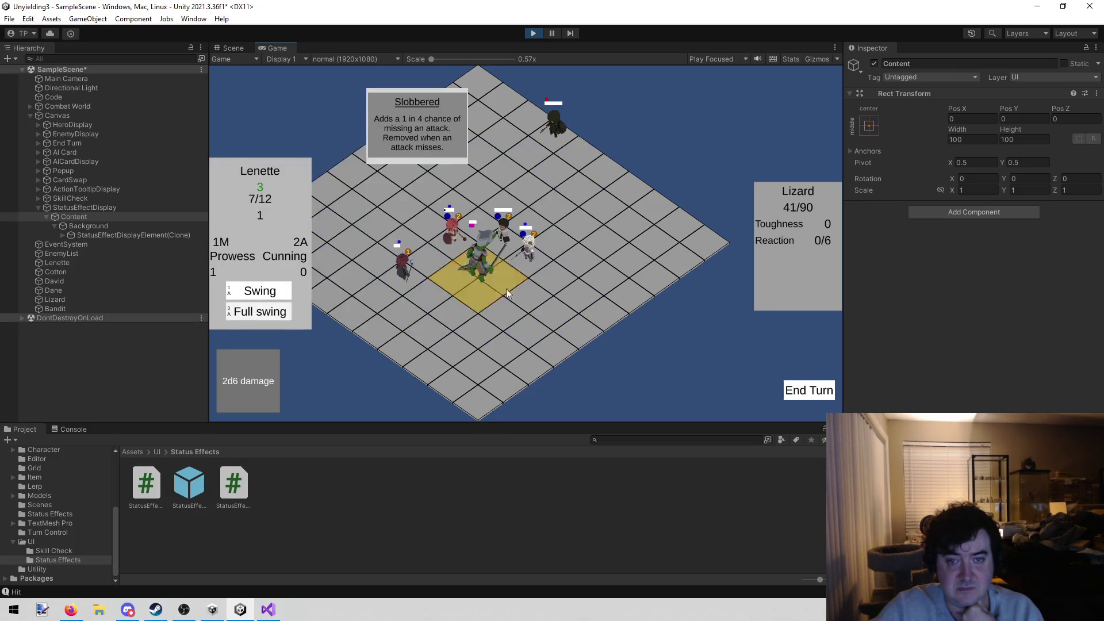
{"action": "left_click", "coordinate": [477, 279]}
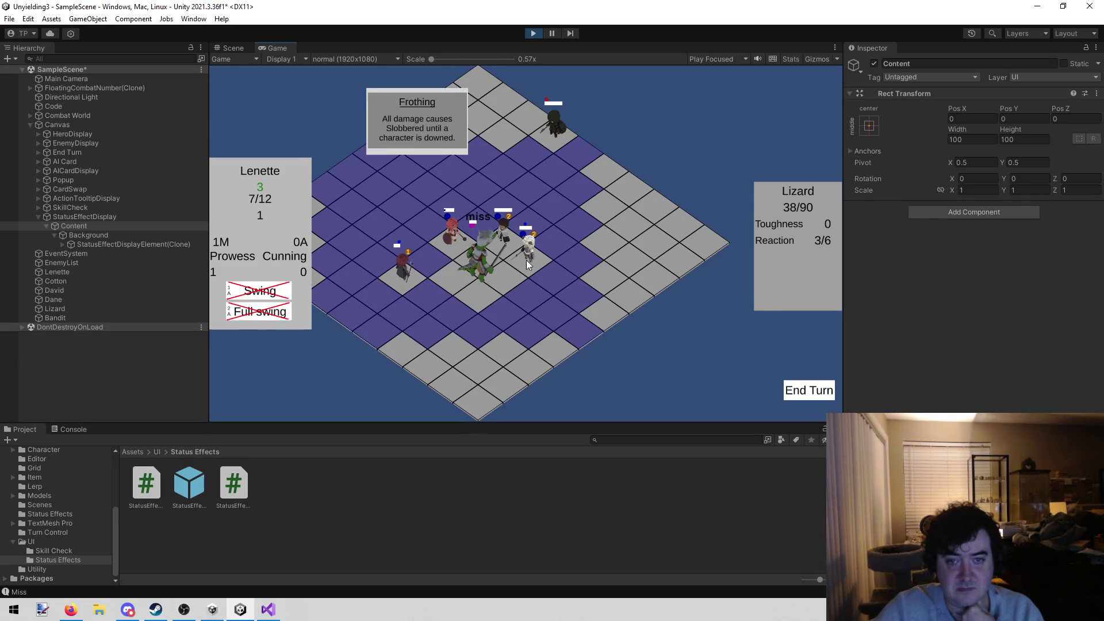
{"action": "left_click", "coordinate": [260, 290]}
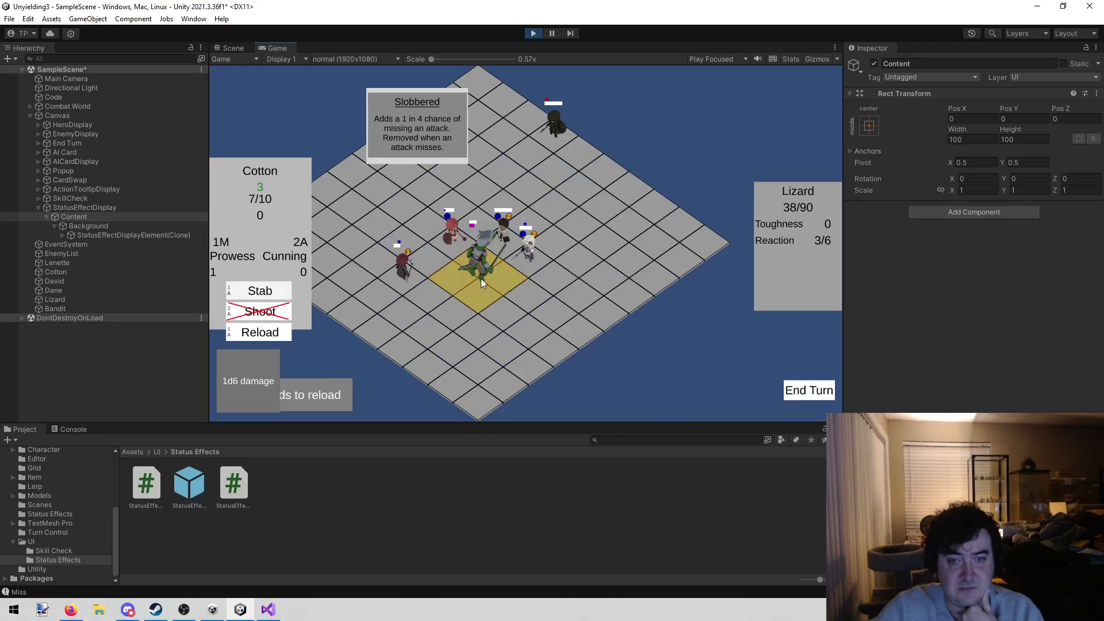
{"action": "left_click", "coordinate": [468, 306]}
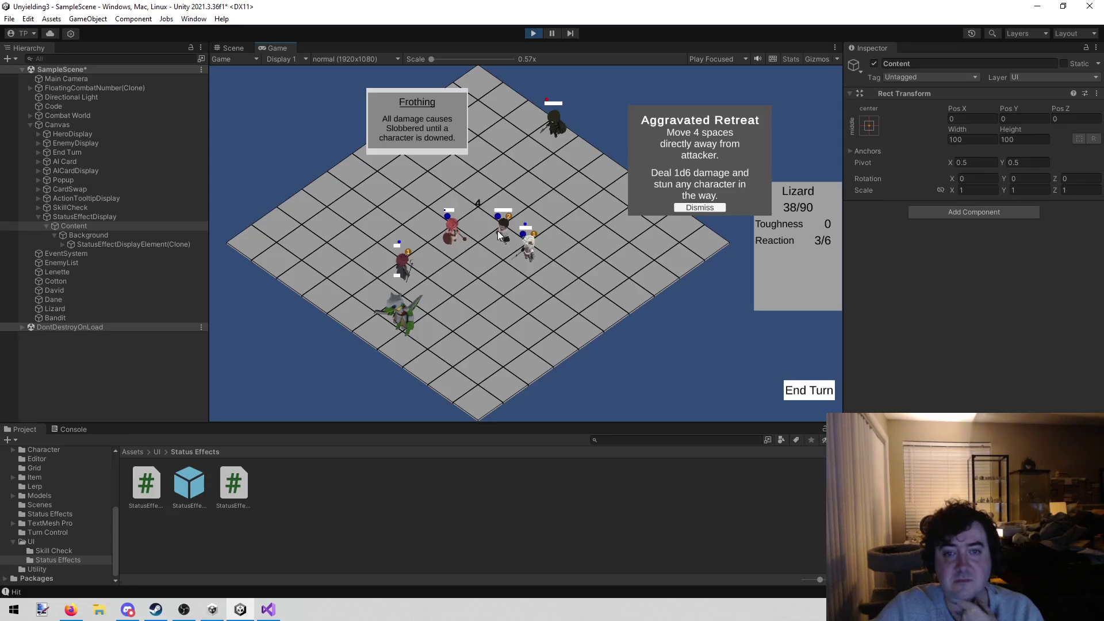
Step: Move Dane to a new tile and aim Behold at the Lizard's reactions
{"action": "left_click", "coordinate": [452, 309]}
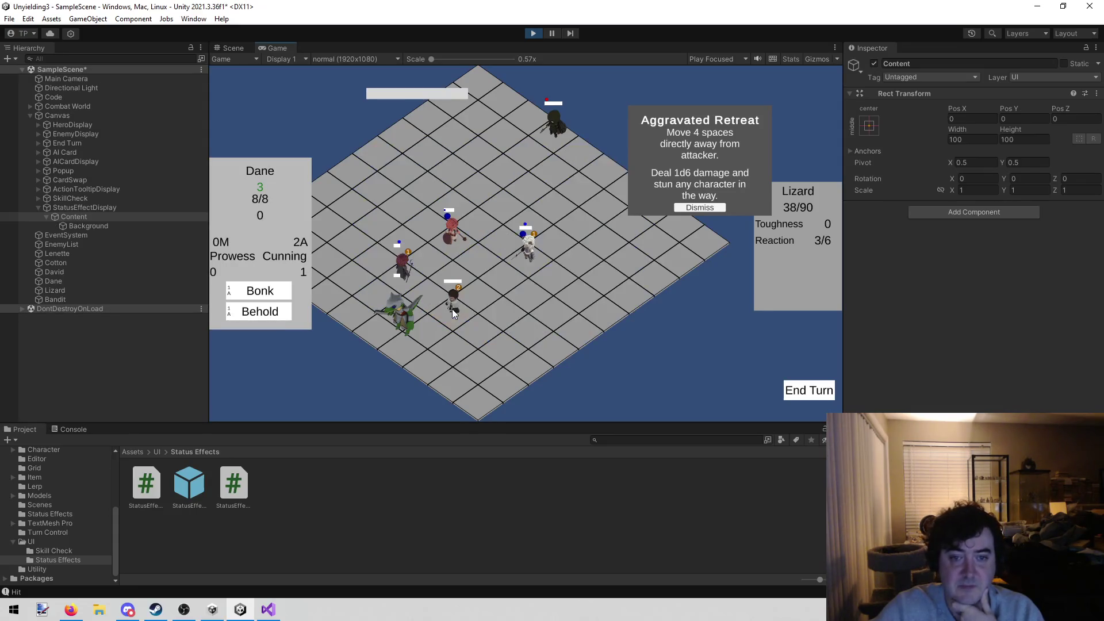
{"action": "left_click", "coordinate": [258, 316]}
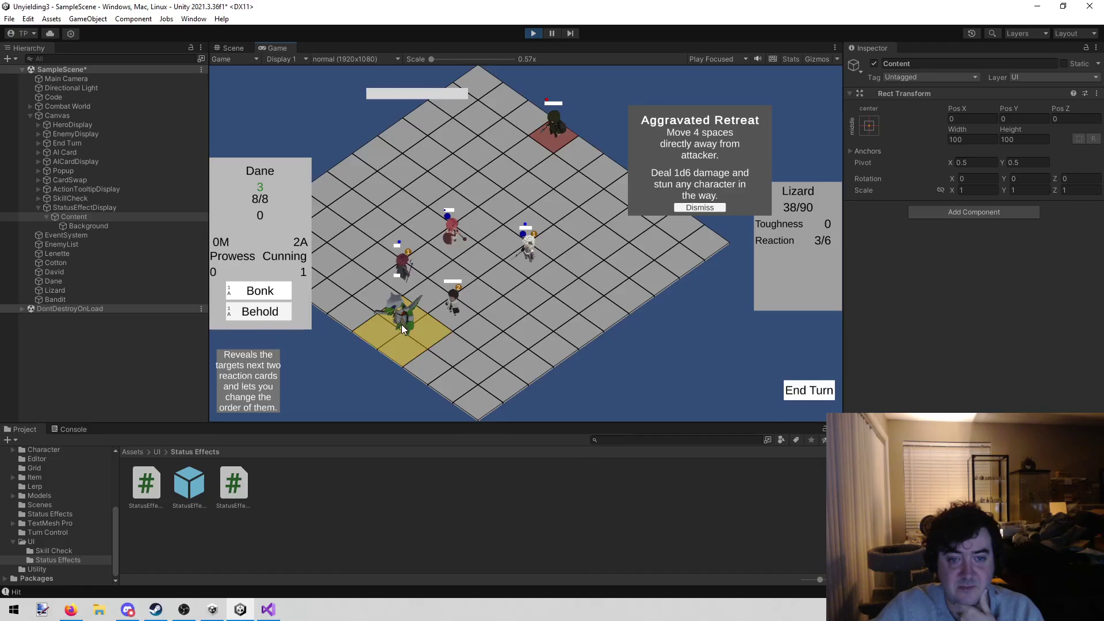
{"action": "left_click", "coordinate": [401, 324]}
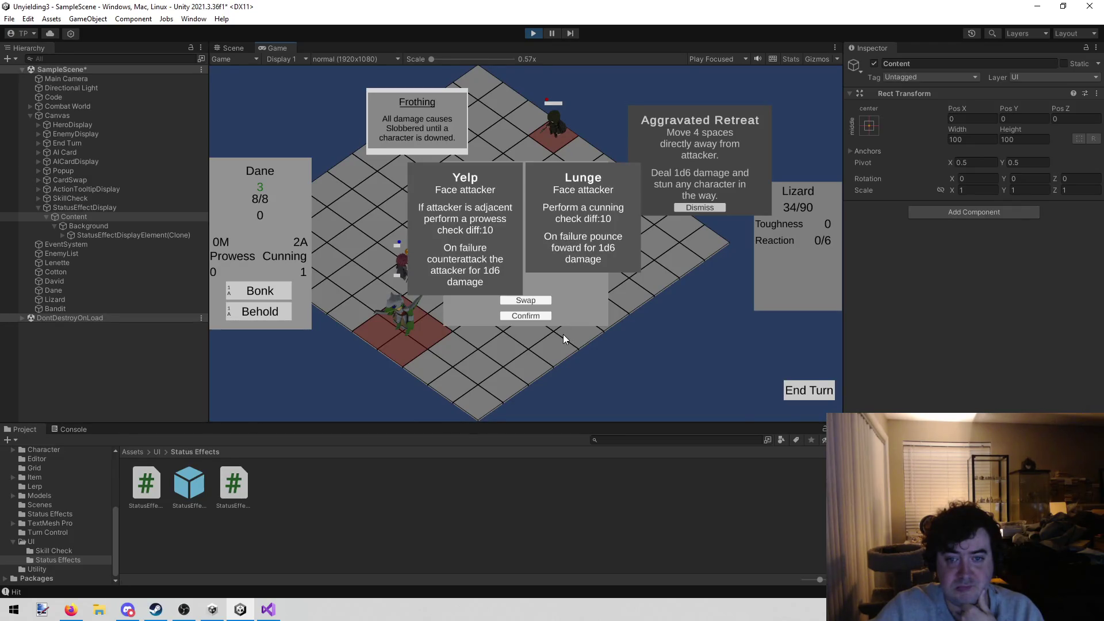
Step: Confirm the Lizard's reaction order and bonk it with Dane
{"action": "left_click", "coordinate": [517, 317]}
{"action": "left_click", "coordinate": [279, 297]}
{"action": "left_click", "coordinate": [407, 317]}
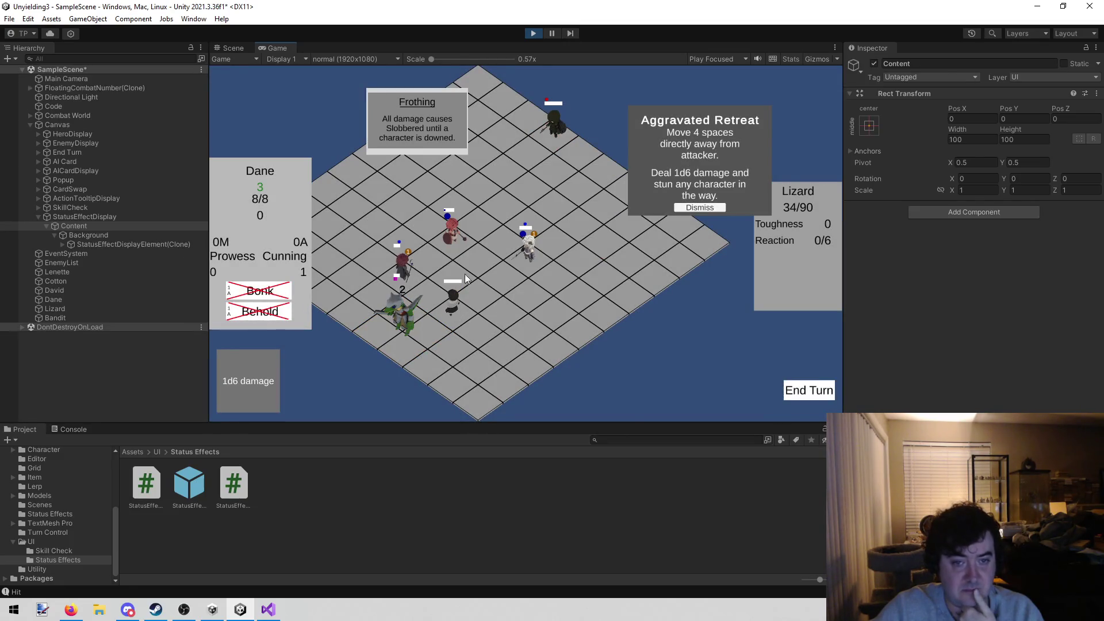
Step: Move Lenette, reload Cotton's gun, end the turn, and dismiss the enemy's Chop card
{"action": "left_click", "coordinate": [580, 160]}
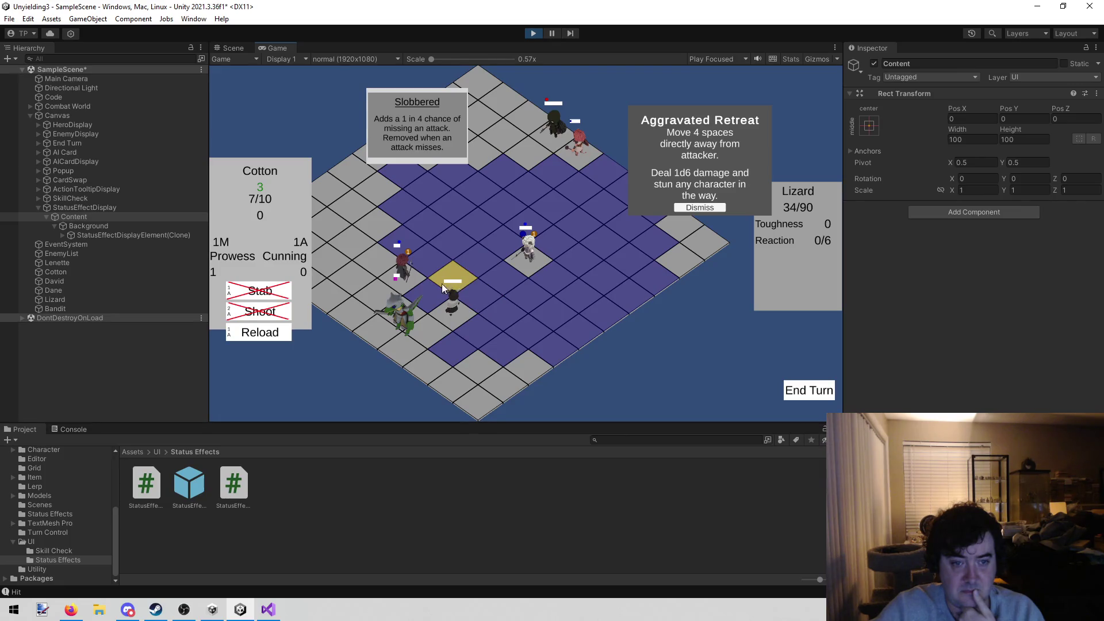
{"action": "left_click", "coordinate": [272, 336]}
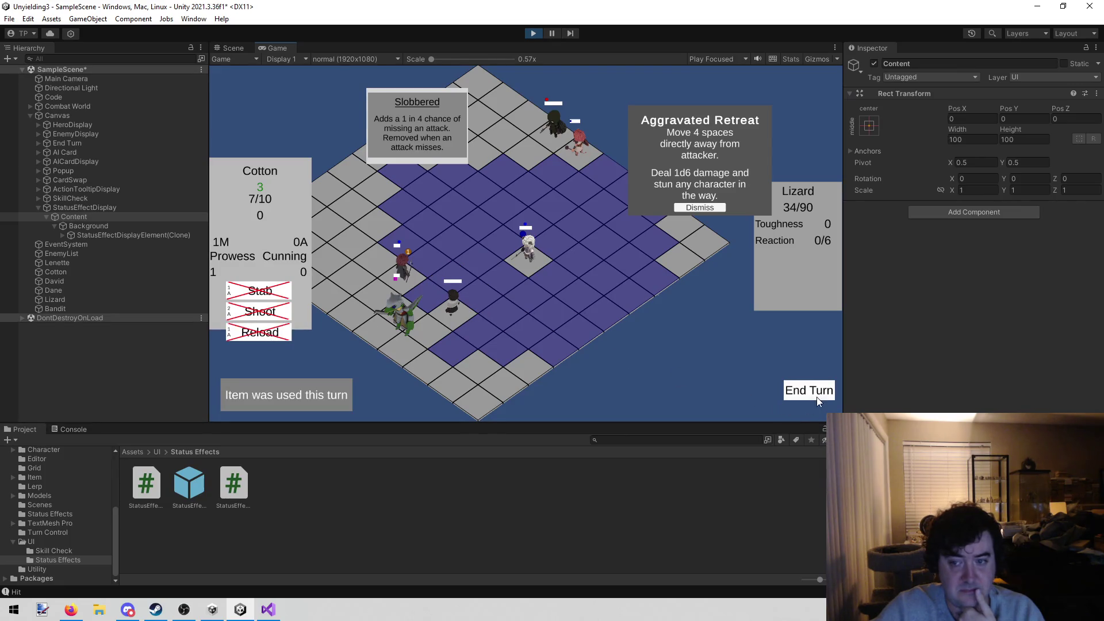
{"action": "left_click", "coordinate": [815, 394]}
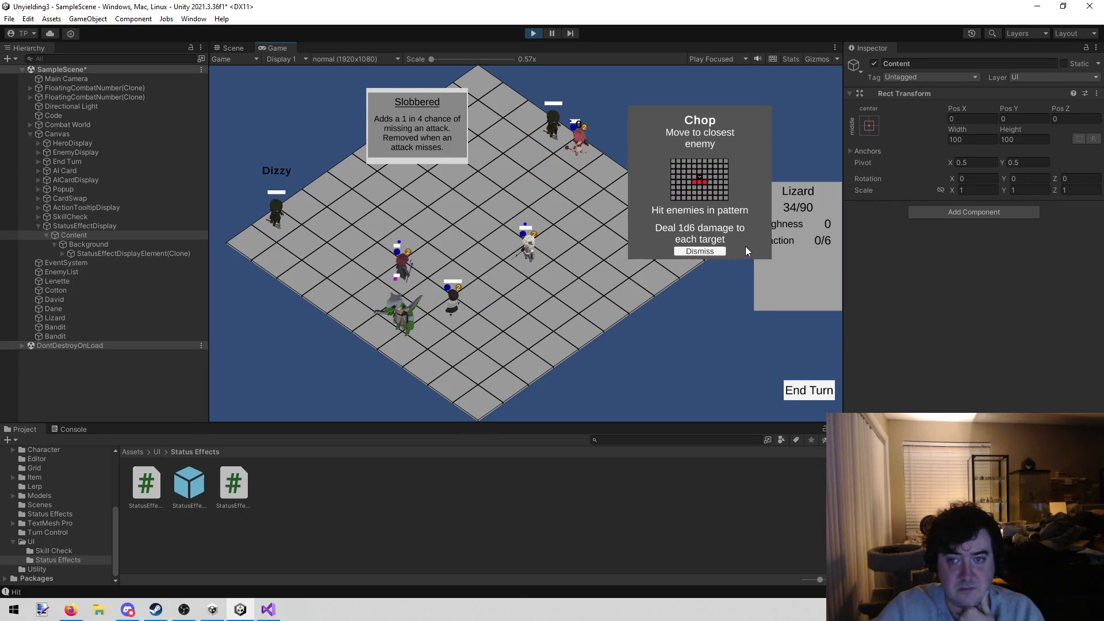
{"action": "left_click", "coordinate": [698, 252]}
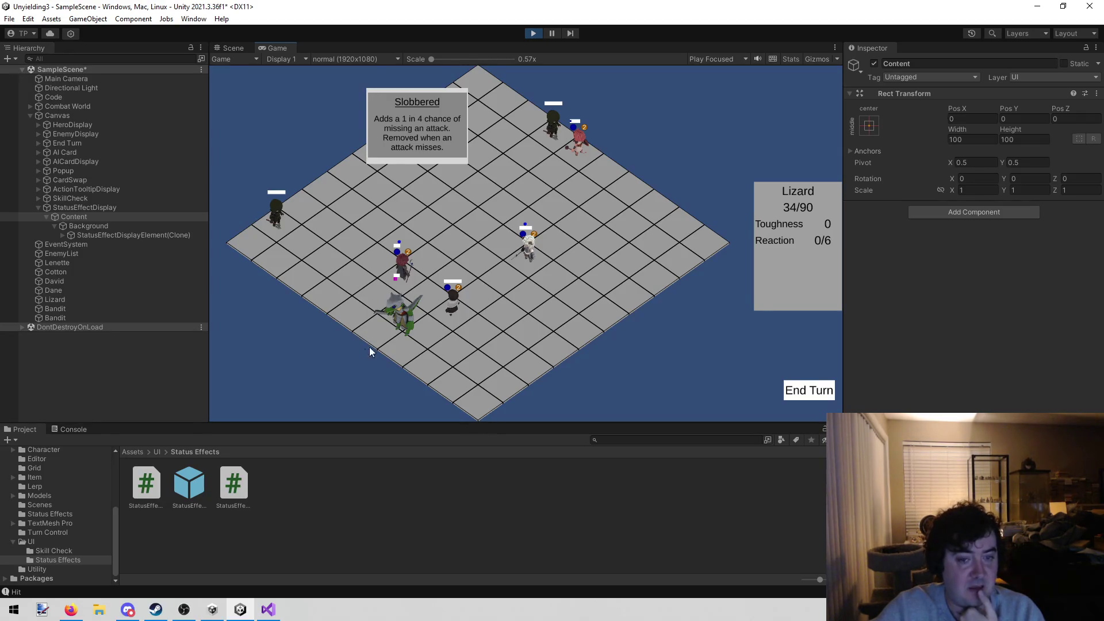
{"action": "left_click", "coordinate": [268, 609]}
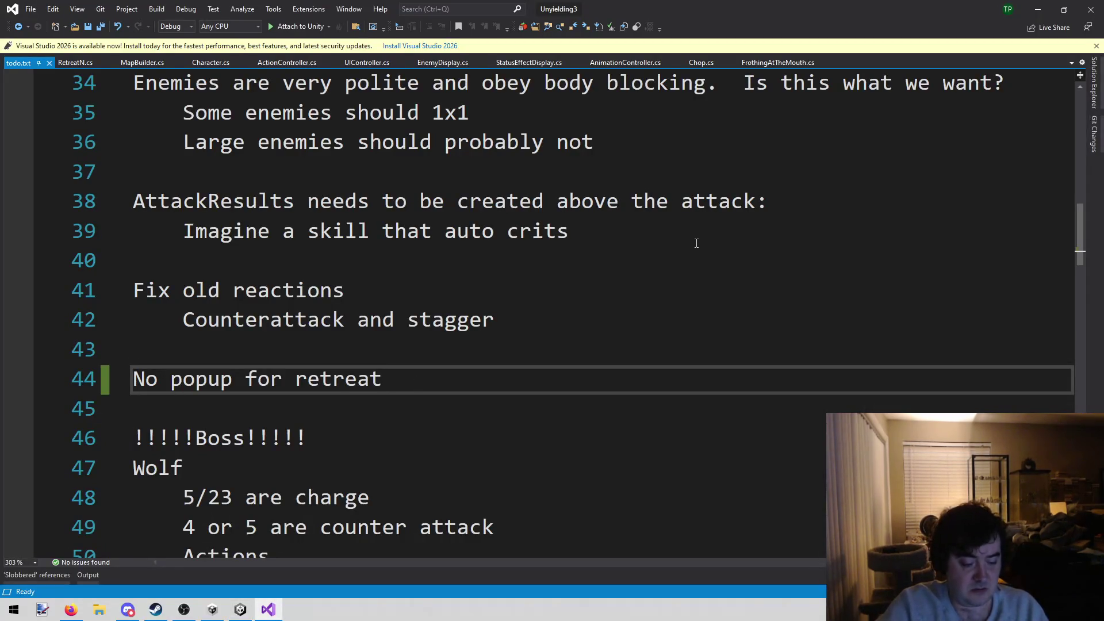
Step: Add the note 'Howl and growl didn't do a popup' to todo.txt and save it
{"action": "key", "text": "Return"}
{"action": "key", "text": "Return"}
{"action": "type", "text": "Howl and g"}
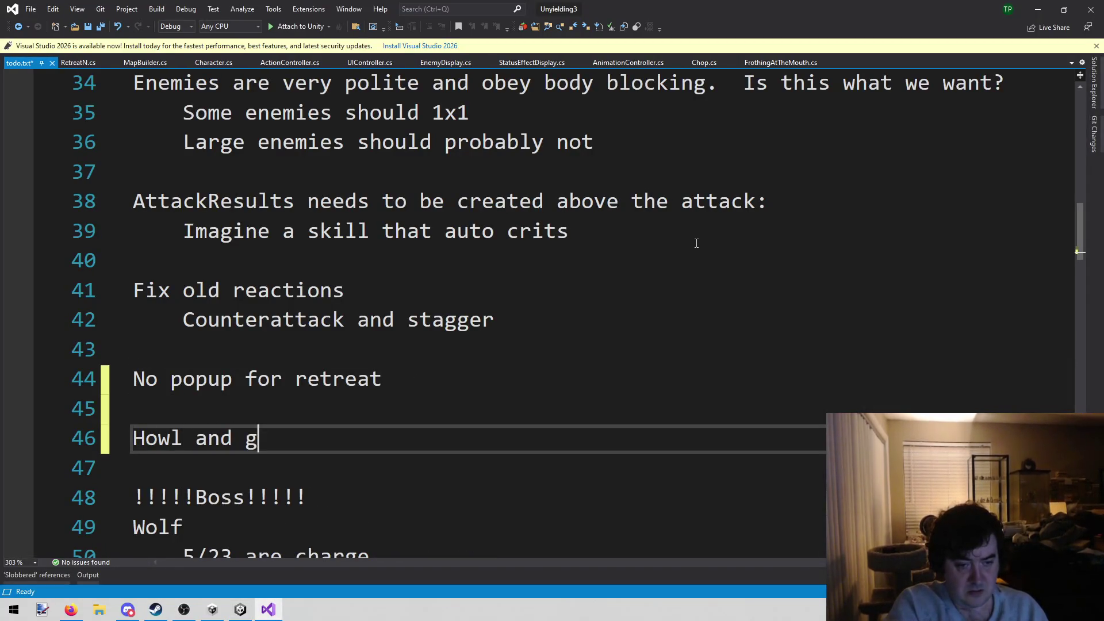
{"action": "type", "text": "rowl didn't "}
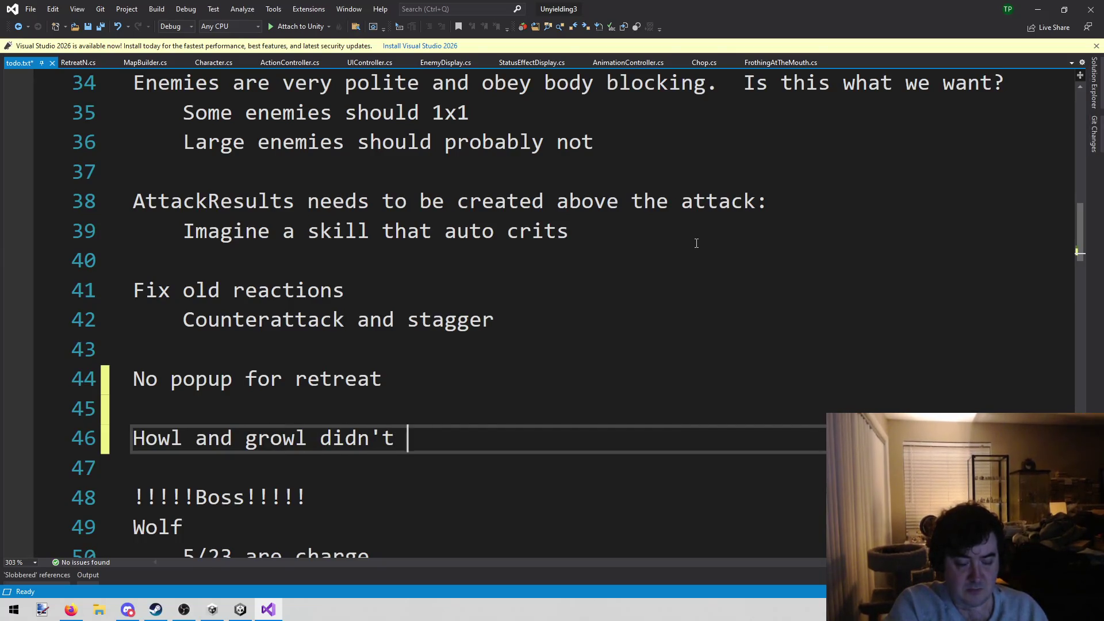
{"action": "type", "text": "do a popup"}
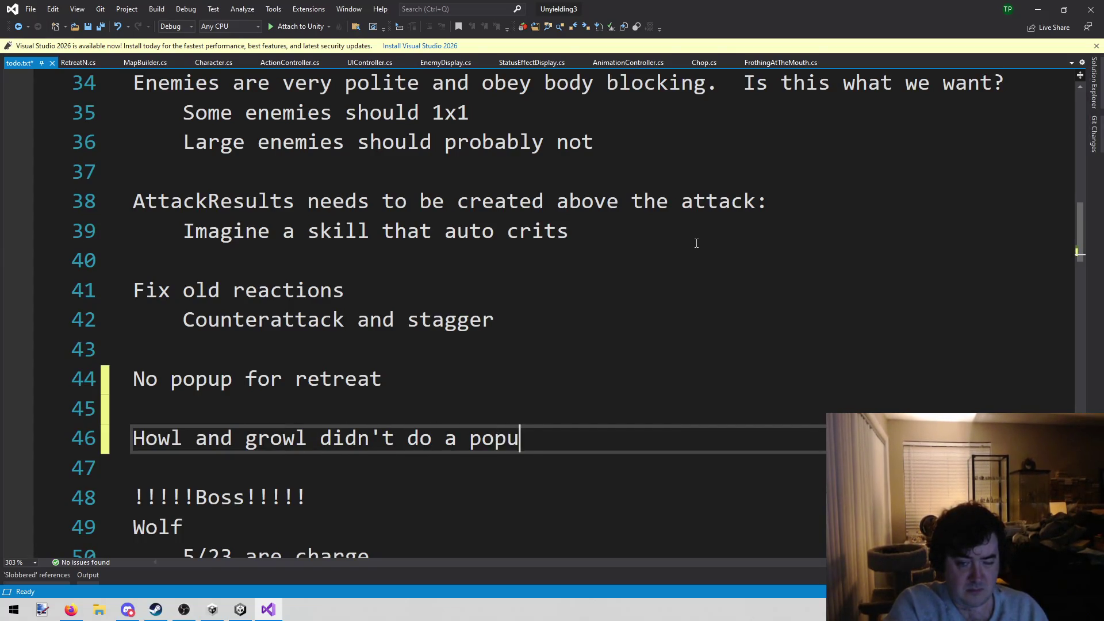
{"action": "key", "text": "ctrl+s"}
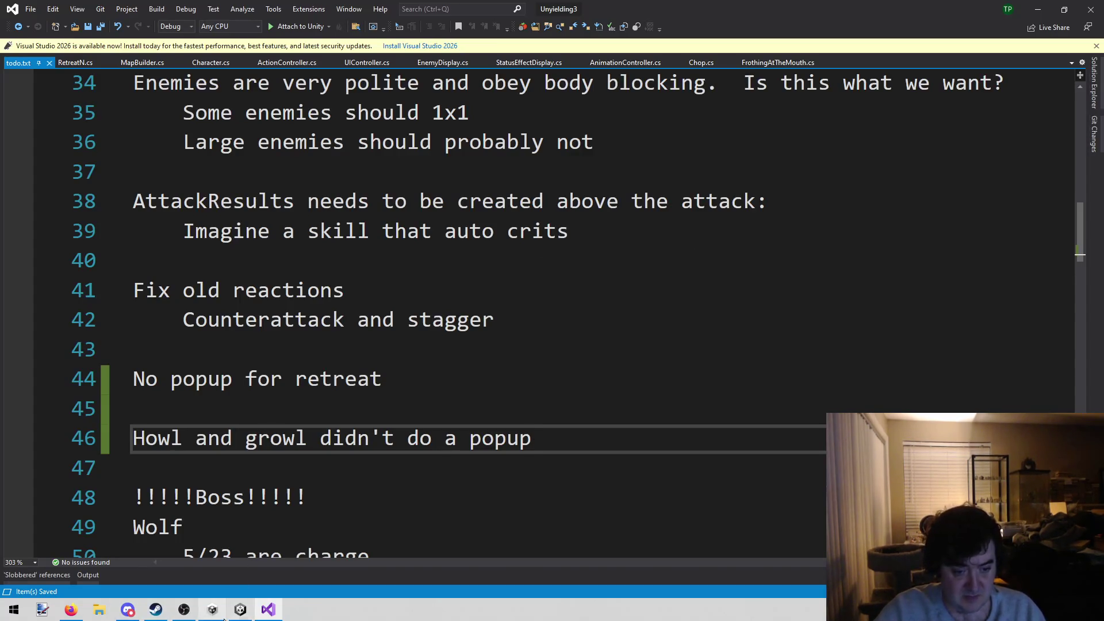
{"action": "left_click", "coordinate": [241, 609]}
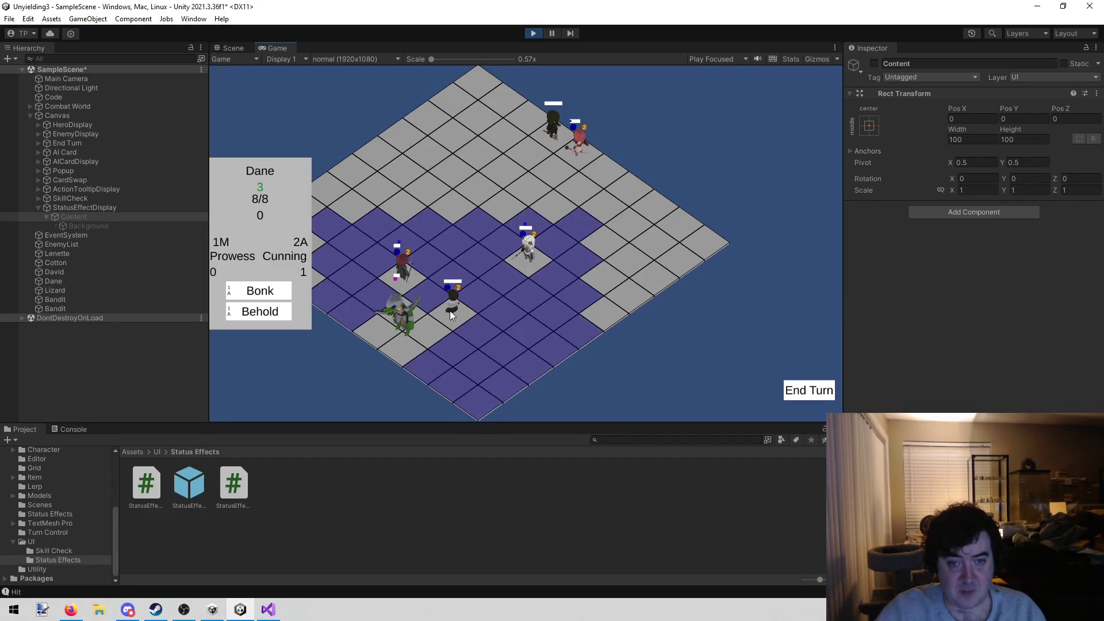
Step: Use Dane's Behold on the Lizard, confirm the reaction order, and move Dane to the yellow tile
{"action": "left_click", "coordinate": [261, 314]}
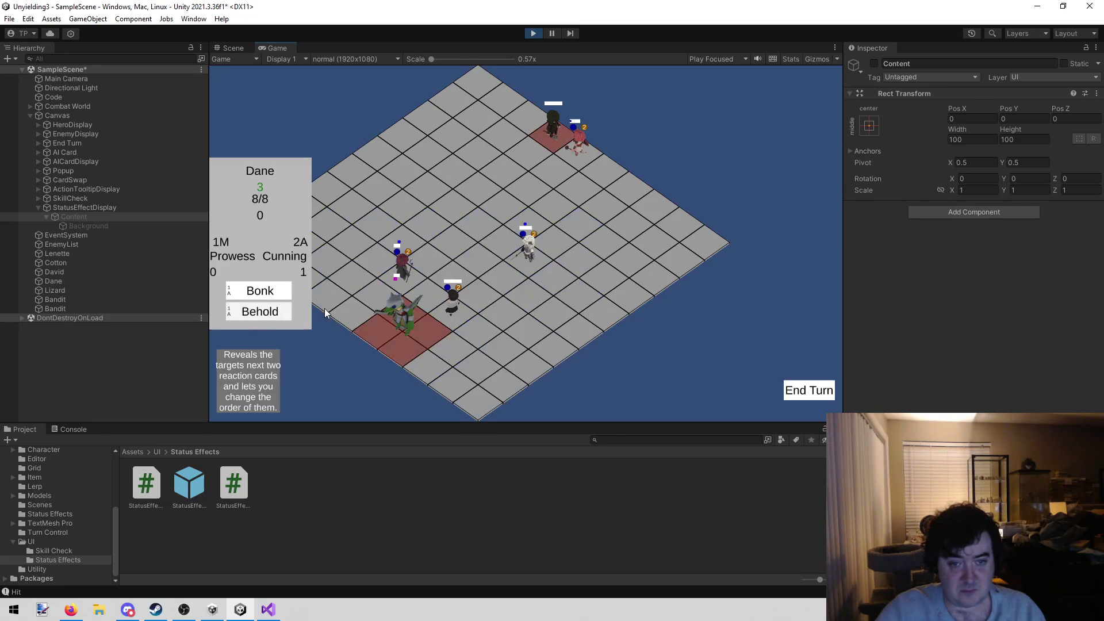
{"action": "left_click", "coordinate": [418, 321]}
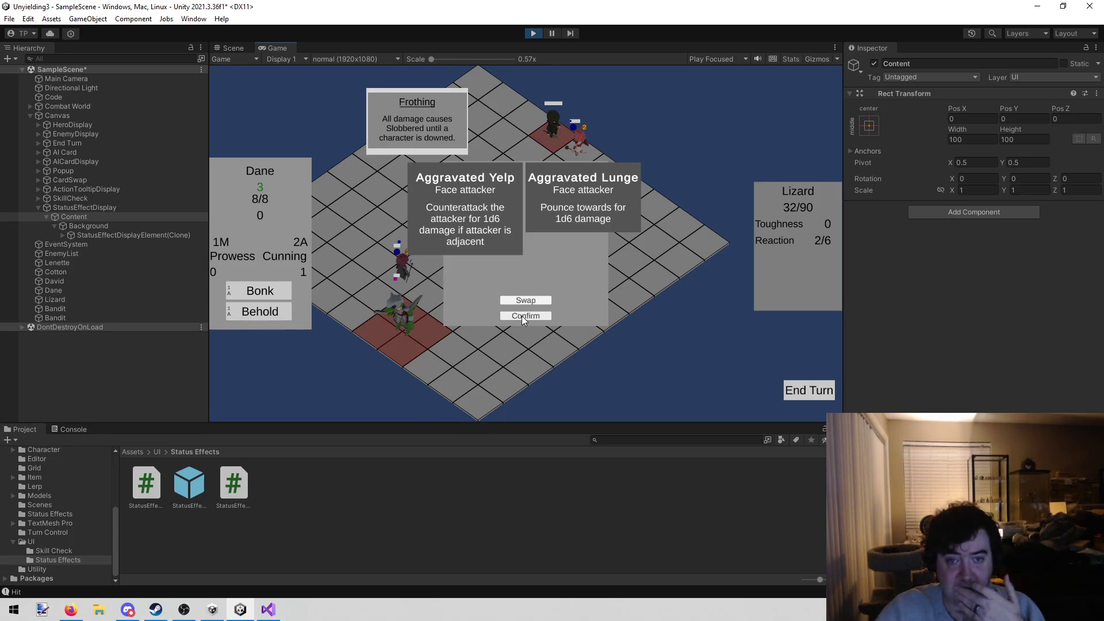
{"action": "left_click", "coordinate": [520, 316]}
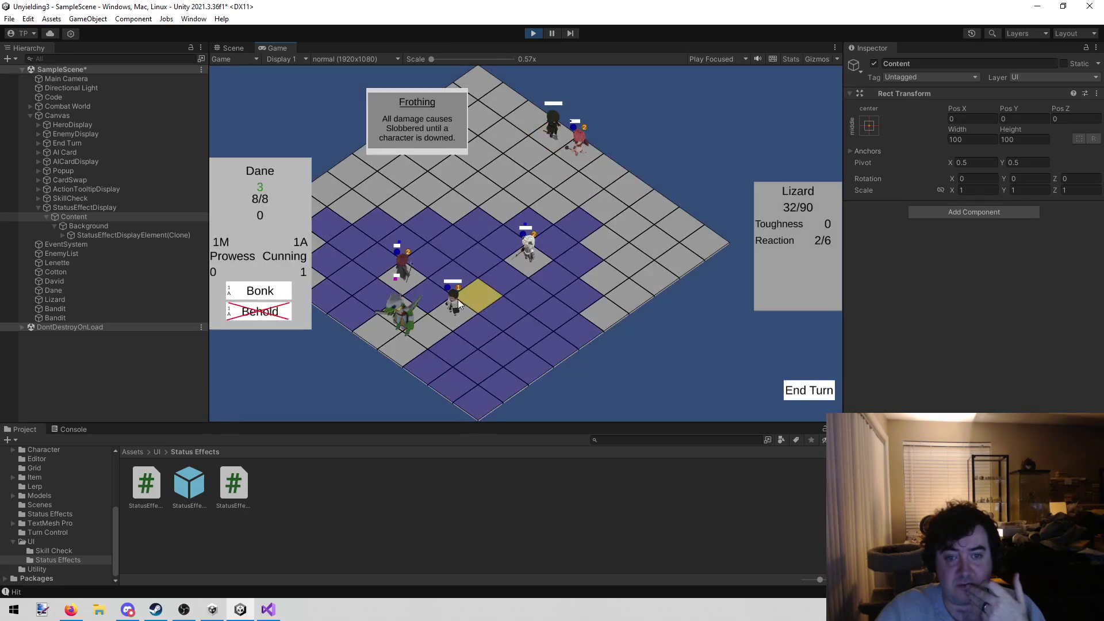
{"action": "left_click", "coordinate": [481, 329]}
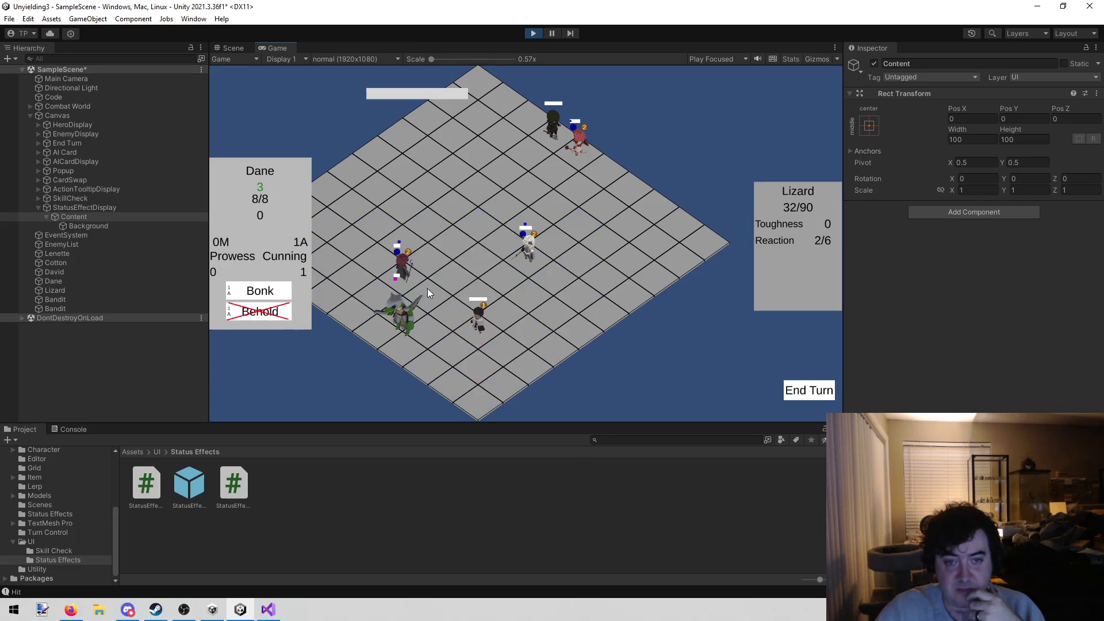
Step: Cast with David, Full swing the dark enemy with Lenette and move her, then view the Console errors
{"action": "left_click", "coordinate": [287, 287]}
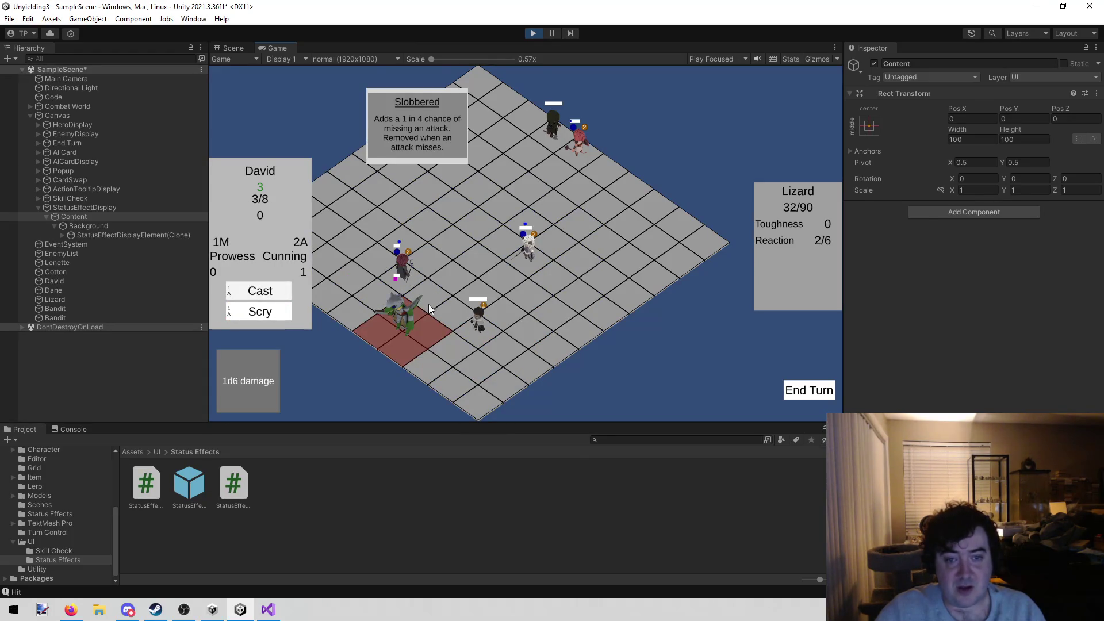
{"action": "left_click", "coordinate": [407, 319]}
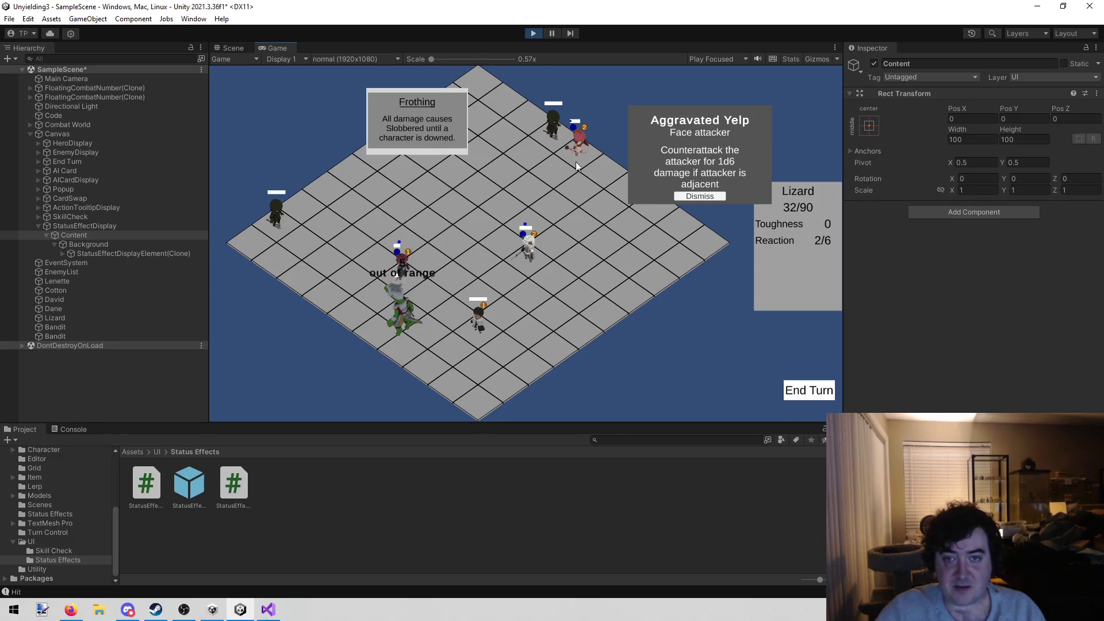
{"action": "left_click", "coordinate": [271, 314]}
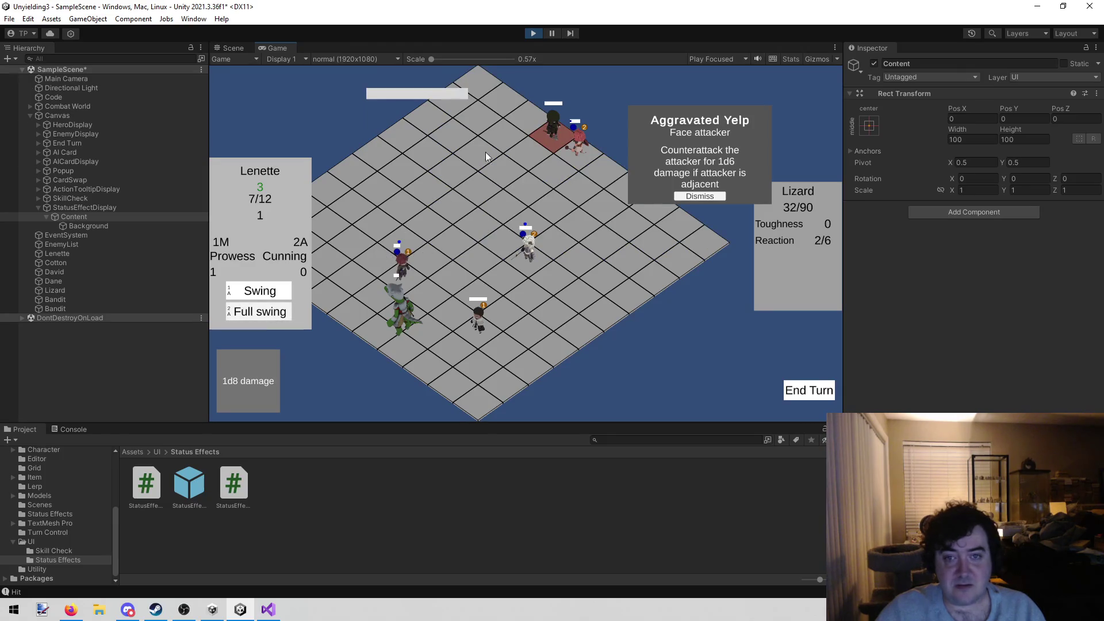
{"action": "left_click", "coordinate": [551, 135]}
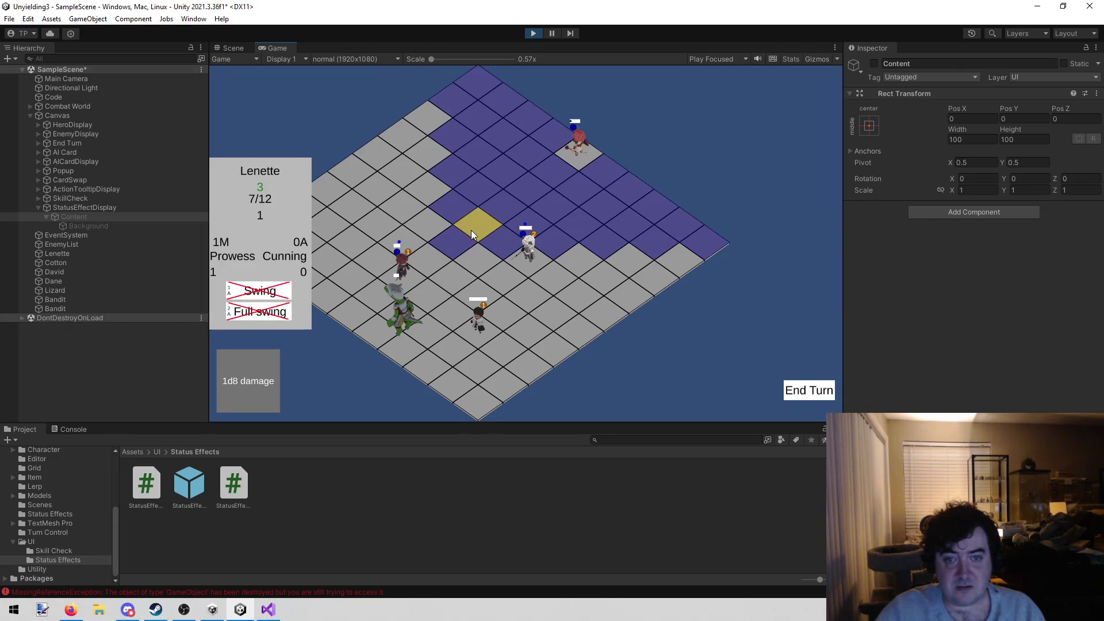
{"action": "left_click", "coordinate": [458, 239]}
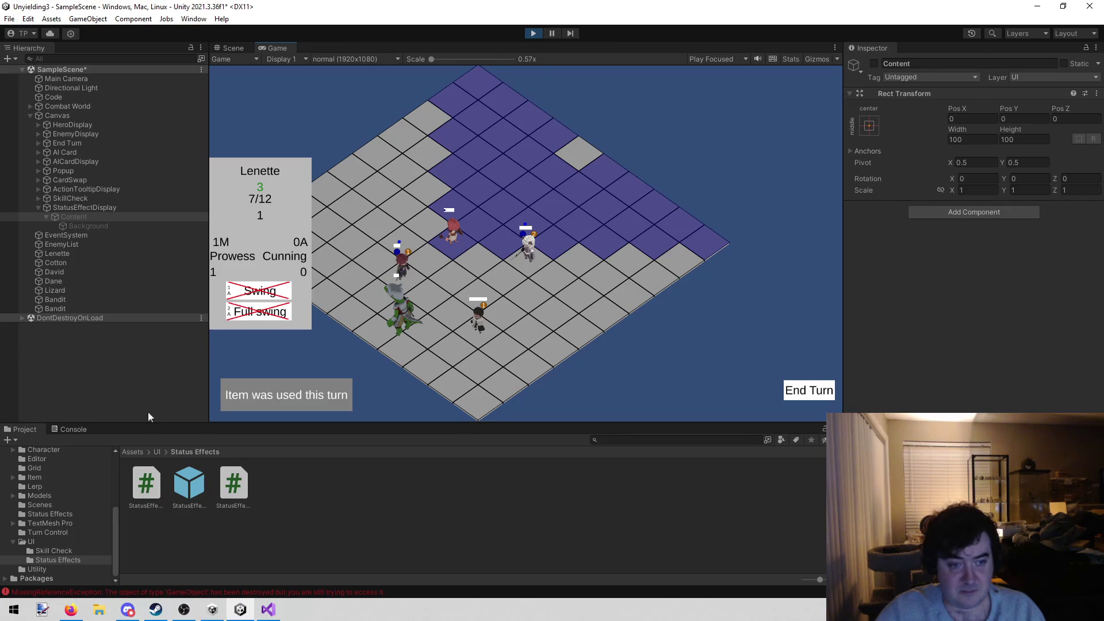
{"action": "left_click", "coordinate": [73, 433]}
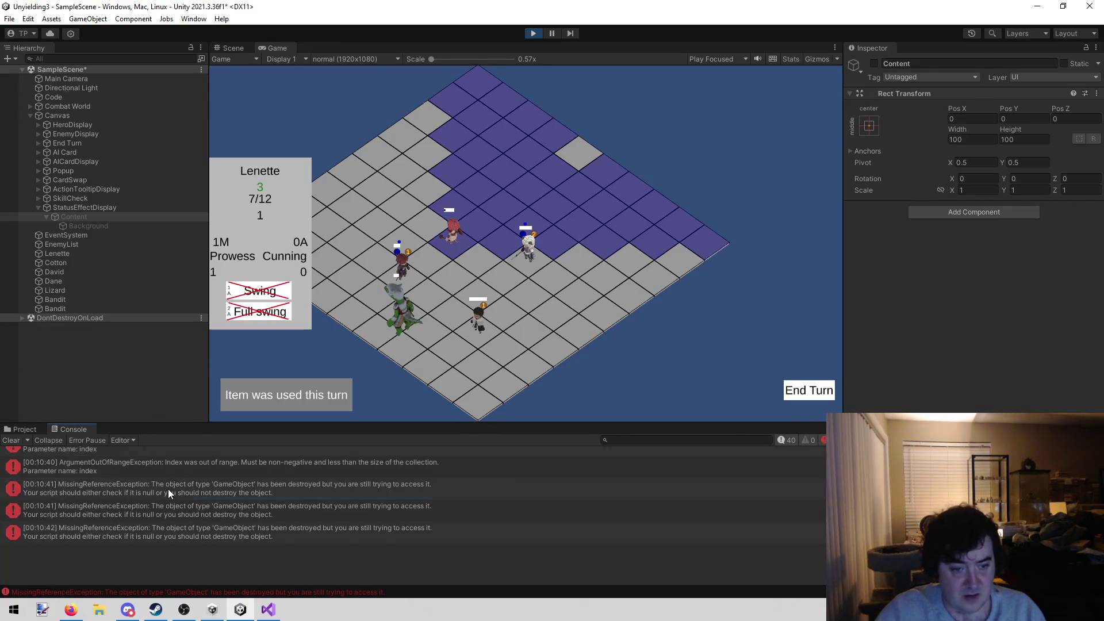
Step: Find the earliest [00:10:38] MissingReferenceException in the Console and follow its stack trace to the script
{"action": "left_click", "coordinate": [158, 491]}
{"action": "scroll", "coordinate": [148, 500], "scroll_direction": "up", "scroll_amount": 3}
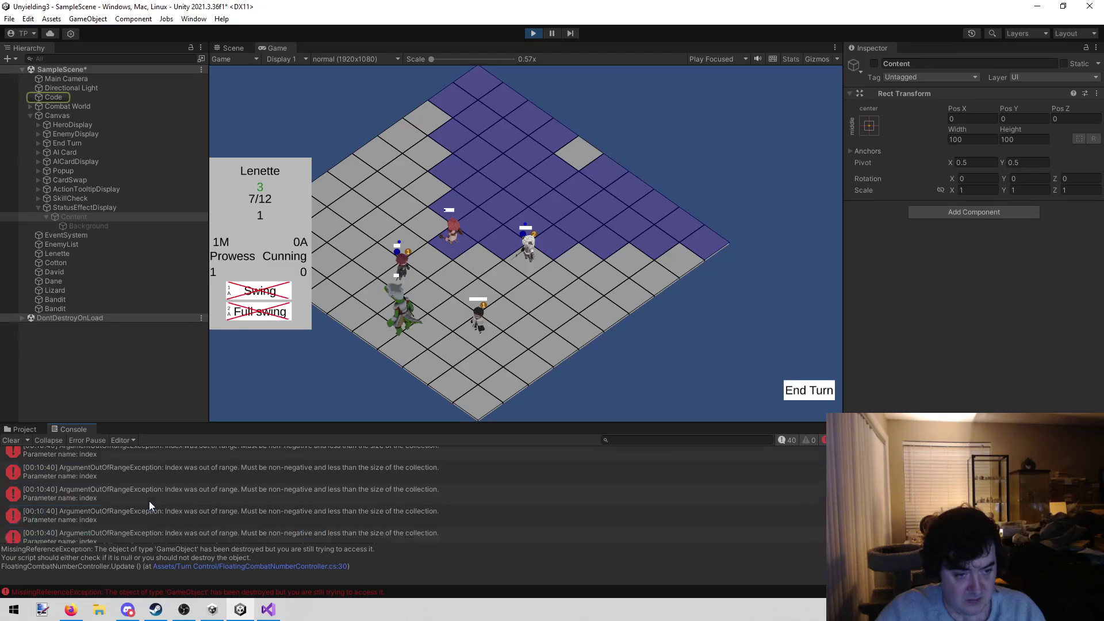
{"action": "scroll", "coordinate": [135, 477], "scroll_direction": "up", "scroll_amount": 5}
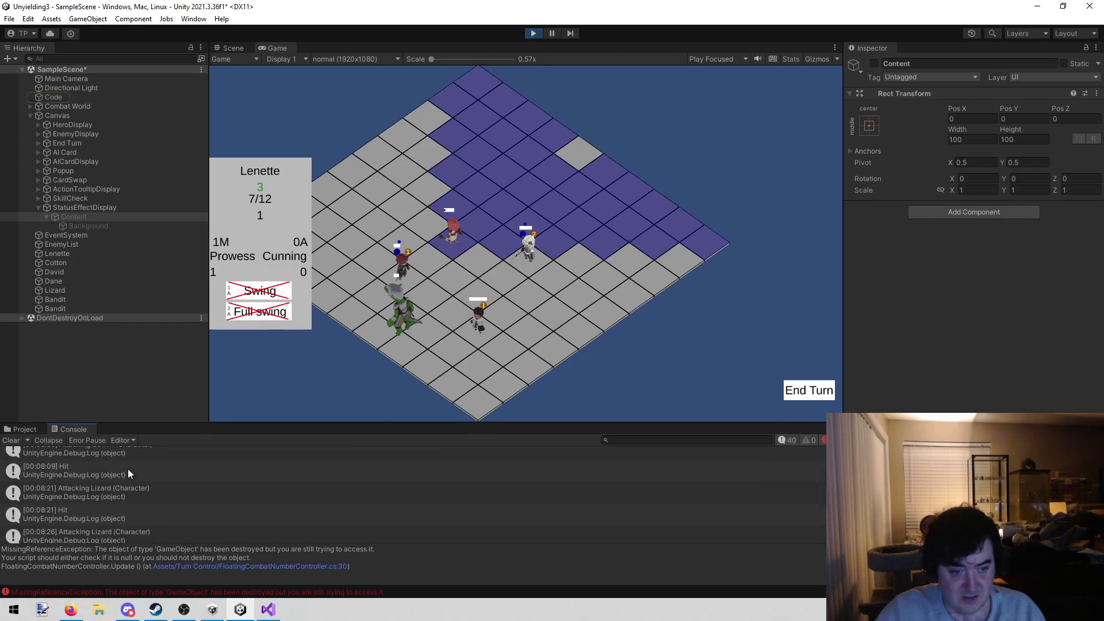
{"action": "scroll", "coordinate": [128, 469], "scroll_direction": "up", "scroll_amount": 2}
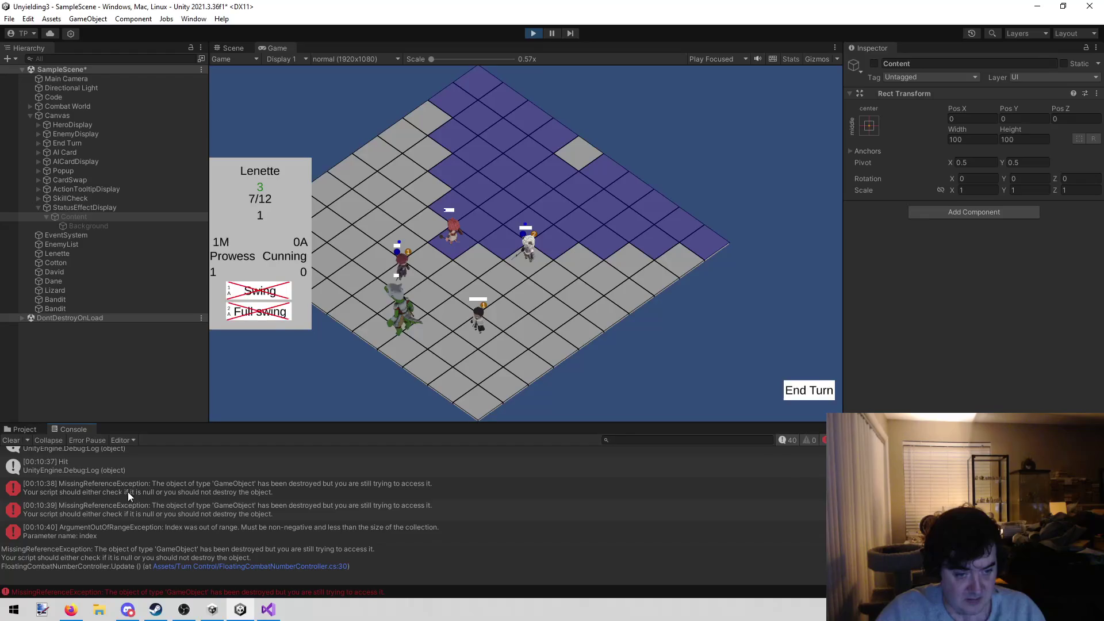
{"action": "left_click", "coordinate": [119, 484]}
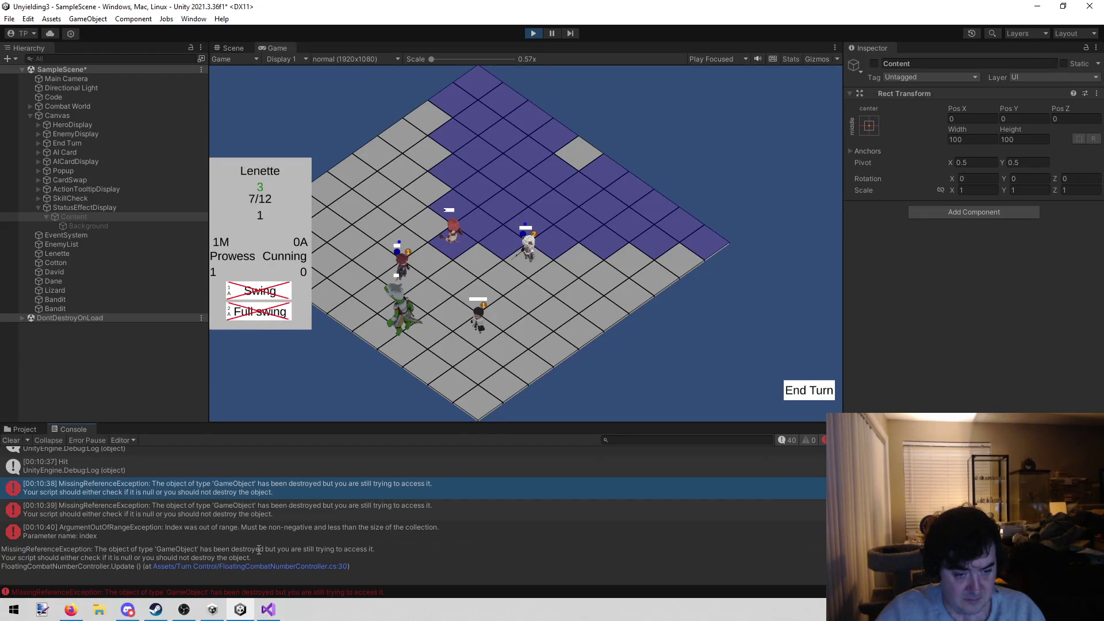
{"action": "left_click", "coordinate": [289, 566]}
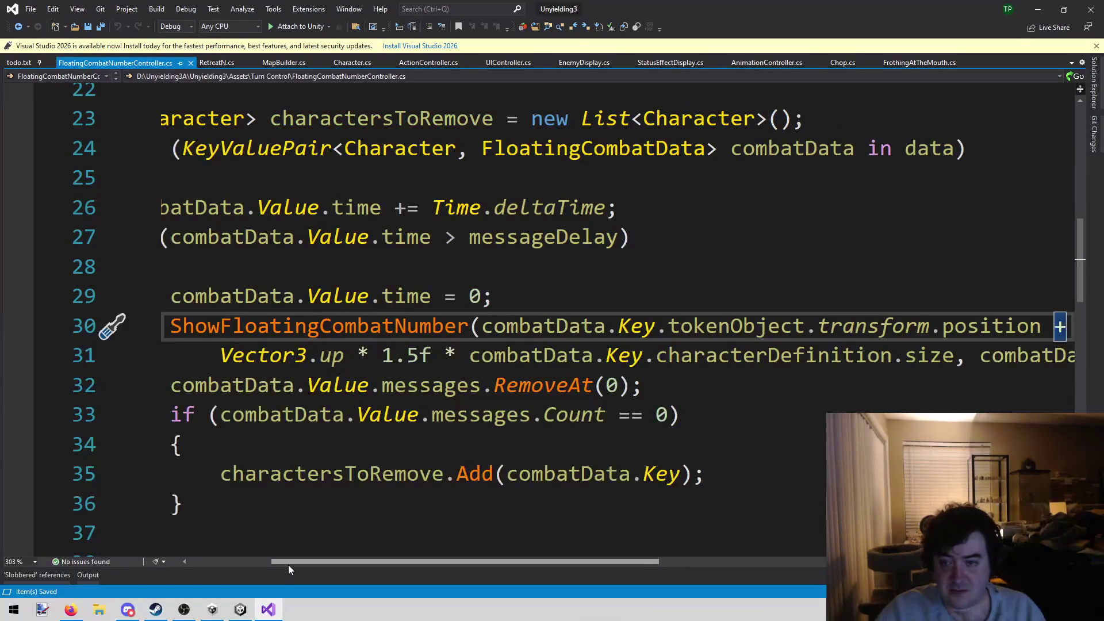
Step: Read through Update() in FloatingCombatNumberController.cs and select tokenObject on line 30
{"action": "mouse_move", "coordinate": [282, 563]}
{"action": "left_mouse_down"}
{"action": "mouse_move", "coordinate": [357, 563]}
{"action": "mouse_move", "coordinate": [334, 562]}
{"action": "left_mouse_up"}
{"action": "left_click_drag", "start_coordinate": [277, 564], "coordinate": [235, 564]}
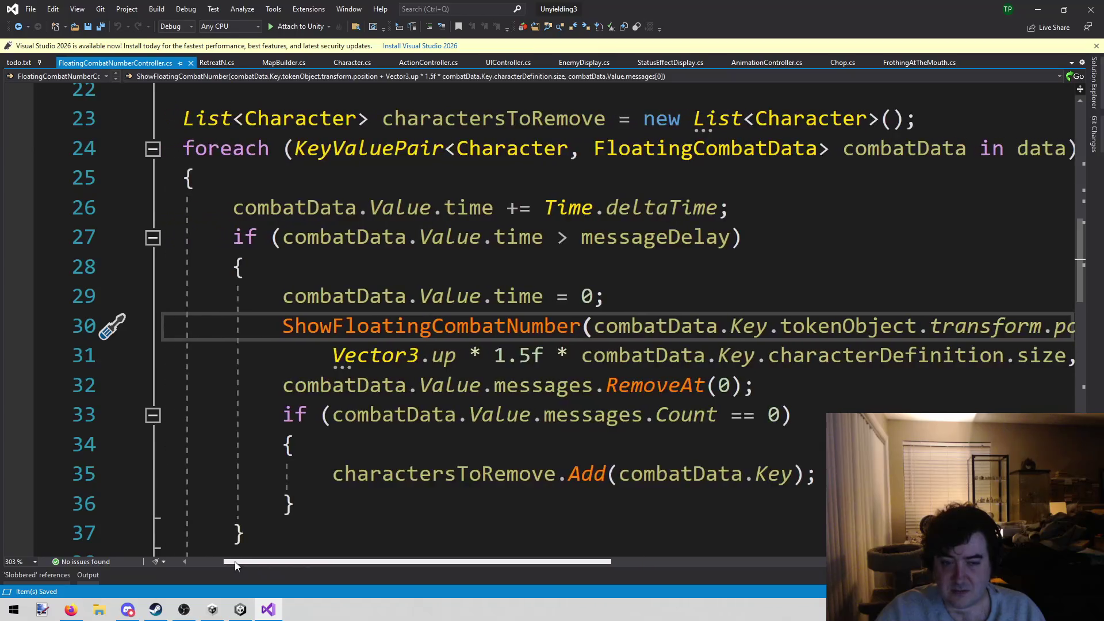
{"action": "scroll", "coordinate": [376, 454], "scroll_direction": "up", "scroll_amount": 3}
{"action": "scroll", "coordinate": [376, 453], "scroll_direction": "down", "scroll_amount": 3}
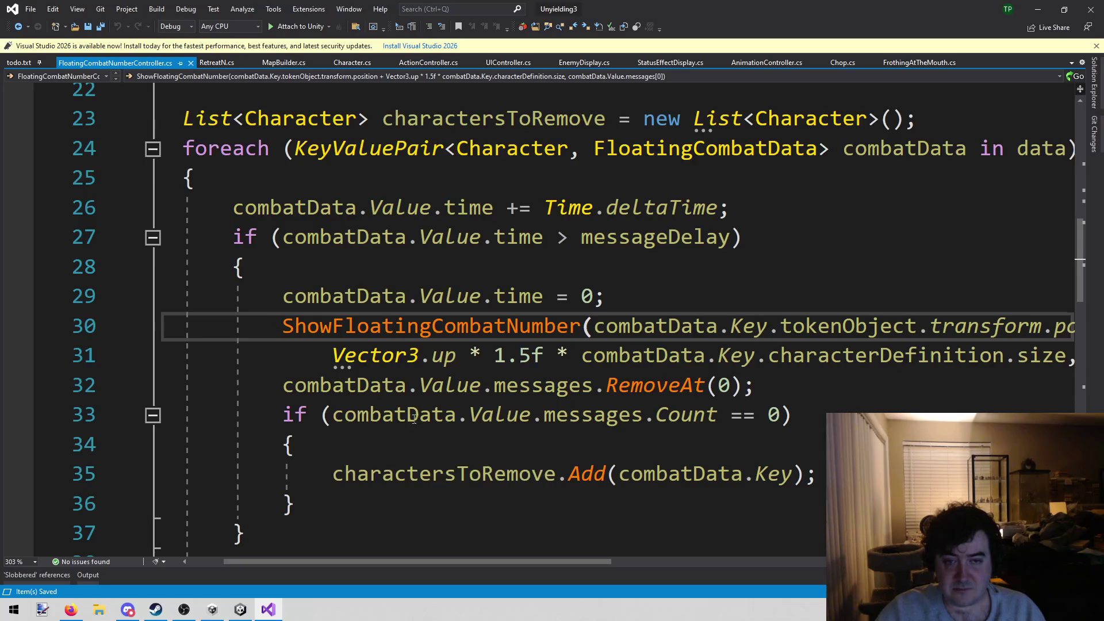
{"action": "scroll", "coordinate": [370, 457], "scroll_direction": "up", "scroll_amount": 7}
{"action": "scroll", "coordinate": [555, 281], "scroll_direction": "down", "scroll_amount": 7}
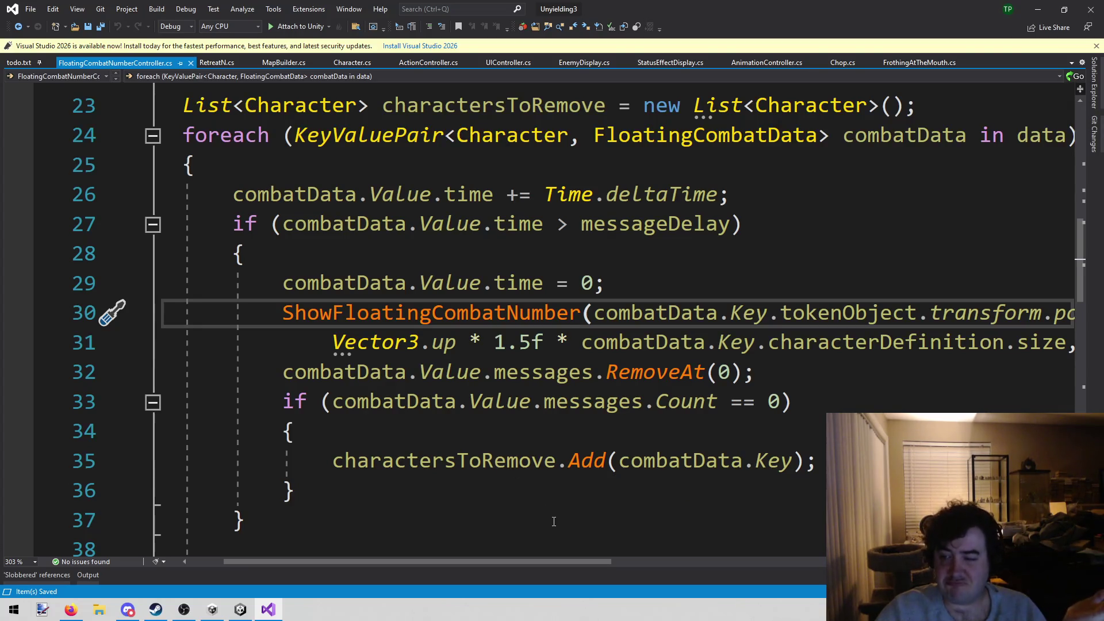
{"action": "mouse_move", "coordinate": [545, 564]}
{"action": "left_mouse_down"}
{"action": "mouse_move", "coordinate": [661, 573]}
{"action": "mouse_move", "coordinate": [545, 561]}
{"action": "mouse_move", "coordinate": [639, 561]}
{"action": "mouse_move", "coordinate": [511, 561]}
{"action": "left_mouse_up"}
{"action": "scroll", "coordinate": [498, 439], "scroll_direction": "up", "scroll_amount": 3}
{"action": "scroll", "coordinate": [499, 439], "scroll_direction": "down", "scroll_amount": 2}
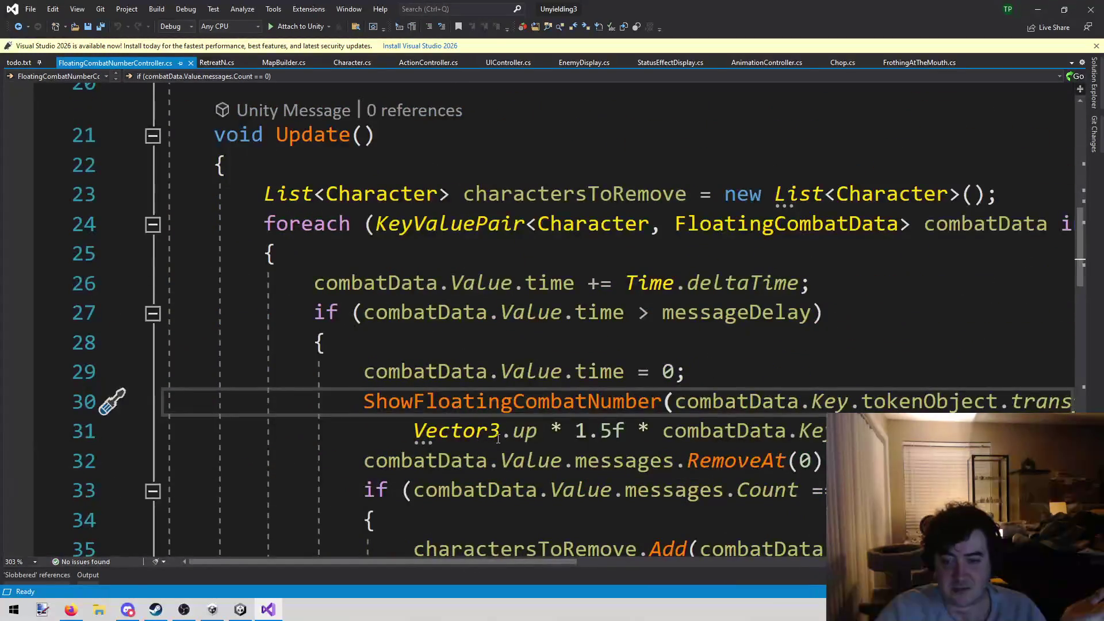
{"action": "scroll", "coordinate": [821, 417], "scroll_direction": "up", "scroll_amount": 7}
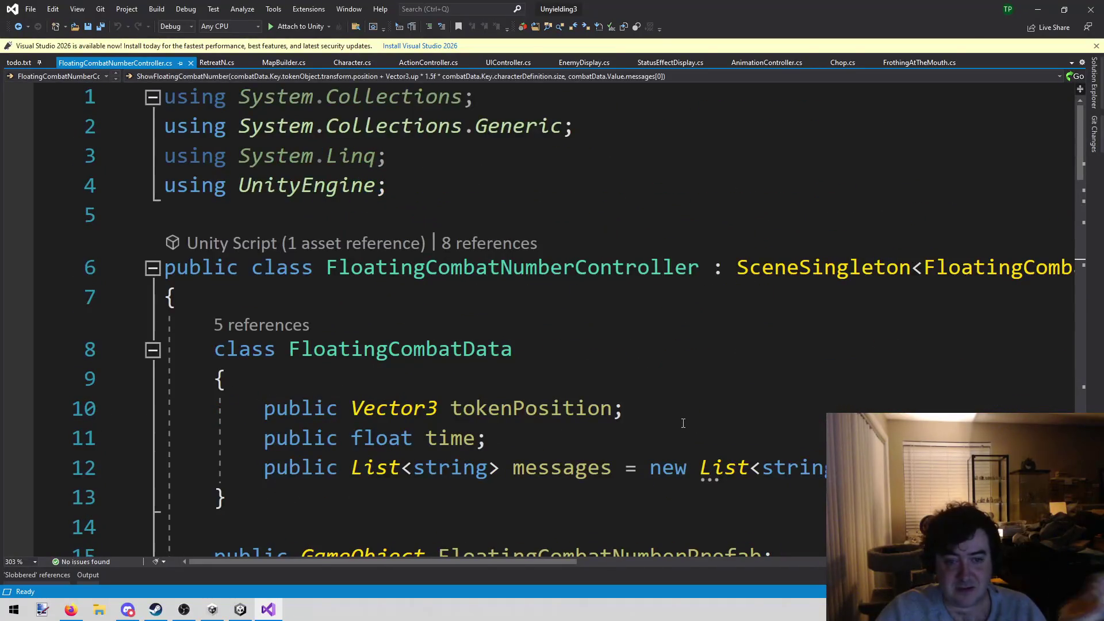
{"action": "scroll", "coordinate": [830, 341], "scroll_direction": "down", "scroll_amount": 7}
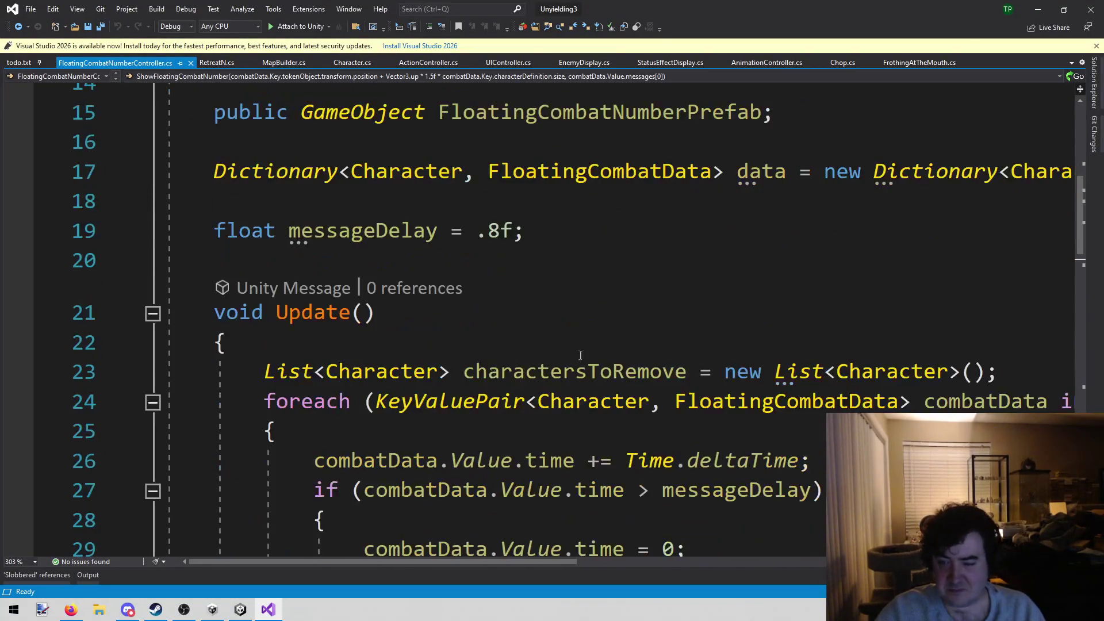
{"action": "double_click", "coordinate": [919, 312]}
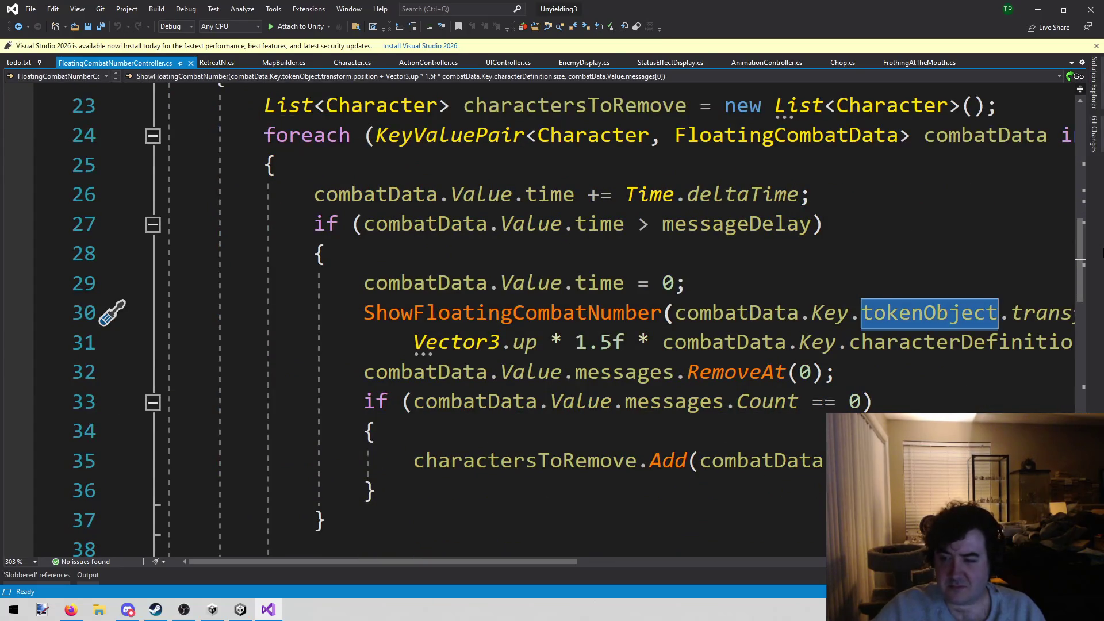
Step: Delete the .Key.tokenObject.transform.position expression from the line 30 call
{"action": "left_click", "coordinate": [1024, 313]}
{"action": "key", "text": "Right"}
{"action": "key", "text": "Right"}
{"action": "key", "text": "Right"}
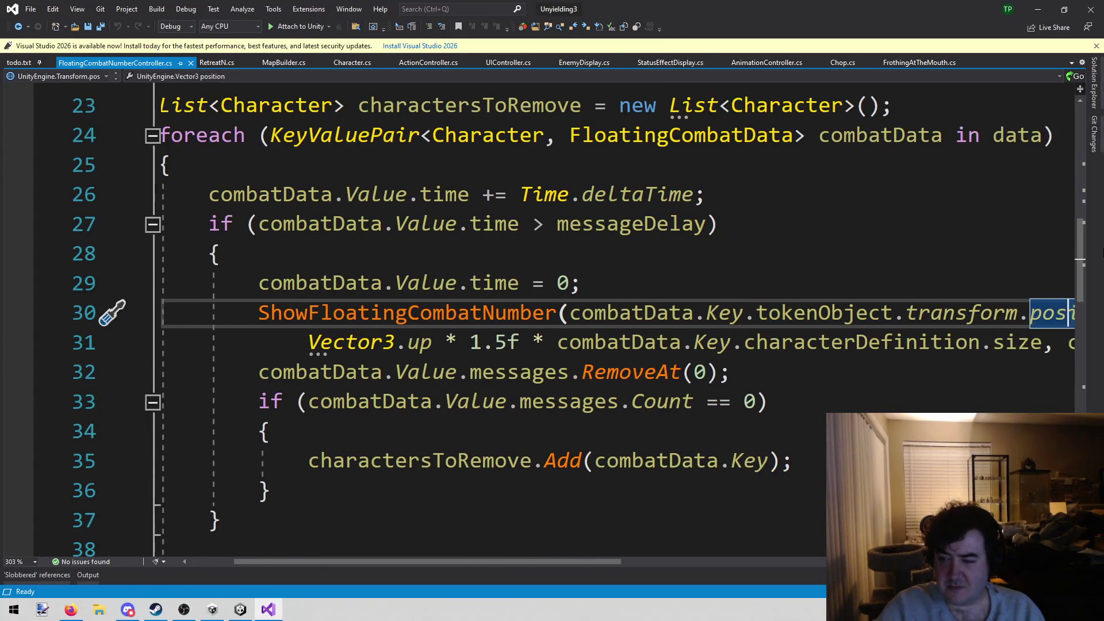
{"action": "left_click", "coordinate": [214, 342]}
{"action": "key", "text": "Up"}
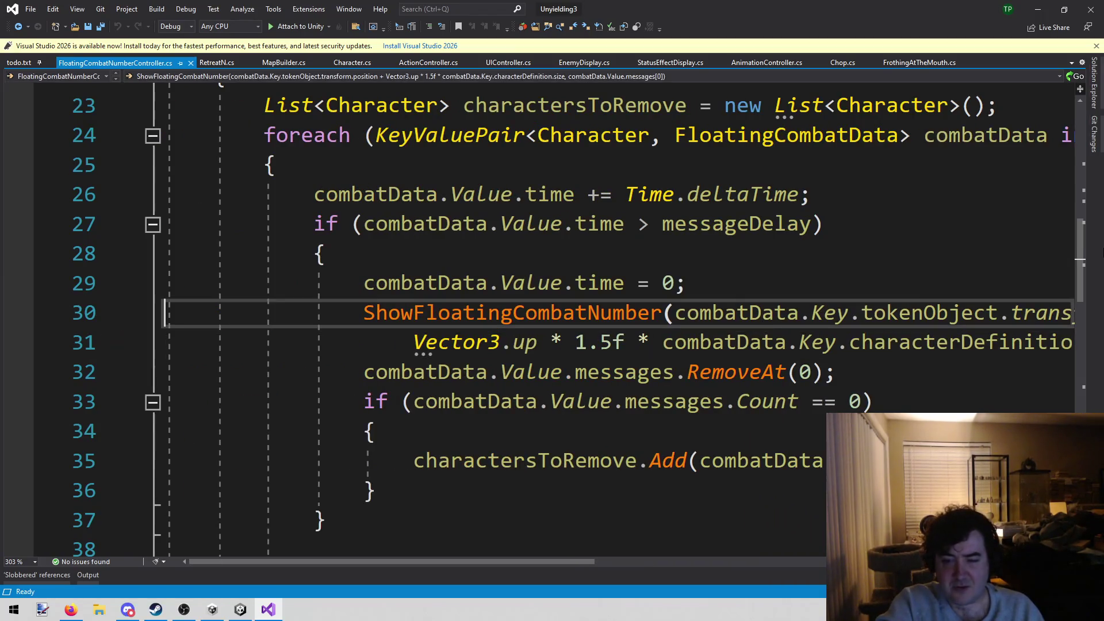
{"action": "key", "text": "End"}
{"action": "key", "text": "Left"}
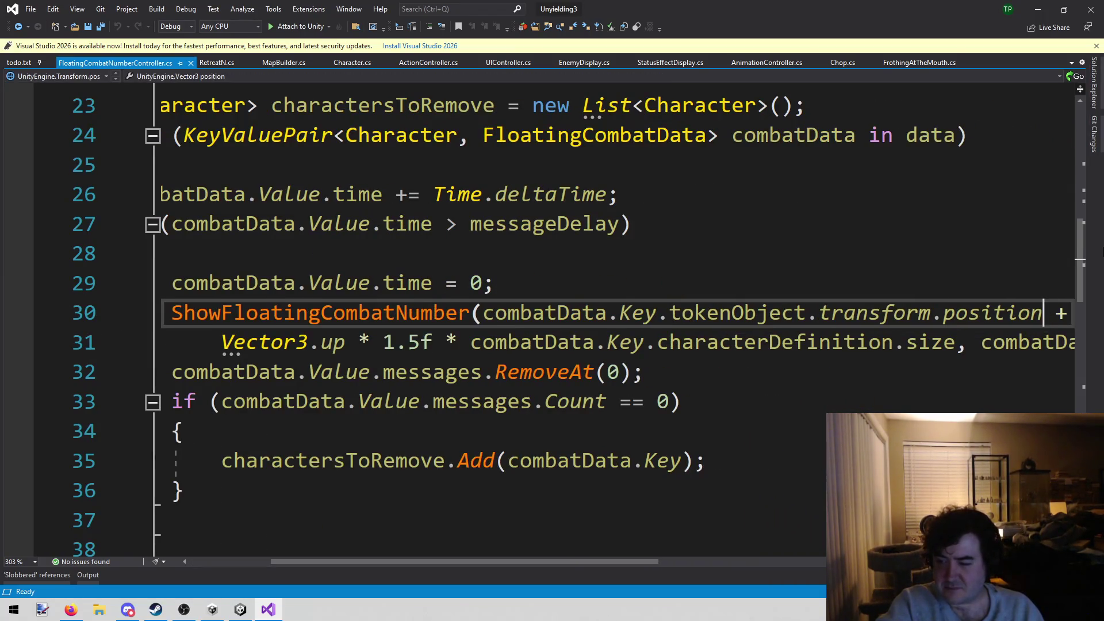
{"action": "key", "text": "ctrl+shift+Left"}
{"action": "key", "text": "ctrl+shift+Left"}
{"action": "key", "text": "ctrl+shift+Left"}
{"action": "key", "text": "BackSpace"}
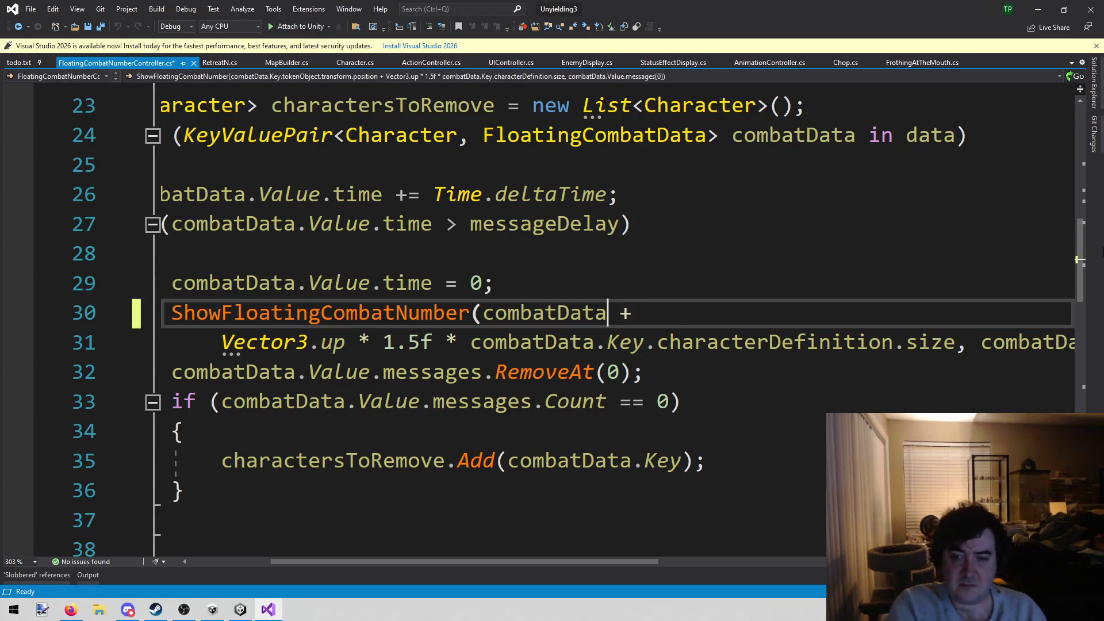
Step: Replace it with combatData.Value.tokenPosition via IntelliSense and save the controller script
{"action": "type", "text": "."}
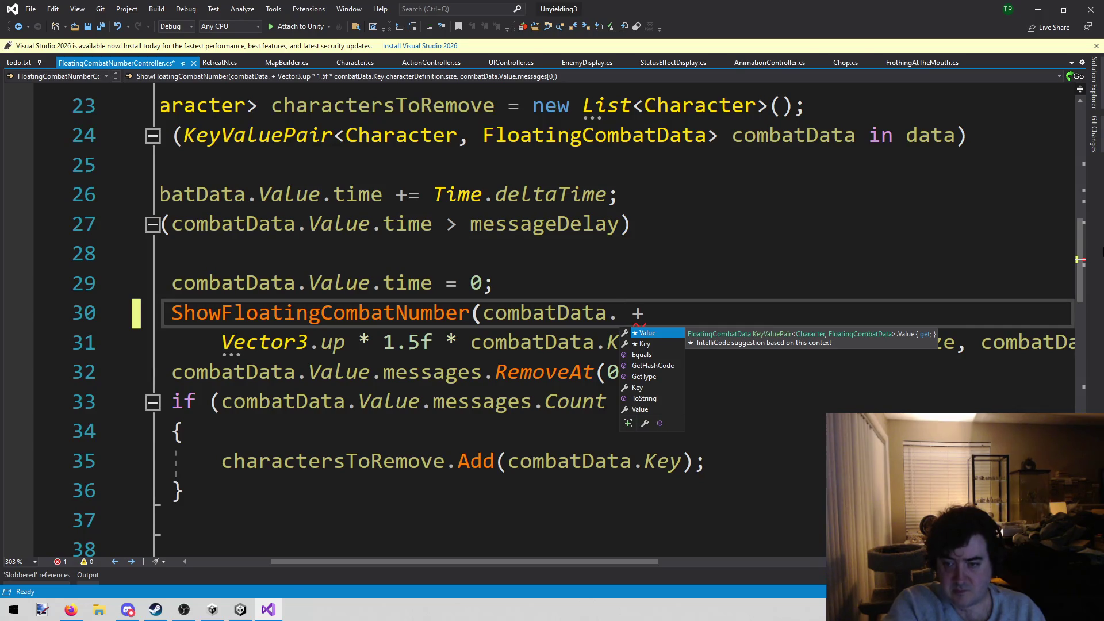
{"action": "type", "text": "Key."}
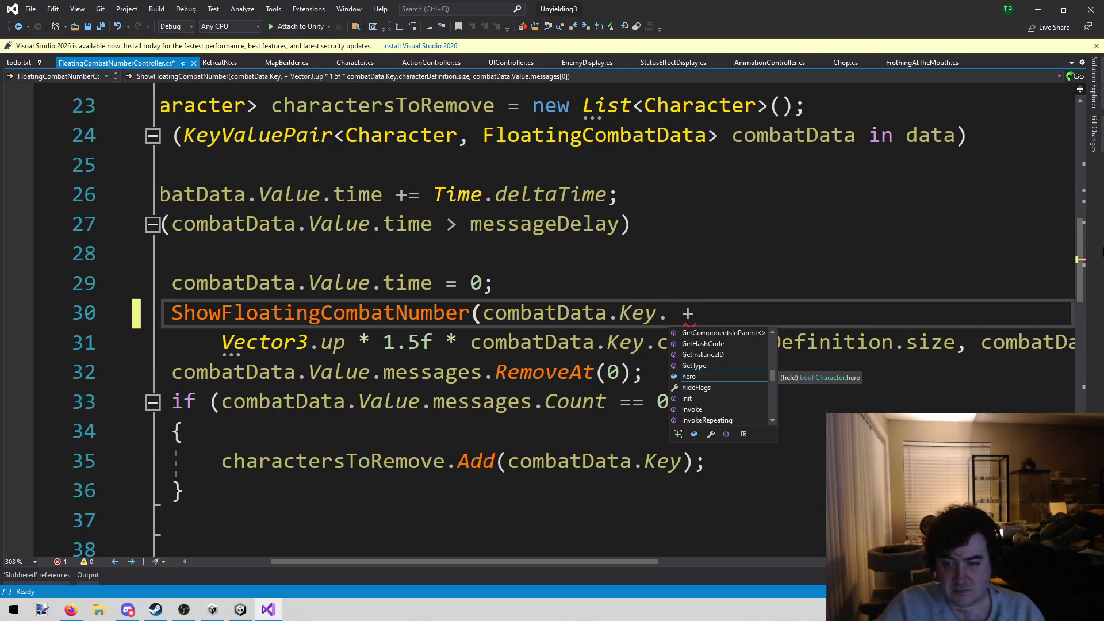
{"action": "type", "text": "t"}
{"action": "key", "text": "BackSpace"}
{"action": "type", "text": "p"}
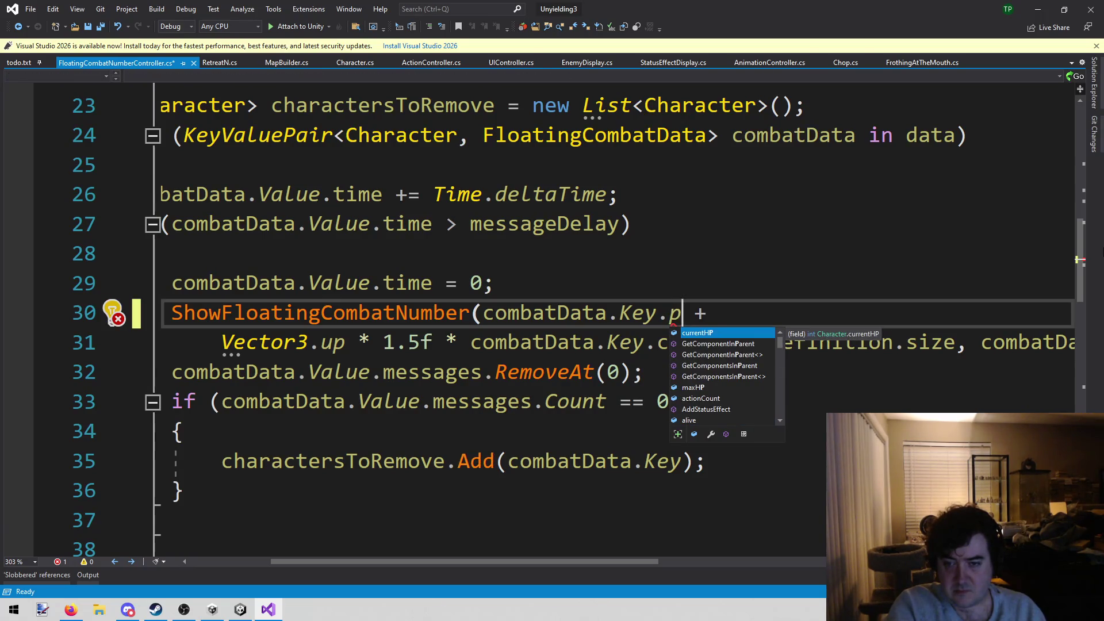
{"action": "key", "text": "BackSpace"}
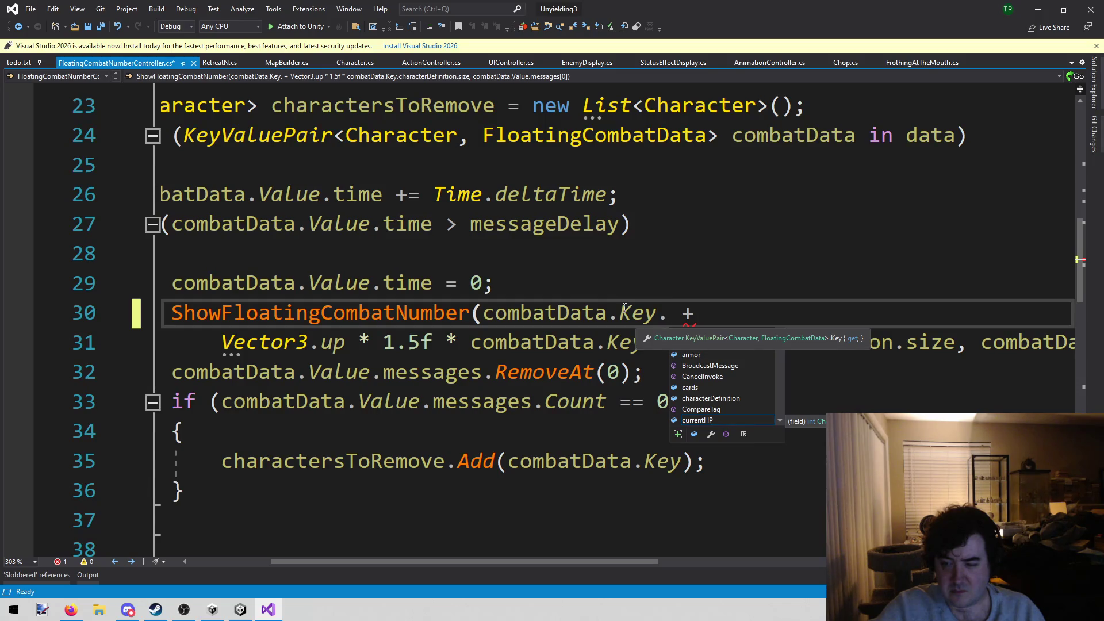
{"action": "key", "text": "ctrl+shift+Left"}
{"action": "key", "text": "ctrl+shift+Left"}
{"action": "key", "text": "BackSpace"}
{"action": "type", "text": ".Value."}
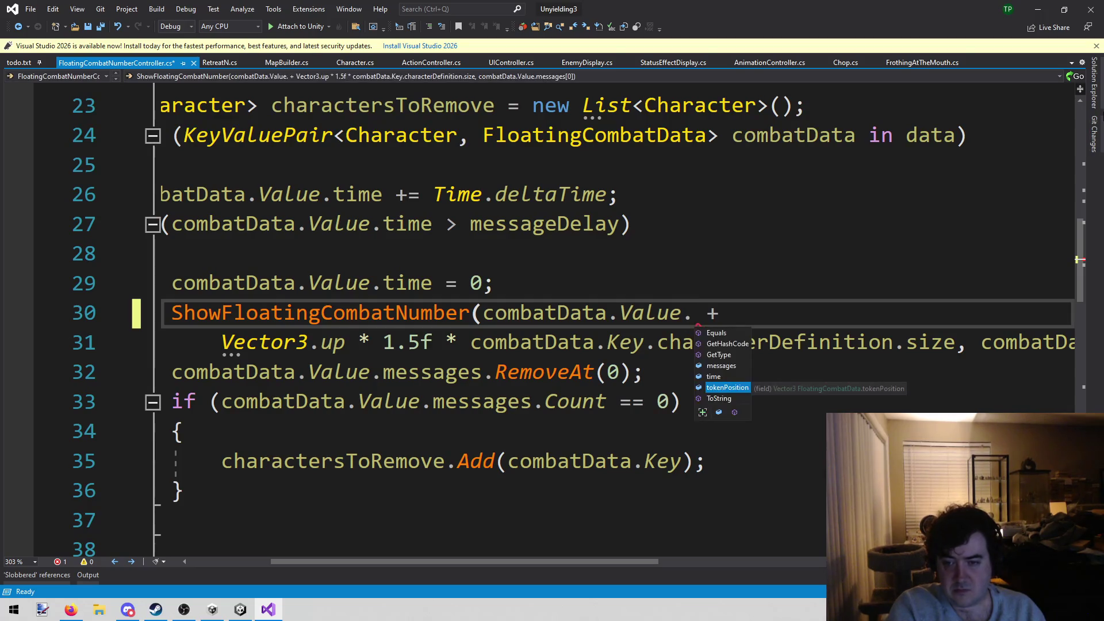
{"action": "key", "text": "Tab"}
{"action": "key", "text": "ctrl+s"}
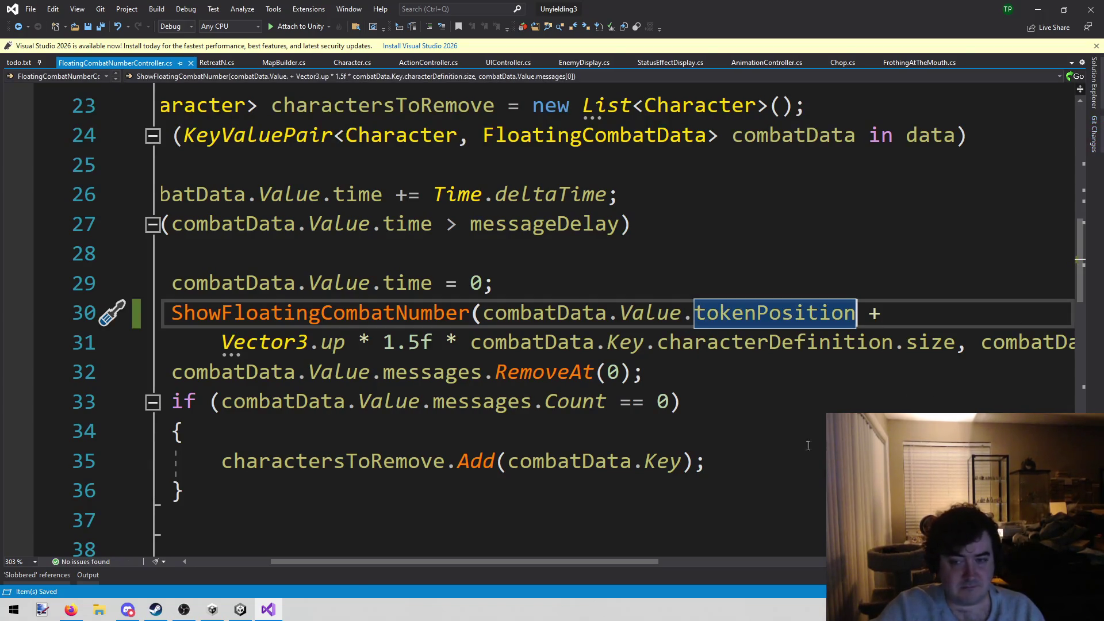
{"action": "mouse_move", "coordinate": [339, 562]}
{"action": "left_mouse_down"}
{"action": "mouse_move", "coordinate": [378, 561]}
{"action": "mouse_move", "coordinate": [257, 562]}
{"action": "left_mouse_up"}
{"action": "scroll", "coordinate": [440, 283], "scroll_direction": "down", "scroll_amount": 9}
{"action": "scroll", "coordinate": [440, 284], "scroll_direction": "down", "scroll_amount": 1}
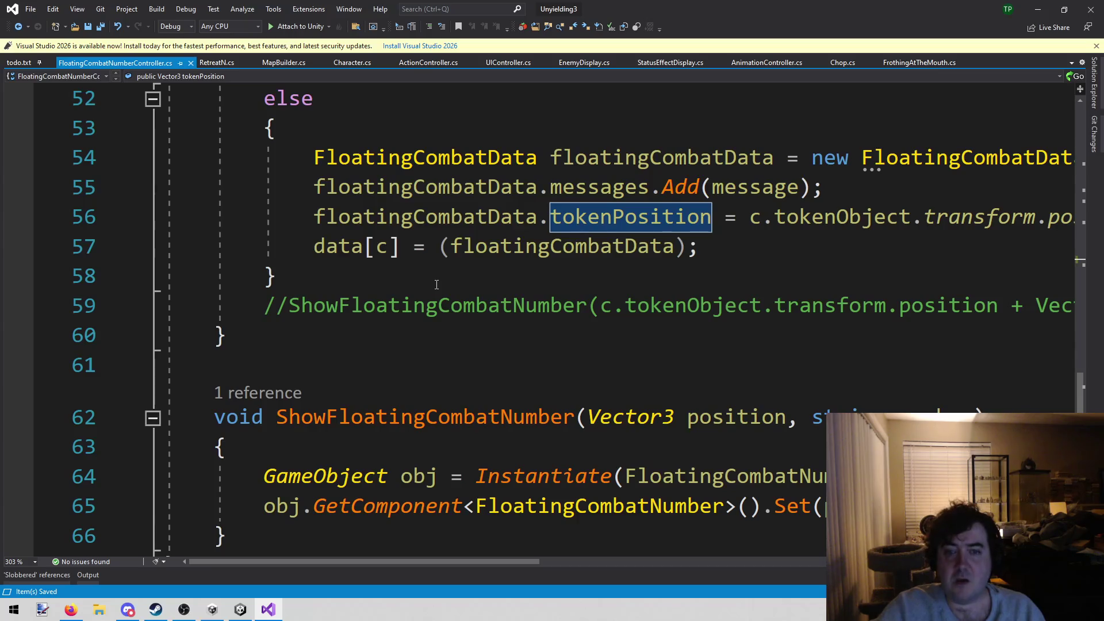
{"action": "mouse_move", "coordinate": [402, 561]}
{"action": "left_mouse_down"}
{"action": "mouse_move", "coordinate": [572, 561]}
{"action": "mouse_move", "coordinate": [237, 579]}
{"action": "left_mouse_up"}
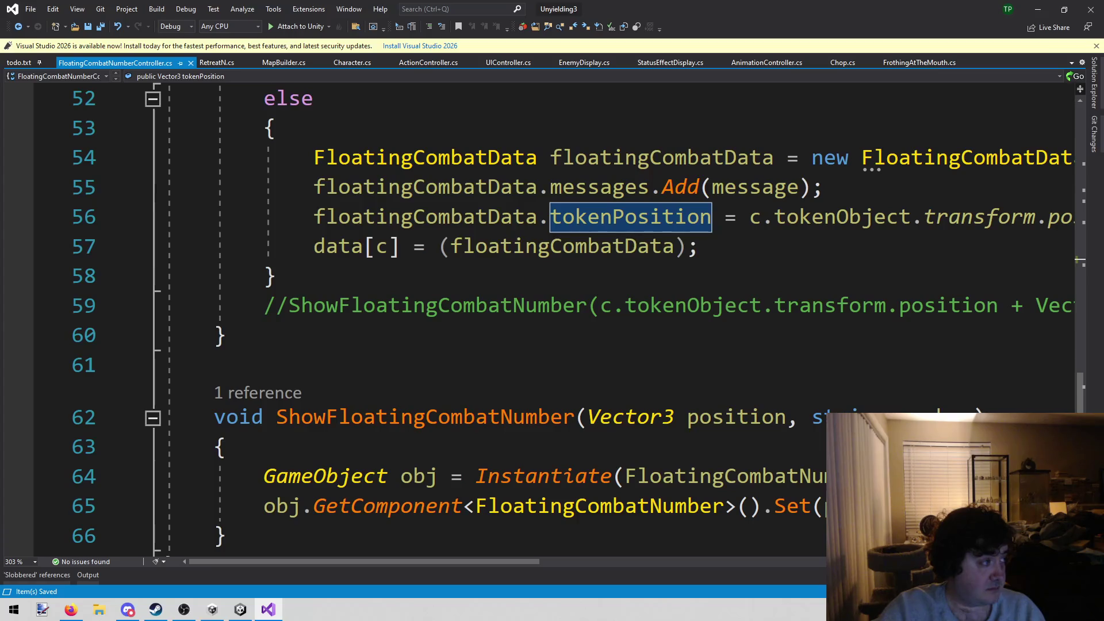
{"action": "key", "text": "alt+Tab"}
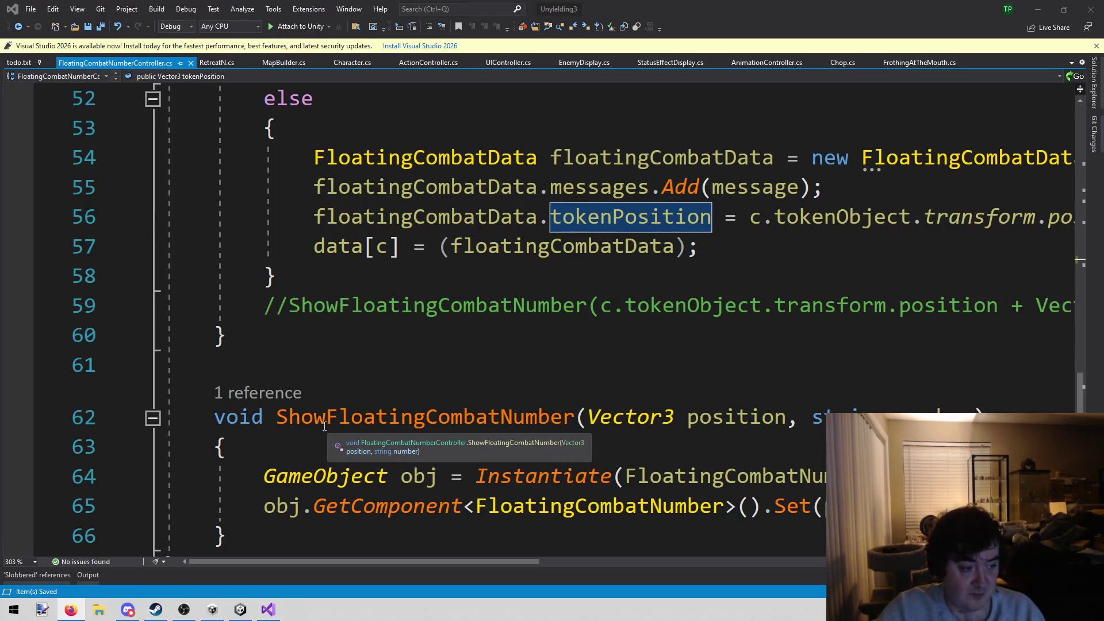
{"action": "mouse_move", "coordinate": [268, 611]}
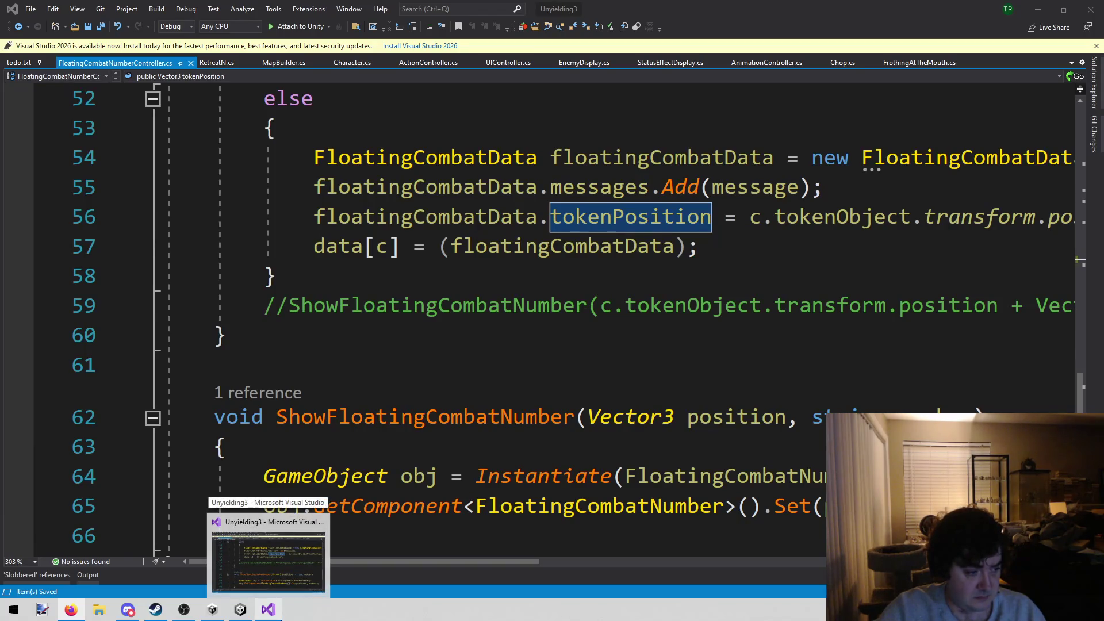
{"action": "left_click", "coordinate": [505, 306]}
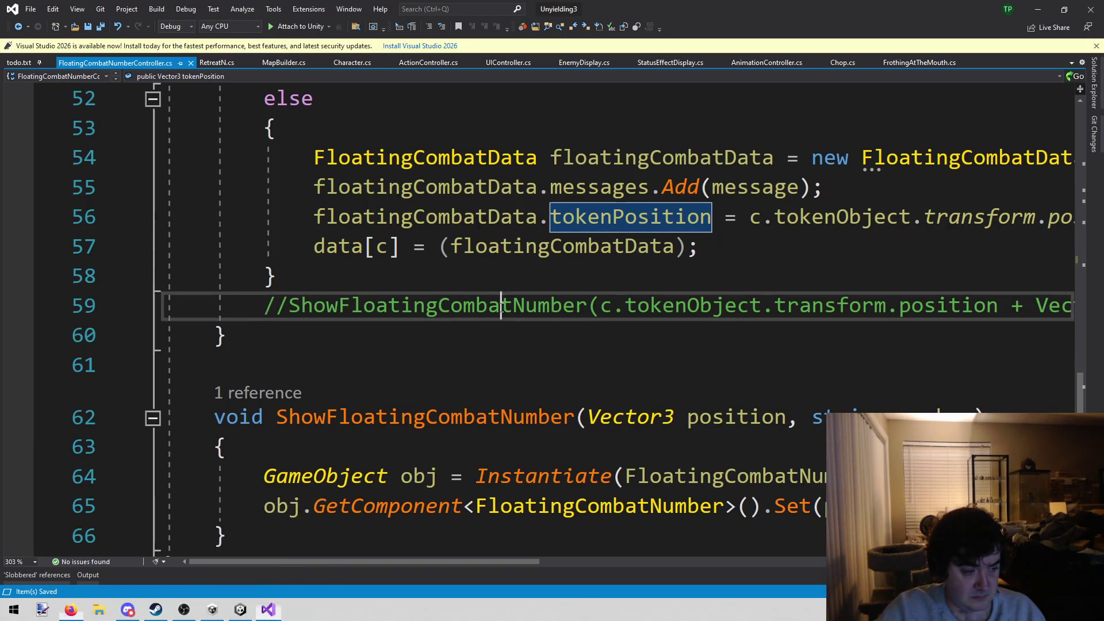
Step: Back in Unity, dismiss the Lenette info panel and clear the old Console errors
{"action": "left_click", "coordinate": [239, 611]}
{"action": "left_click", "coordinate": [594, 315]}
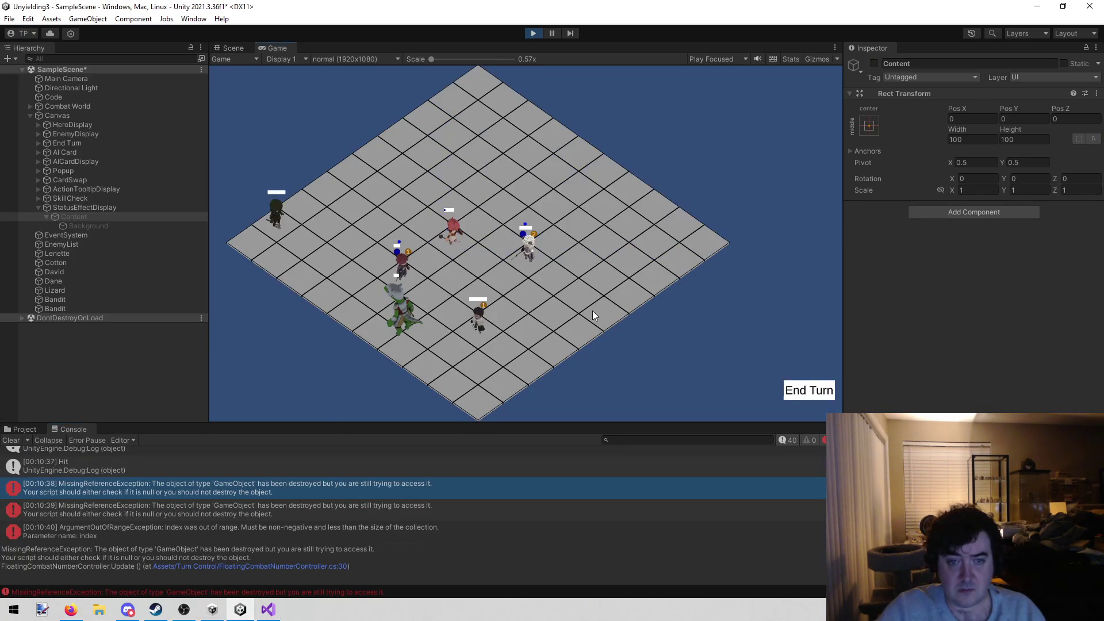
{"action": "scroll", "coordinate": [448, 503], "scroll_direction": "down", "scroll_amount": 10}
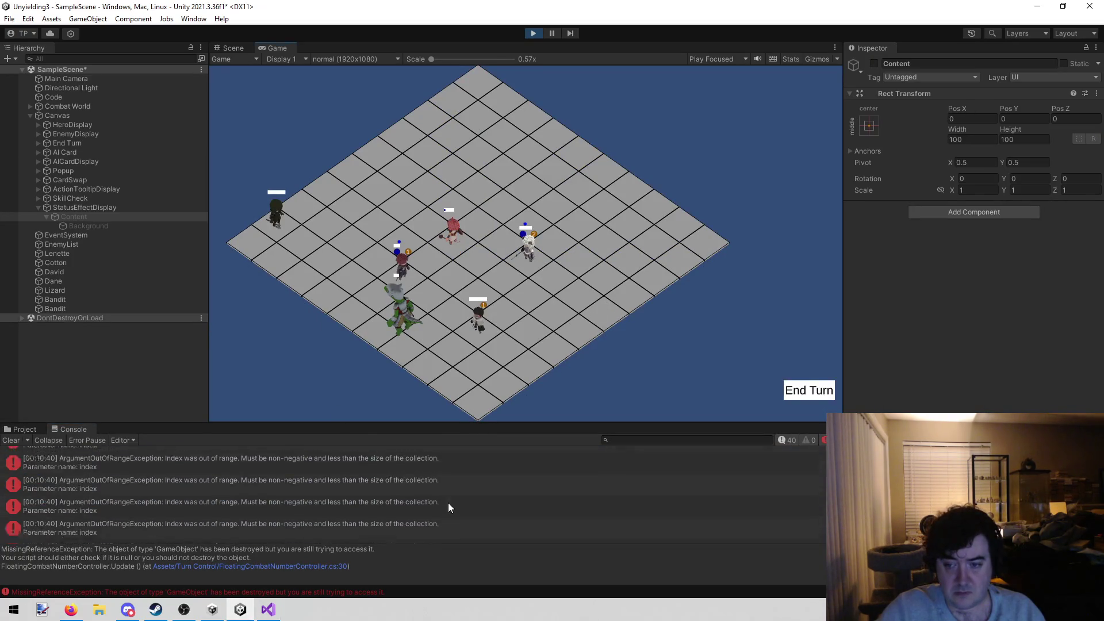
{"action": "left_click", "coordinate": [14, 441]}
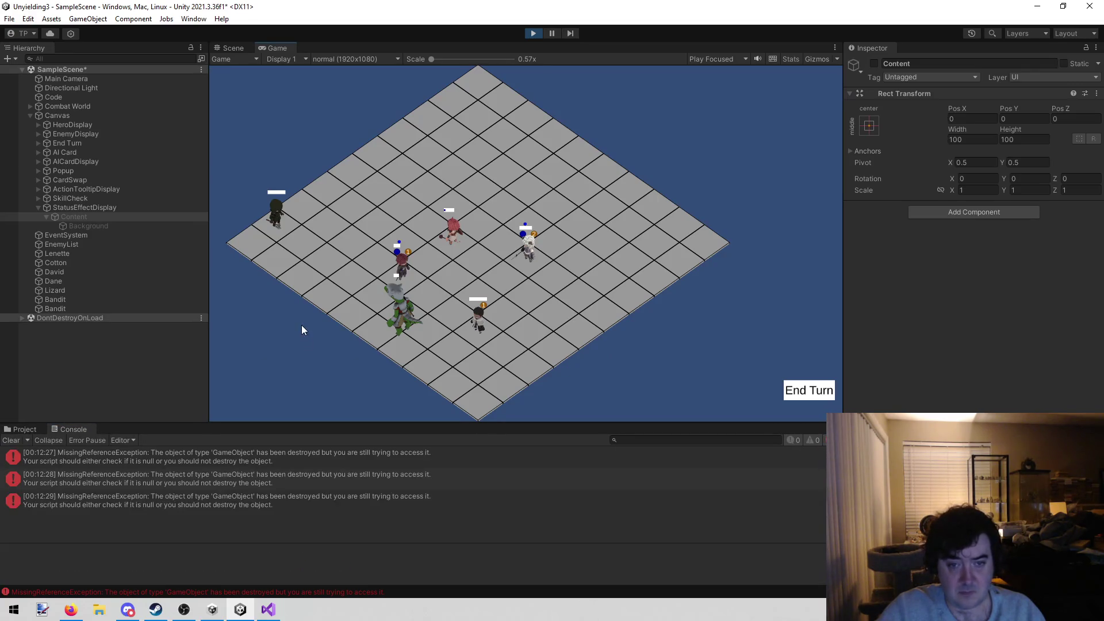
Step: Check Dane's, David's, Lenette's and Cotton's stats and ranges, ending with David selected
{"action": "left_click", "coordinate": [477, 325]}
{"action": "left_click", "coordinate": [406, 293]}
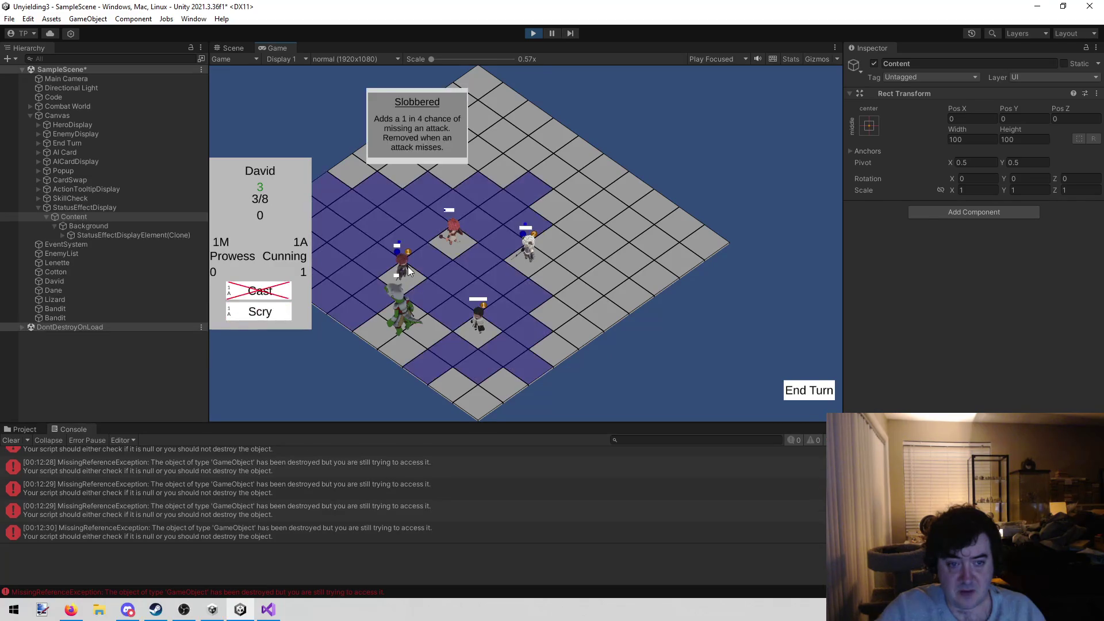
{"action": "left_click", "coordinate": [455, 243]}
{"action": "left_click", "coordinate": [525, 252]}
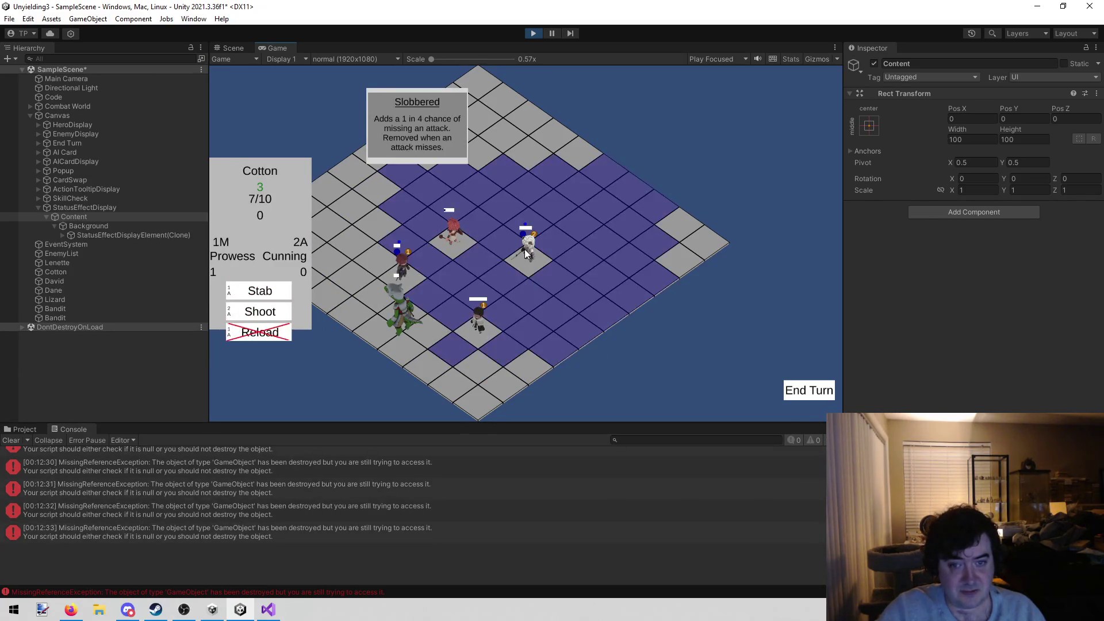
{"action": "left_click", "coordinate": [456, 243]}
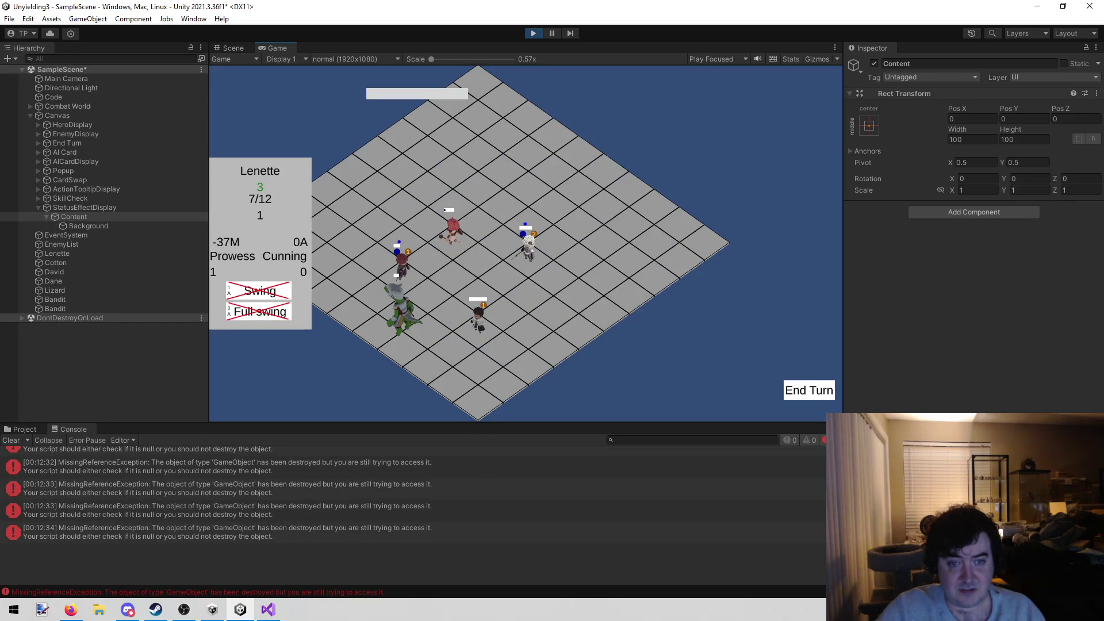
{"action": "left_click", "coordinate": [398, 277]}
{"action": "left_click", "coordinate": [397, 277]}
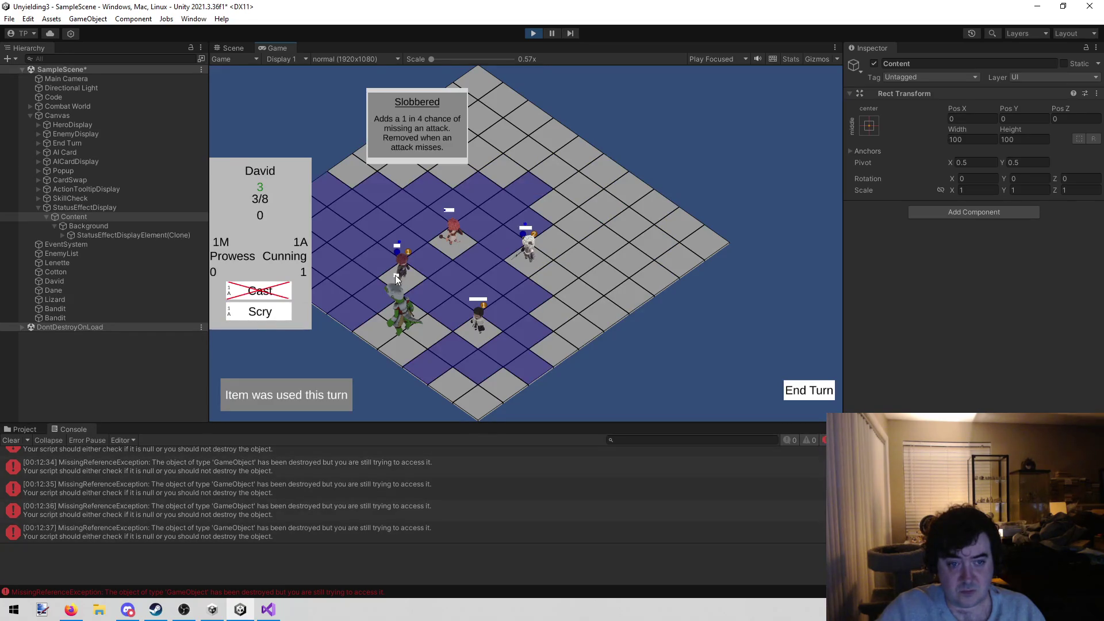
Step: Scry the Lizard with David, then shoot it with Cotton
{"action": "left_click", "coordinate": [264, 315]}
{"action": "left_click", "coordinate": [400, 328]}
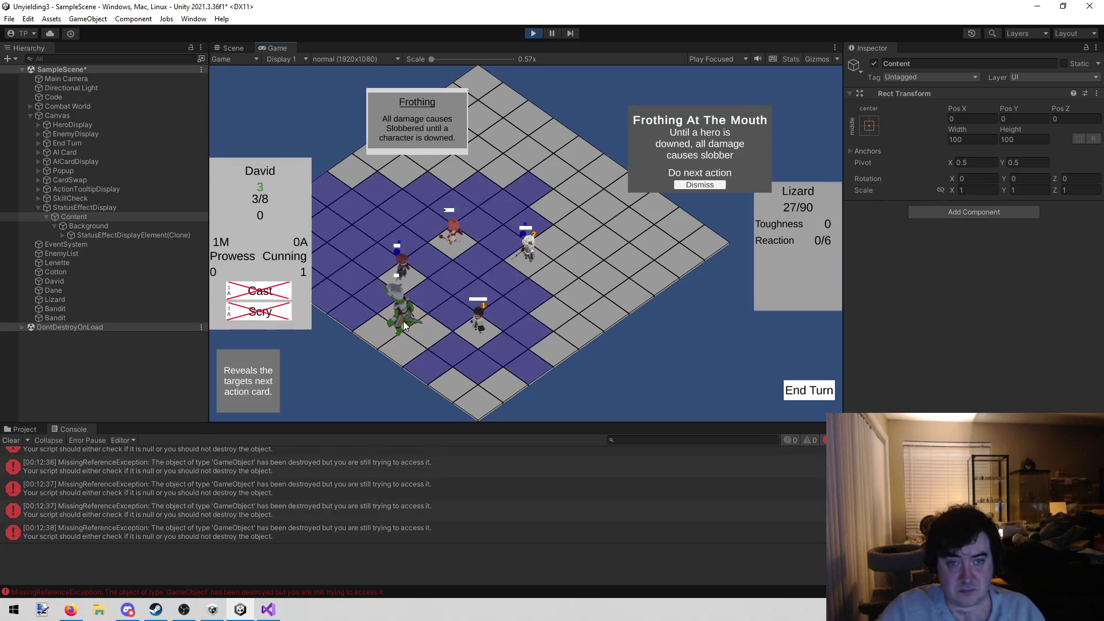
{"action": "left_click", "coordinate": [404, 299]}
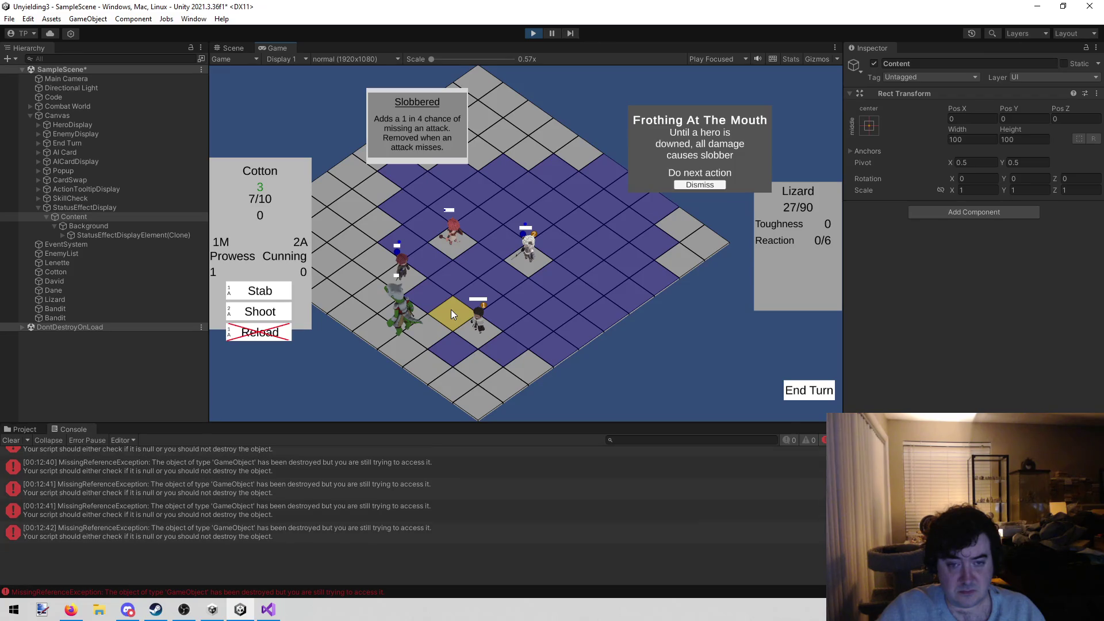
{"action": "left_click", "coordinate": [260, 312]}
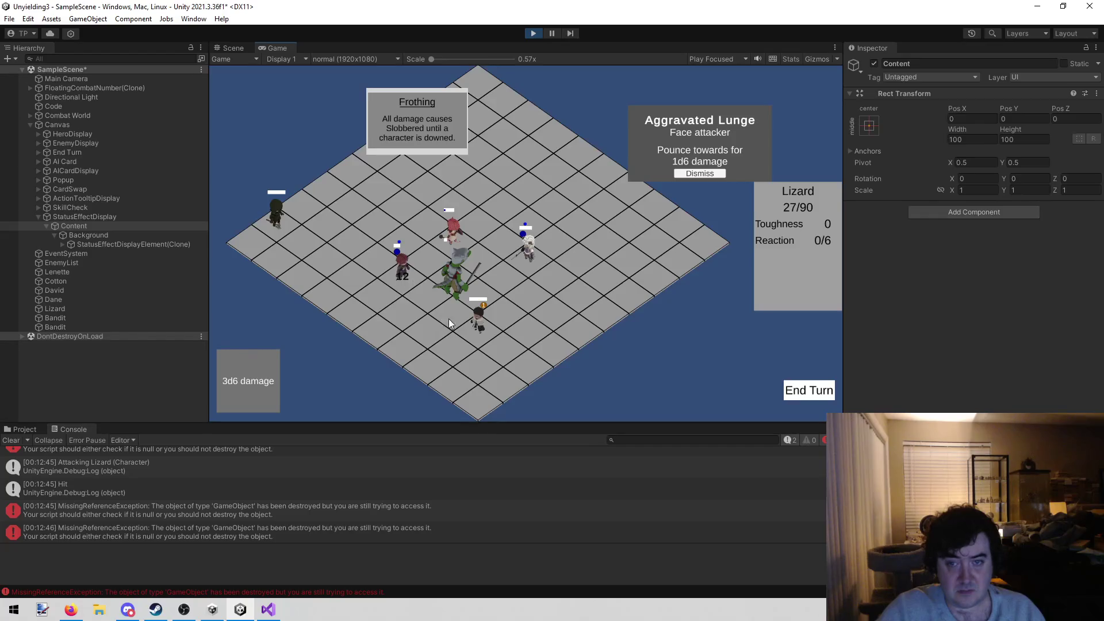
Step: Have Dane bonk the Lizard, then end the heroes' turn
{"action": "left_click", "coordinate": [477, 324]}
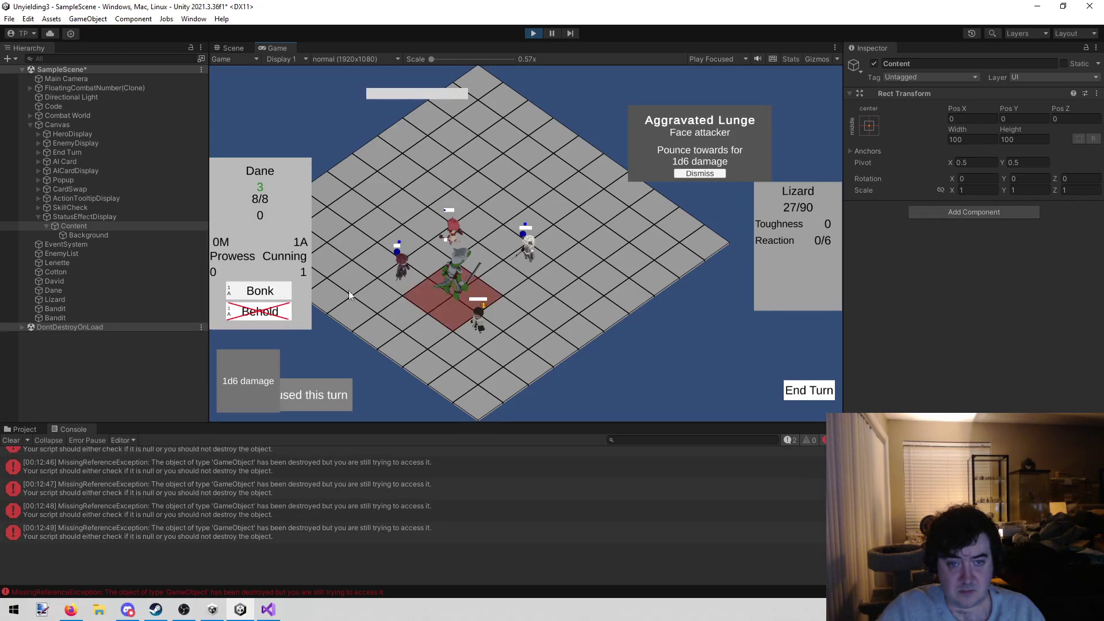
{"action": "left_click", "coordinate": [452, 291]}
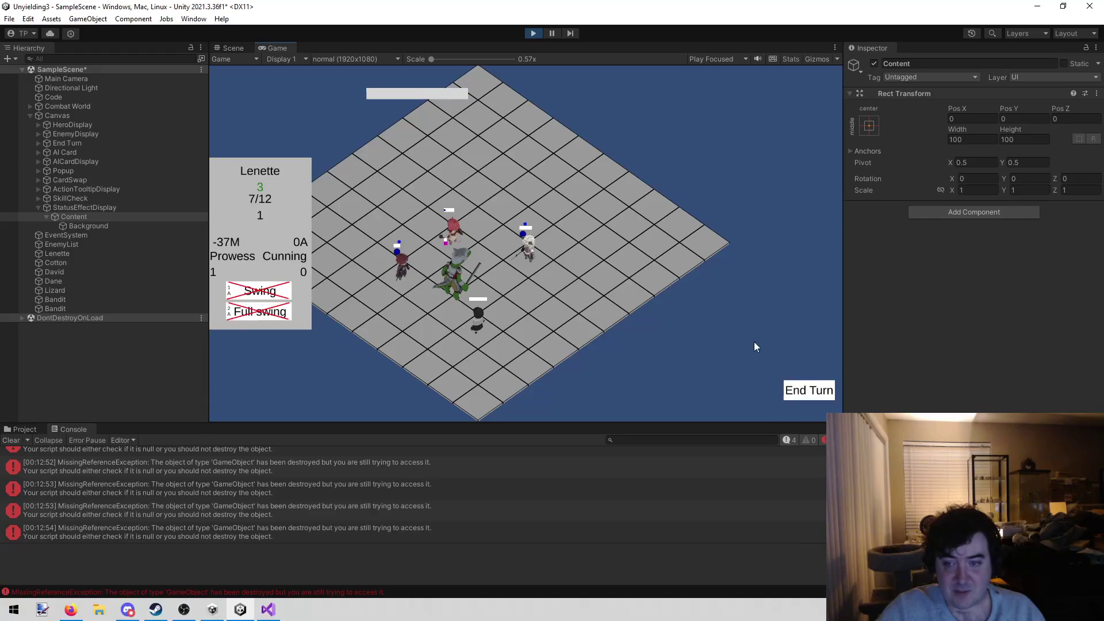
{"action": "left_click", "coordinate": [809, 390]}
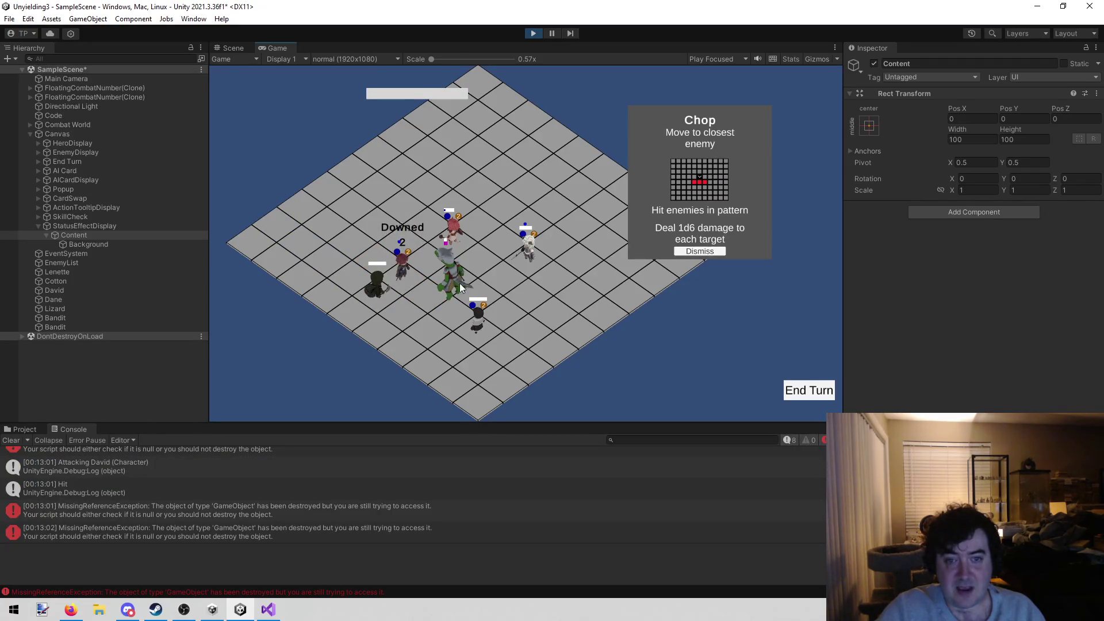
Step: Move Cotton to stab the Lizard, then have Dane Bonk it again
{"action": "mouse_move", "coordinate": [454, 294]}
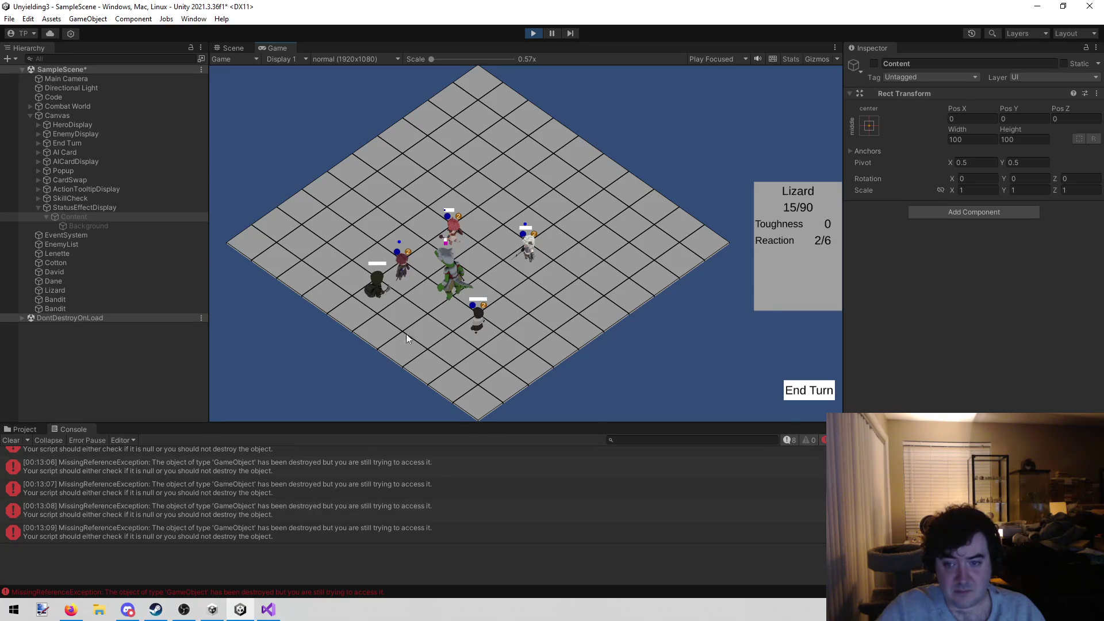
{"action": "mouse_move", "coordinate": [395, 279]}
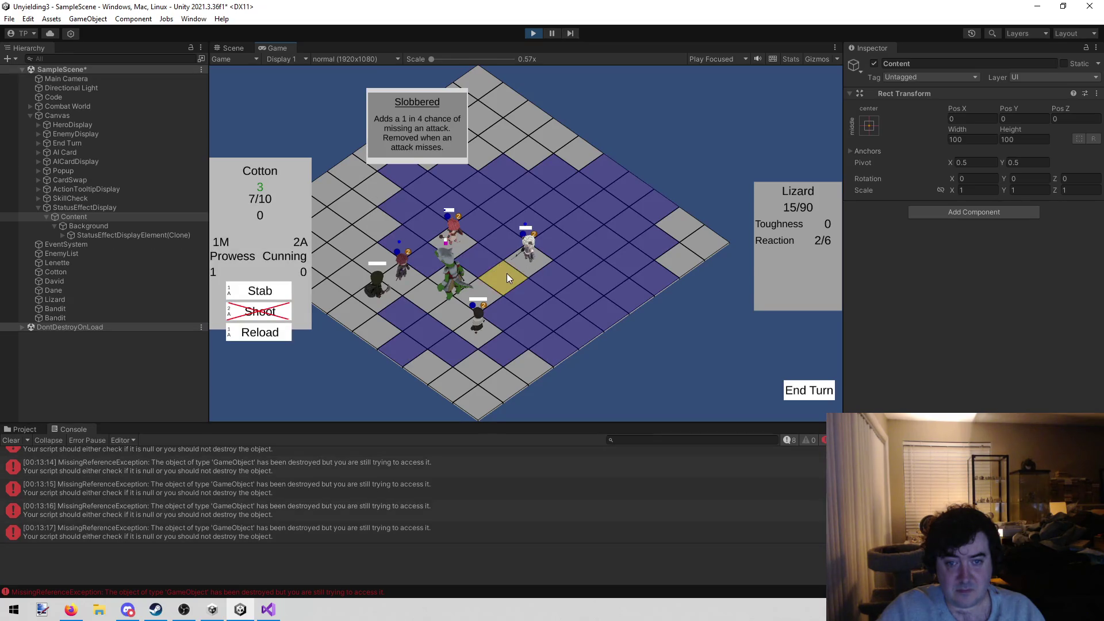
{"action": "left_click", "coordinate": [506, 274]}
{"action": "left_click", "coordinate": [257, 298]}
{"action": "left_click", "coordinate": [455, 287]}
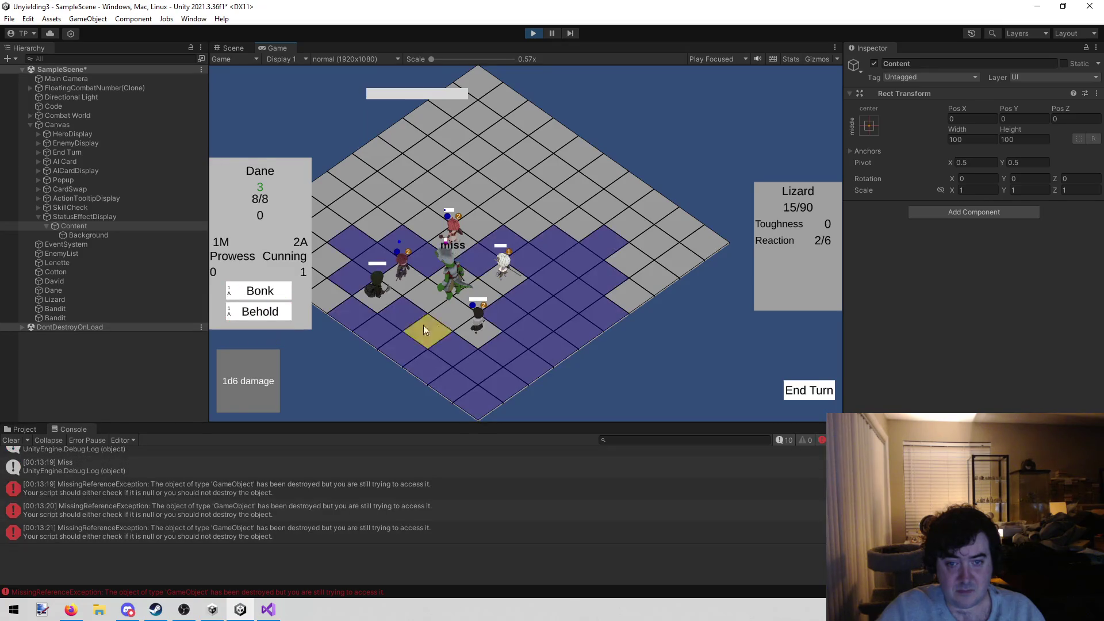
{"action": "left_click", "coordinate": [260, 291]}
{"action": "left_click", "coordinate": [420, 295]}
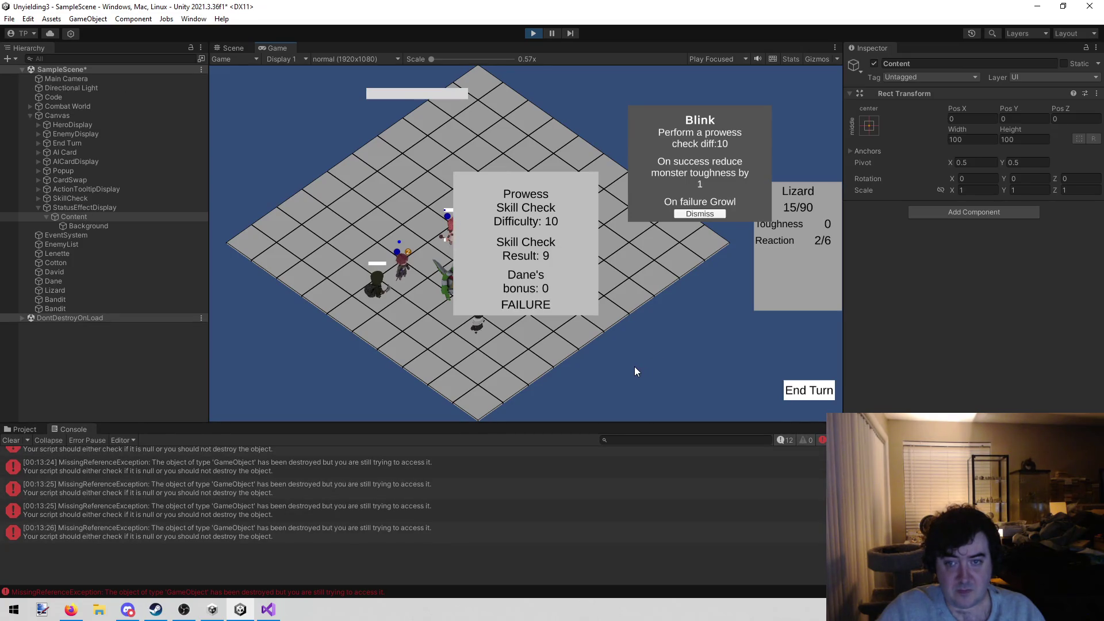
Step: Move Lenette next to the Lizard and attack it with her second skill
{"action": "left_click", "coordinate": [453, 236]}
{"action": "left_click", "coordinate": [473, 253]}
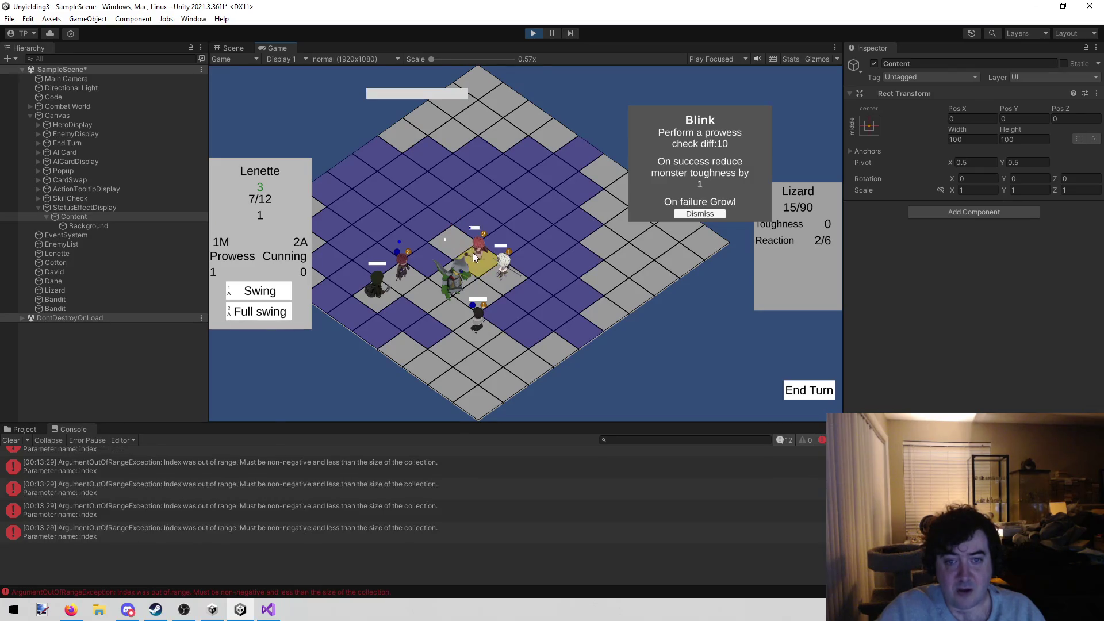
{"action": "key", "text": "2"}
{"action": "left_click", "coordinate": [455, 297]}
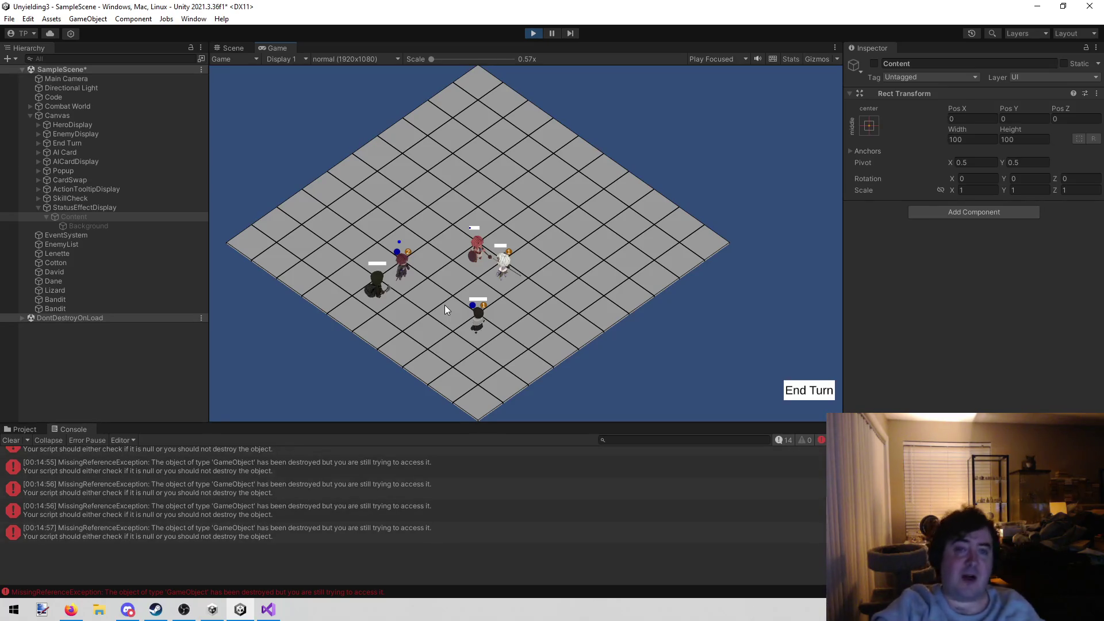
Step: Stop the running playtest to return to the Scene view, then leave Unity
{"action": "left_click", "coordinate": [534, 33]}
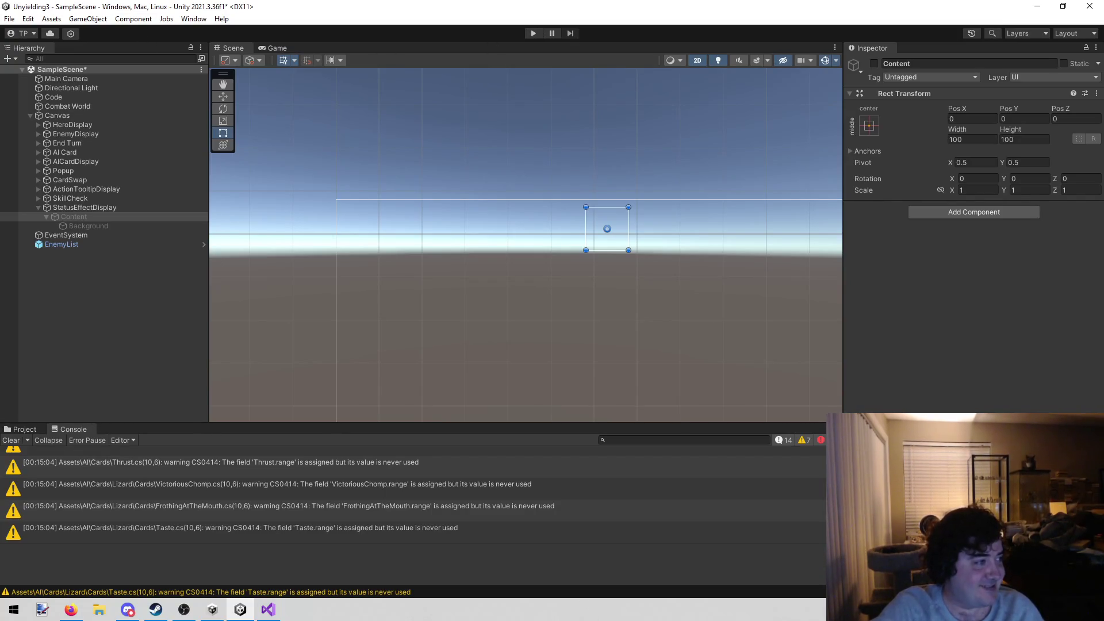
{"action": "key", "text": "alt+Tab"}
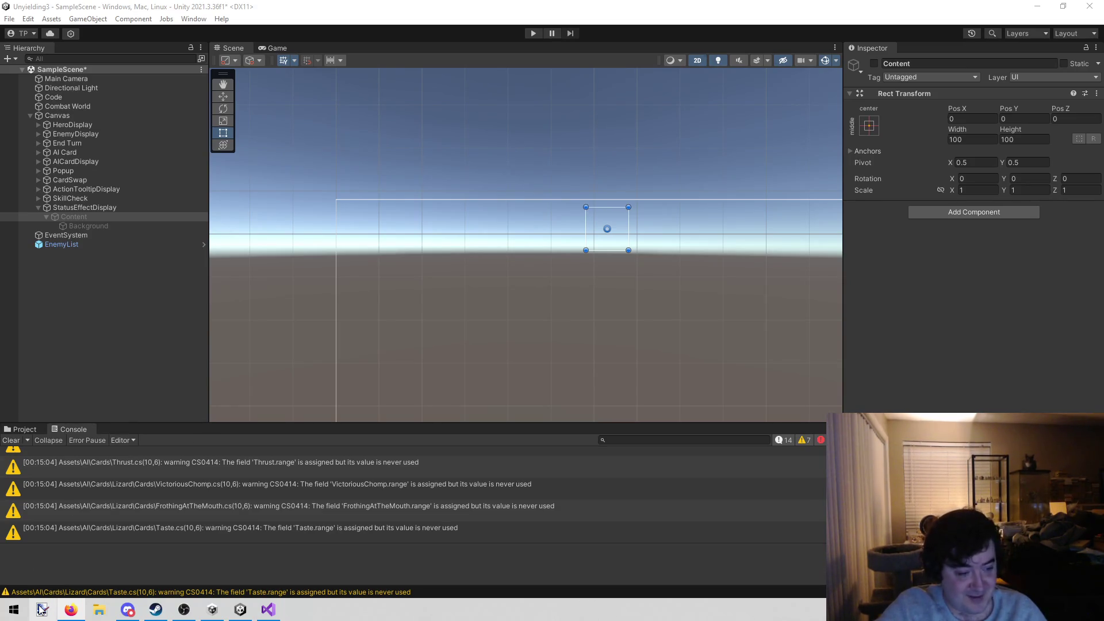
Step: Bring up paint.net with its blank 800 × 600 canvas
{"action": "left_click", "coordinate": [42, 610]}
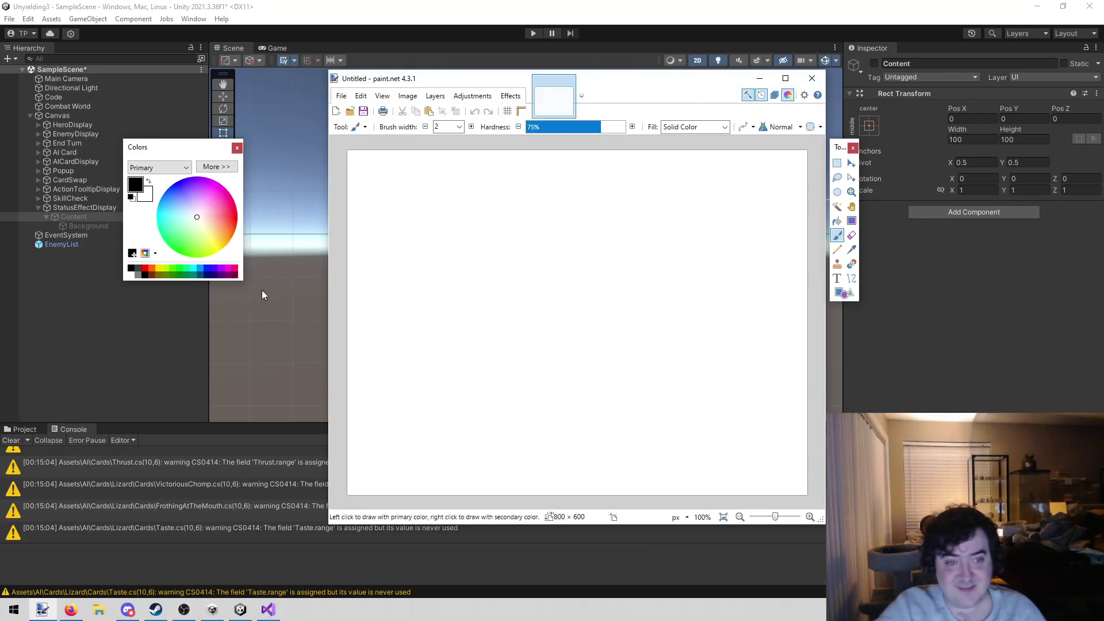
Step: Fill the canvas black and draw a 170 × 176 rectangle near its centre
{"action": "left_click", "coordinate": [838, 221]}
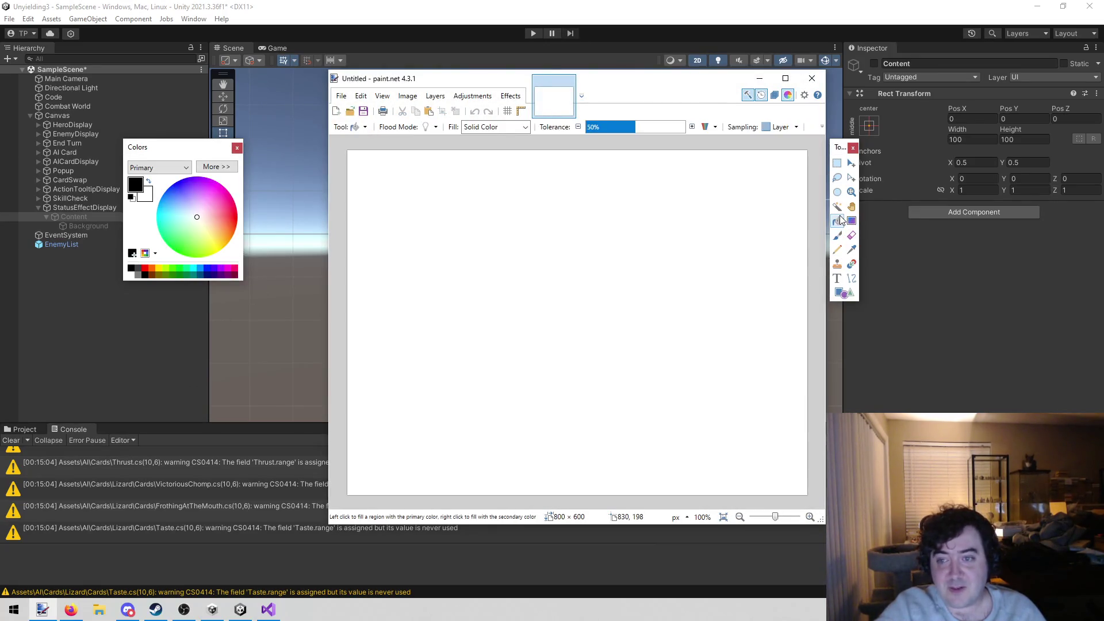
{"action": "left_click", "coordinate": [606, 258]}
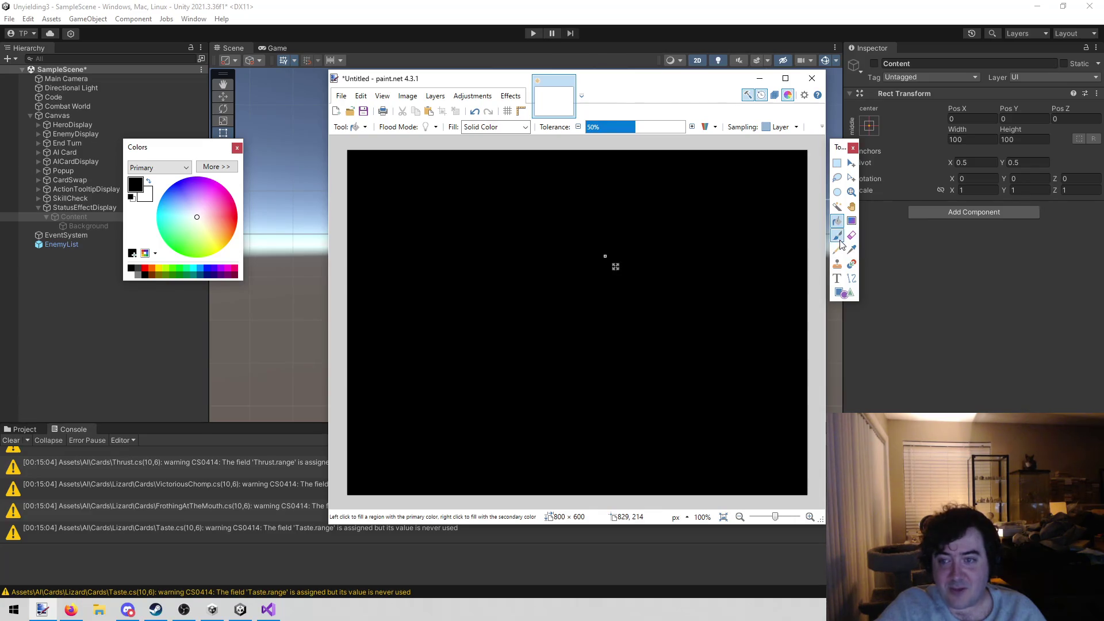
{"action": "key", "text": "b"}
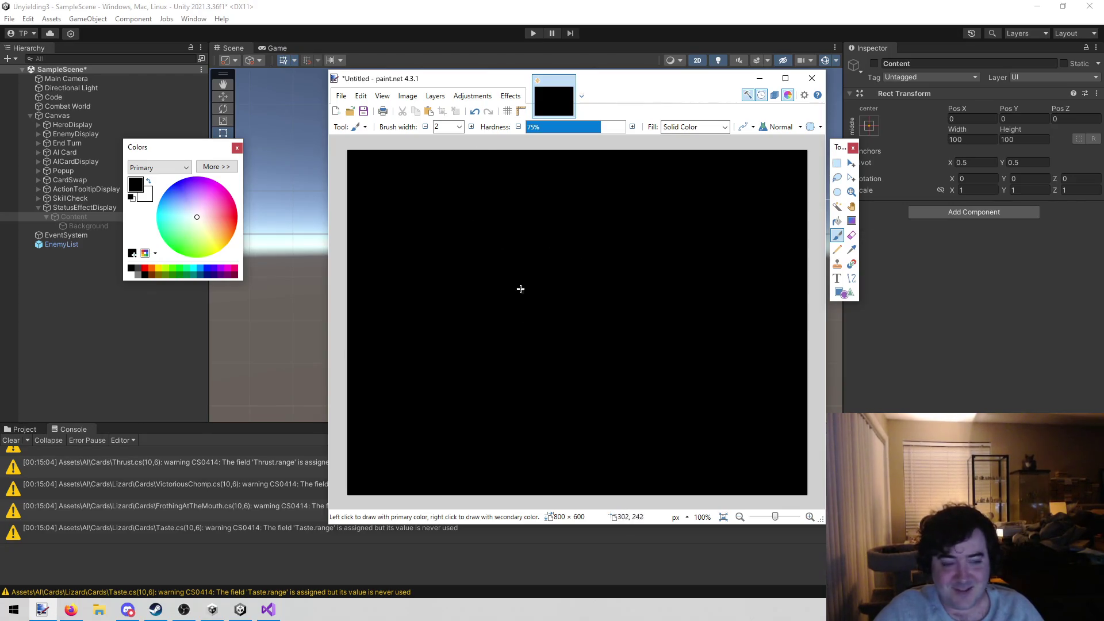
{"action": "left_click", "coordinate": [840, 292]}
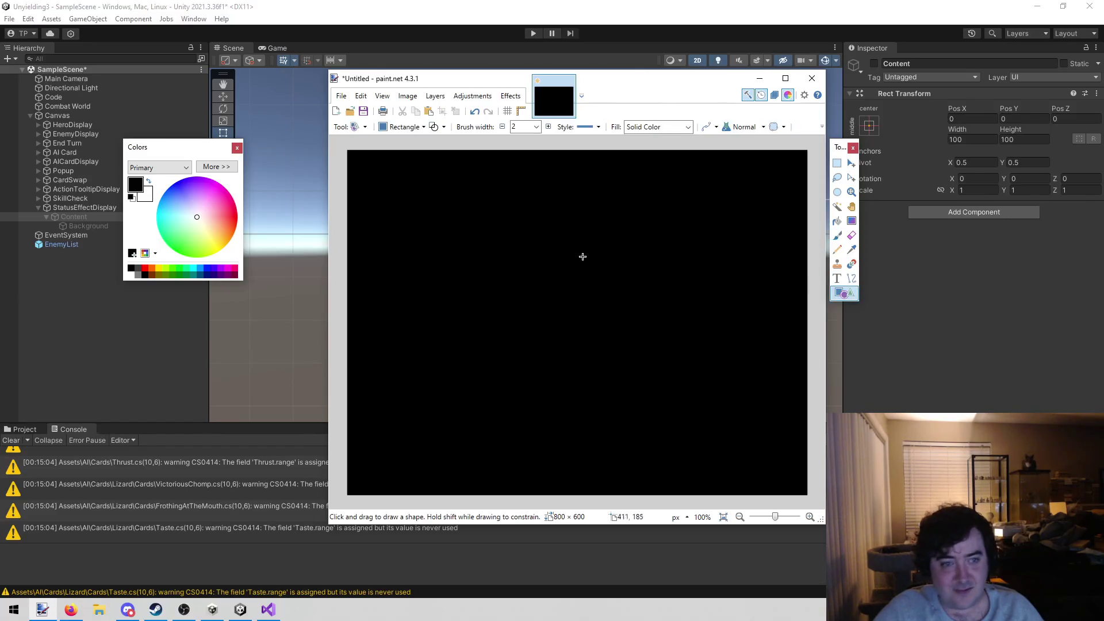
{"action": "mouse_move", "coordinate": [542, 241]}
{"action": "left_mouse_down"}
{"action": "mouse_move", "coordinate": [631, 318]}
{"action": "mouse_move", "coordinate": [641, 343]}
{"action": "left_mouse_up"}
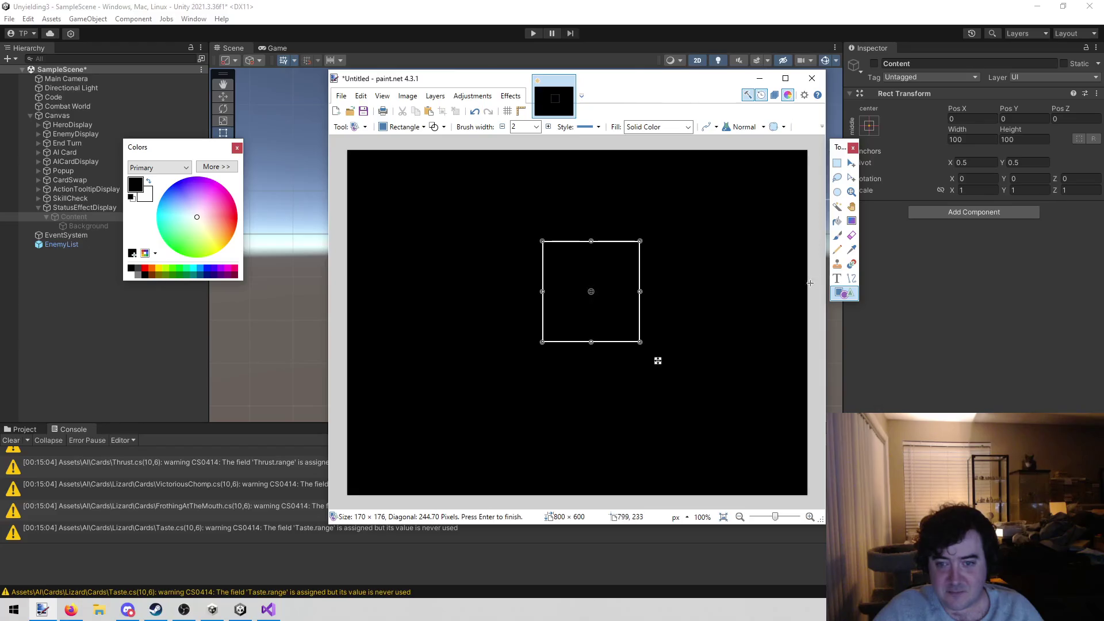
{"action": "left_click", "coordinate": [839, 237]}
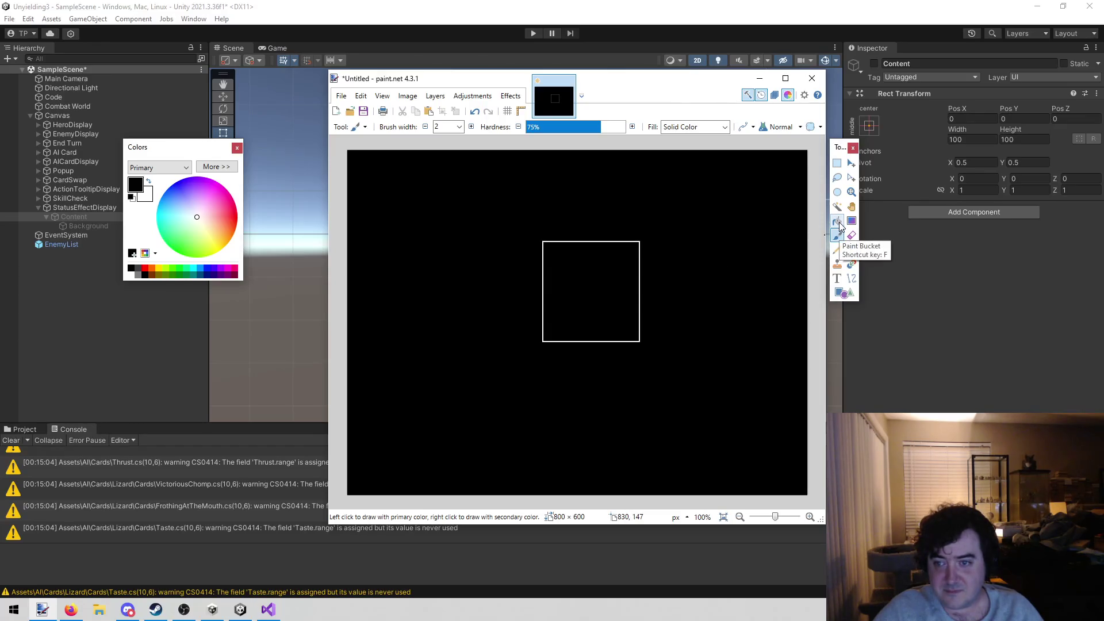
Step: Paint arrows pointing at the square from the left, right, bottom and top
{"action": "mouse_move", "coordinate": [585, 358]}
{"action": "left_mouse_down"}
{"action": "mouse_move", "coordinate": [581, 442]}
{"action": "mouse_move", "coordinate": [616, 434]}
{"action": "left_mouse_up"}
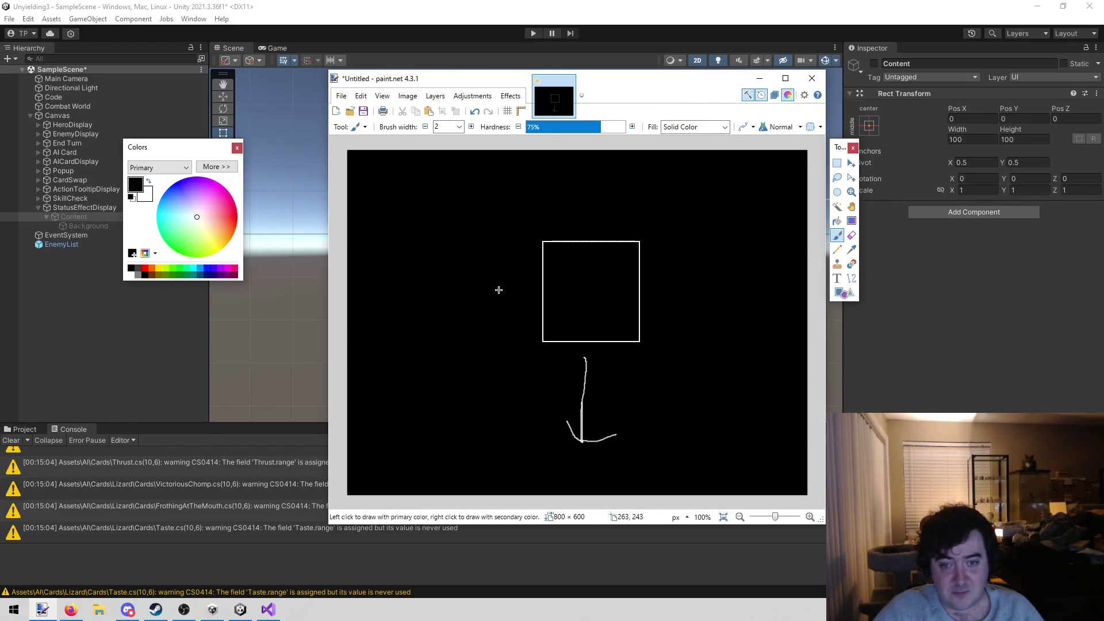
{"action": "mouse_move", "coordinate": [460, 289]}
{"action": "left_mouse_down"}
{"action": "mouse_move", "coordinate": [525, 278]}
{"action": "mouse_move", "coordinate": [538, 287]}
{"action": "mouse_move", "coordinate": [499, 304]}
{"action": "left_mouse_up"}
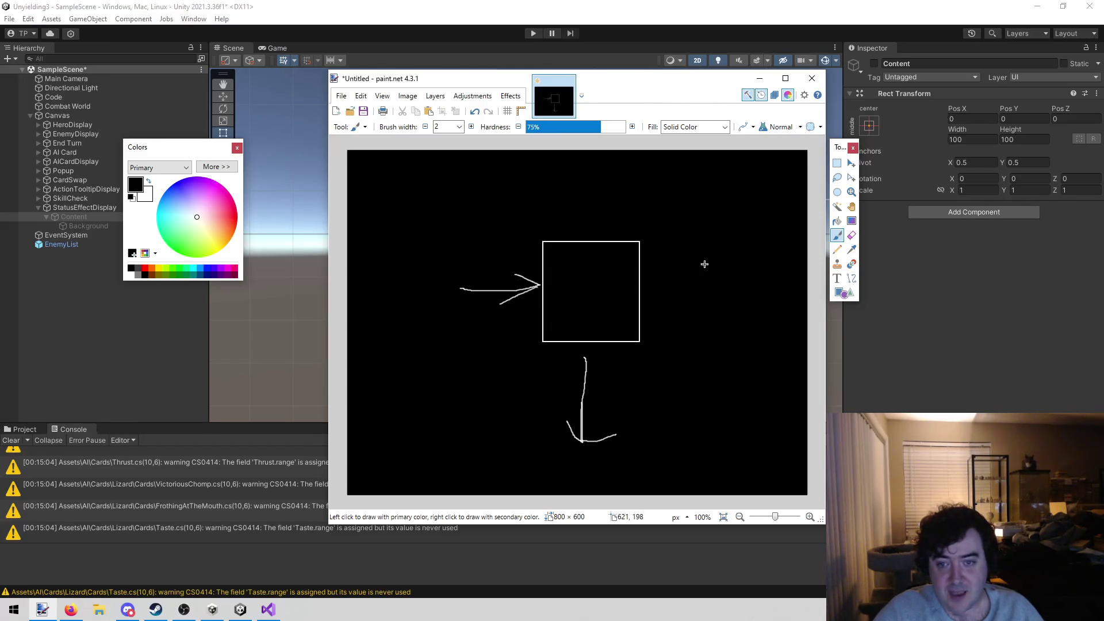
{"action": "mouse_move", "coordinate": [687, 282]}
{"action": "left_mouse_down"}
{"action": "mouse_move", "coordinate": [643, 281]}
{"action": "mouse_move", "coordinate": [663, 270]}
{"action": "mouse_move", "coordinate": [664, 301]}
{"action": "left_mouse_up"}
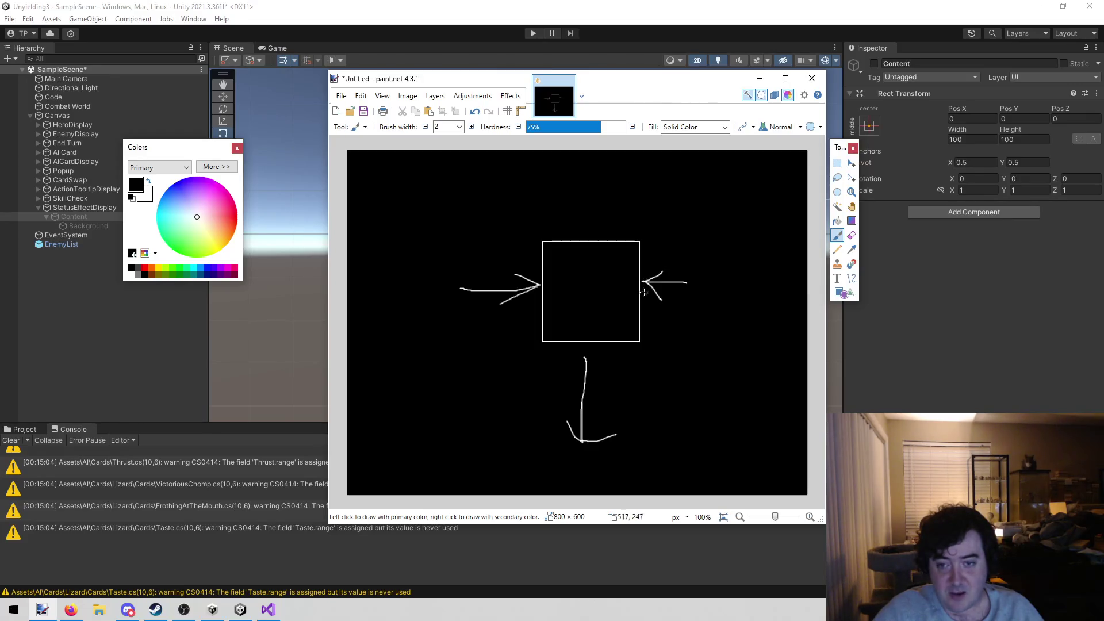
{"action": "left_click_drag", "start_coordinate": [616, 358], "coordinate": [601, 368]}
{"action": "mouse_move", "coordinate": [623, 205]}
{"action": "left_mouse_down"}
{"action": "mouse_move", "coordinate": [612, 209]}
{"action": "mouse_move", "coordinate": [648, 225]}
{"action": "left_mouse_up"}
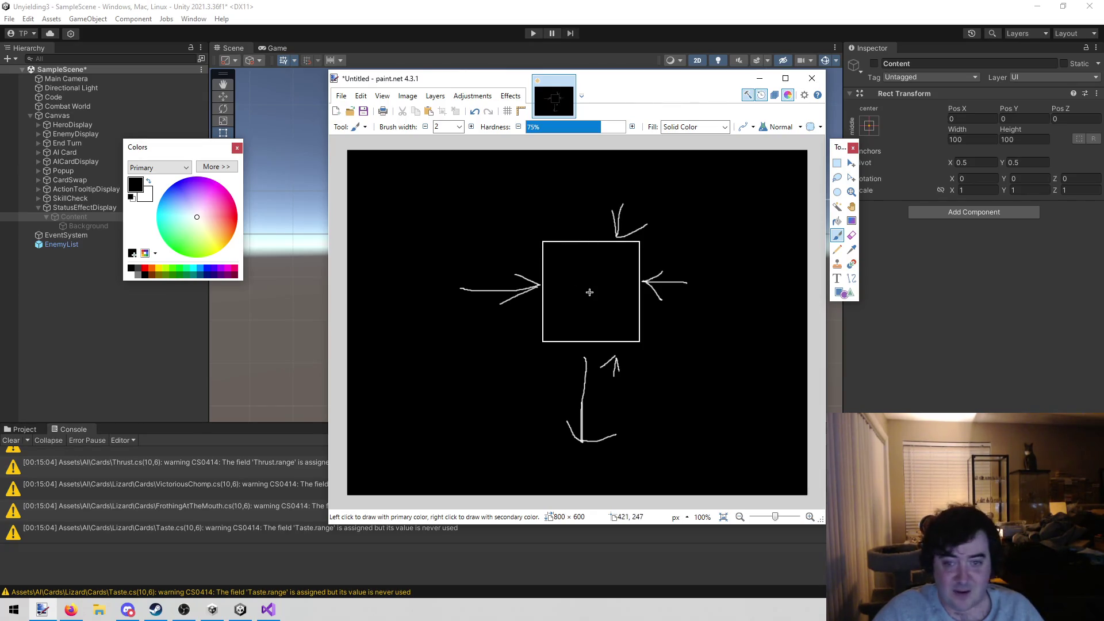
Step: Add small left- and right-pointing arrows inside the square, then close the sketch window
{"action": "left_click_drag", "start_coordinate": [587, 290], "coordinate": [576, 276]}
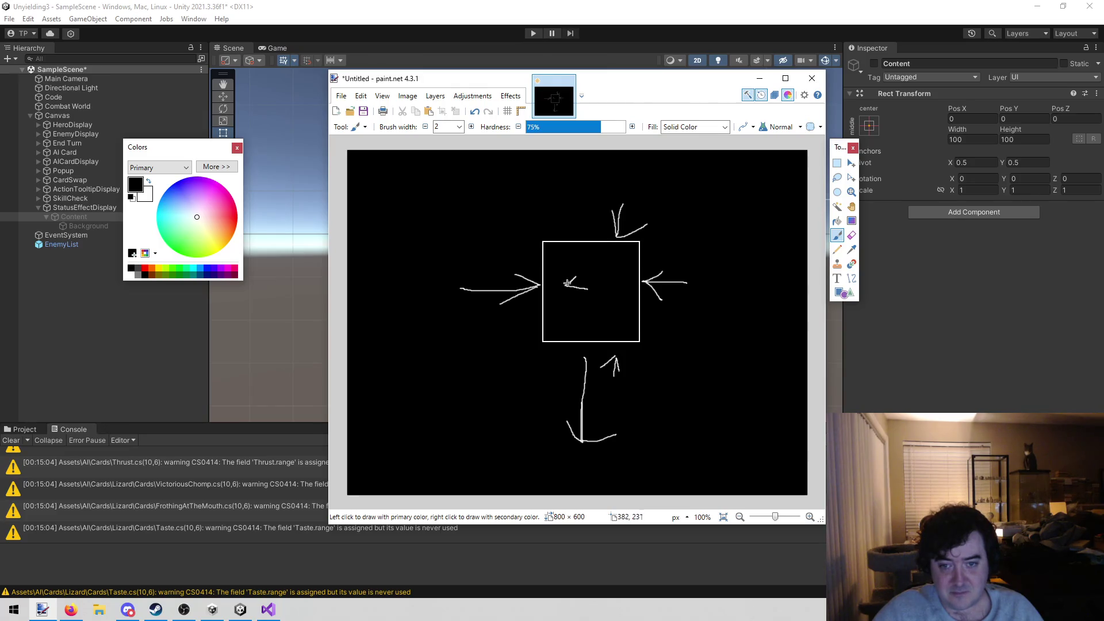
{"action": "left_click_drag", "start_coordinate": [608, 281], "coordinate": [621, 288]}
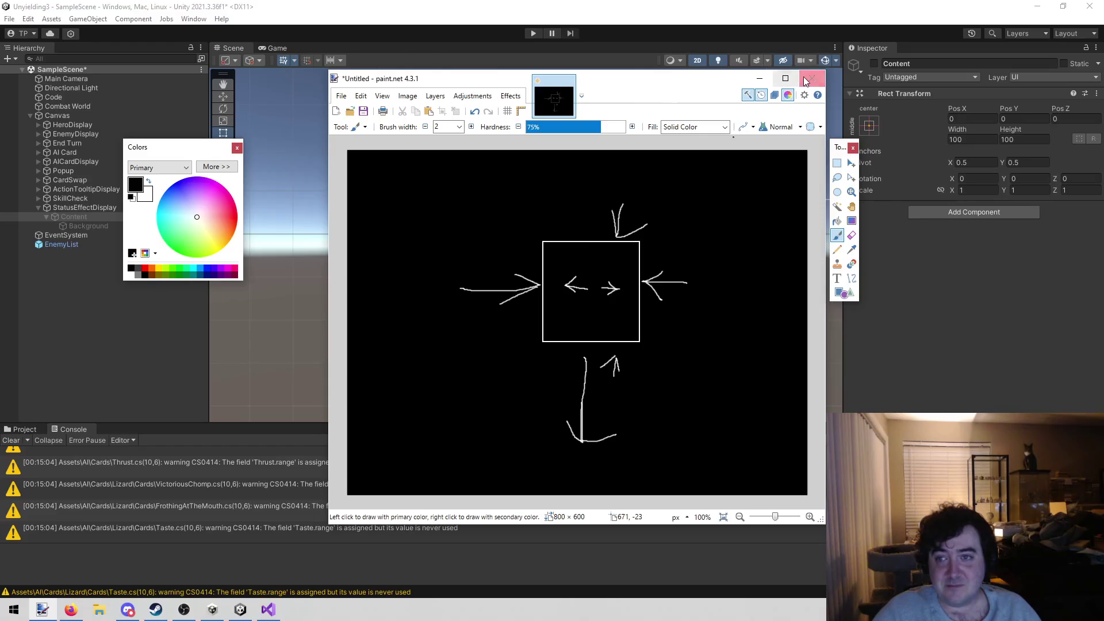
{"action": "left_click", "coordinate": [811, 79]}
Step: Discard the unsaved sketch and bring the code editor back to the front
{"action": "left_click", "coordinate": [521, 370]}
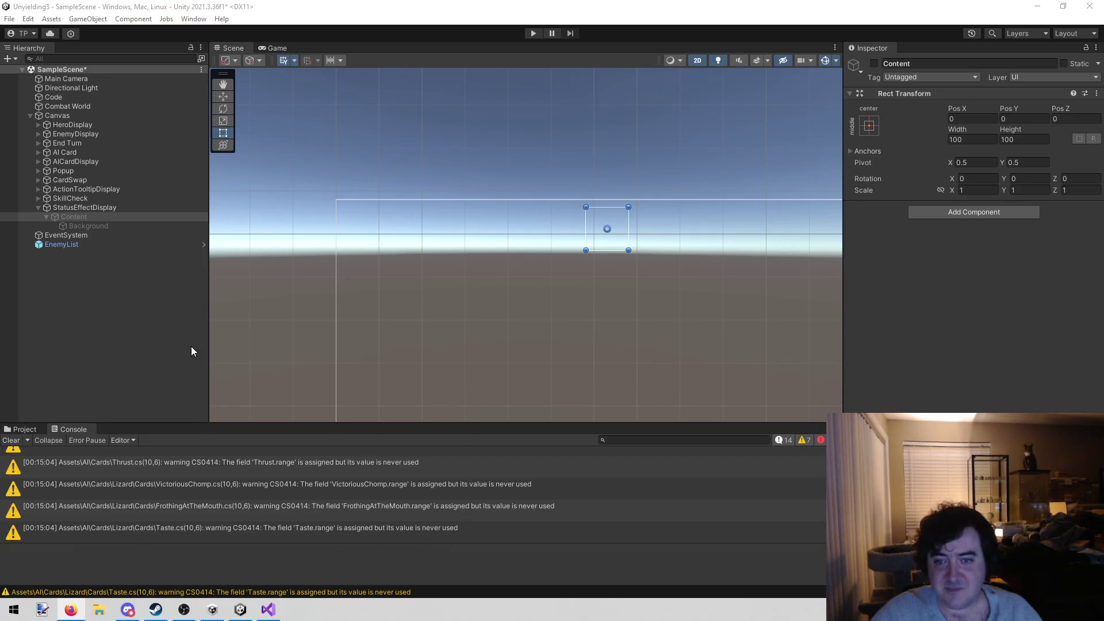
{"action": "left_click", "coordinate": [266, 610]}
Step: Delete the commented-out ShowFloatingCombatNumber line 59, save the controller, and open todo.txt
{"action": "left_click", "coordinate": [248, 610]}
{"action": "left_click", "coordinate": [268, 609]}
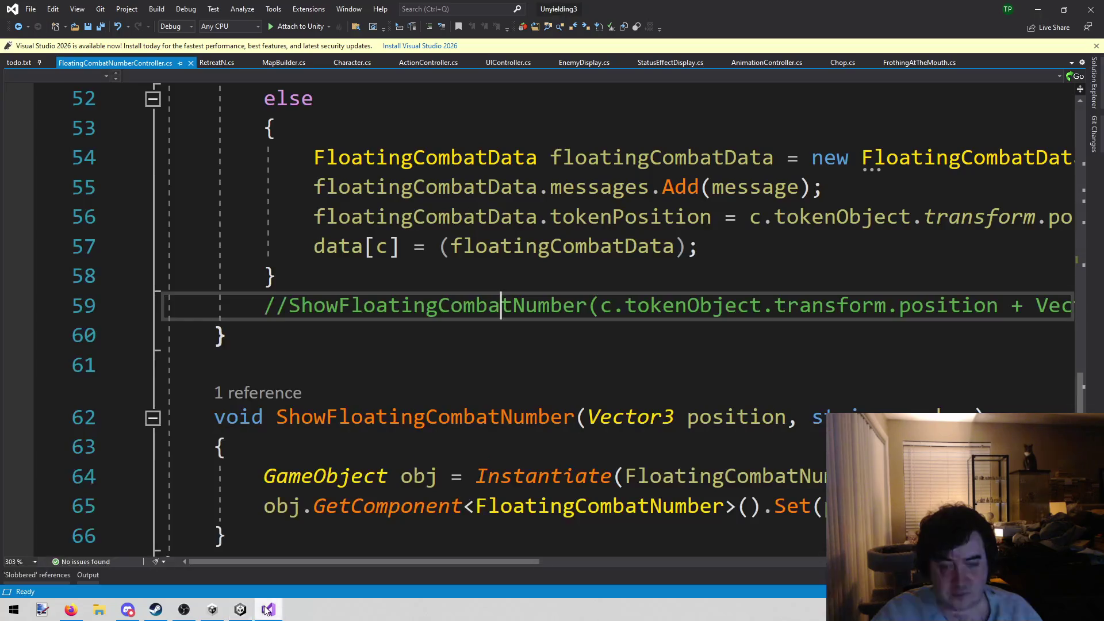
{"action": "left_click", "coordinate": [241, 610]}
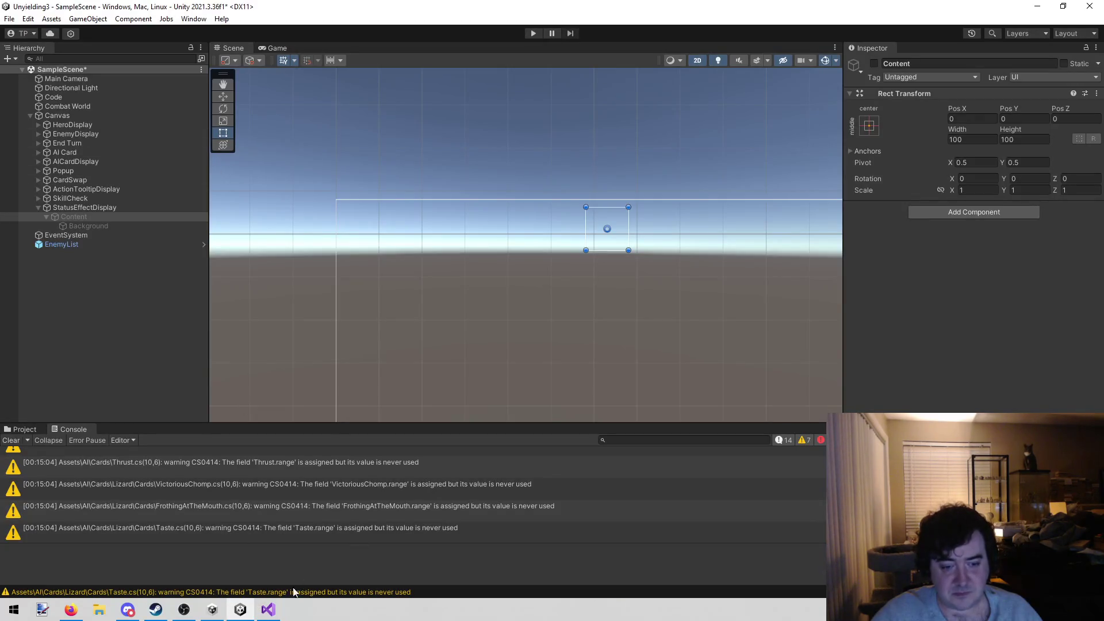
{"action": "left_click", "coordinate": [269, 607]}
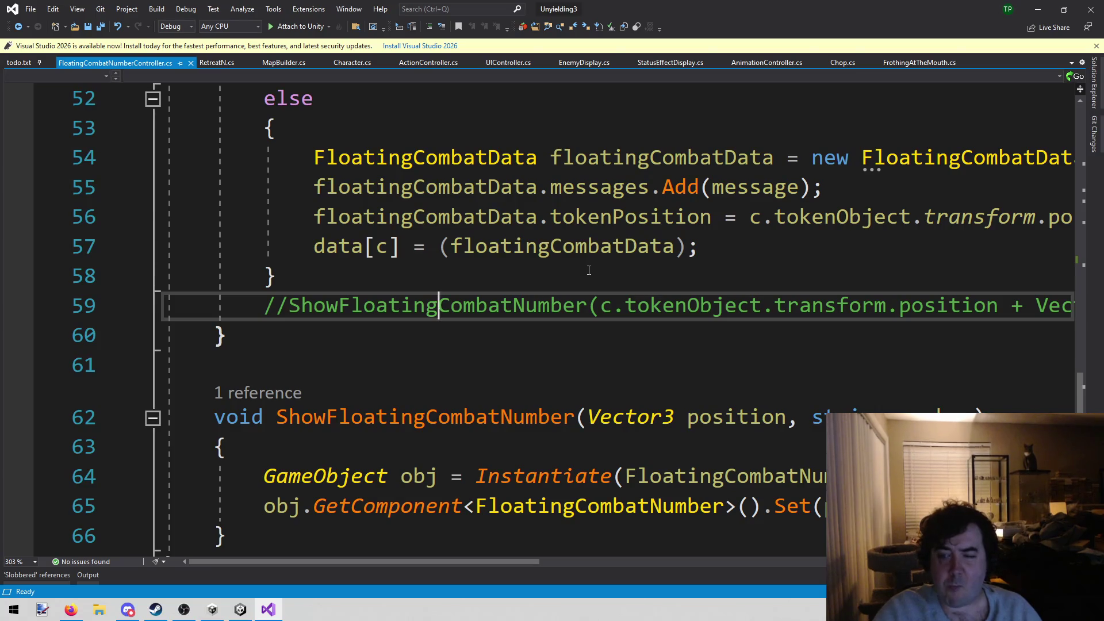
{"action": "key", "text": "End"}
{"action": "key", "text": "shift+Home"}
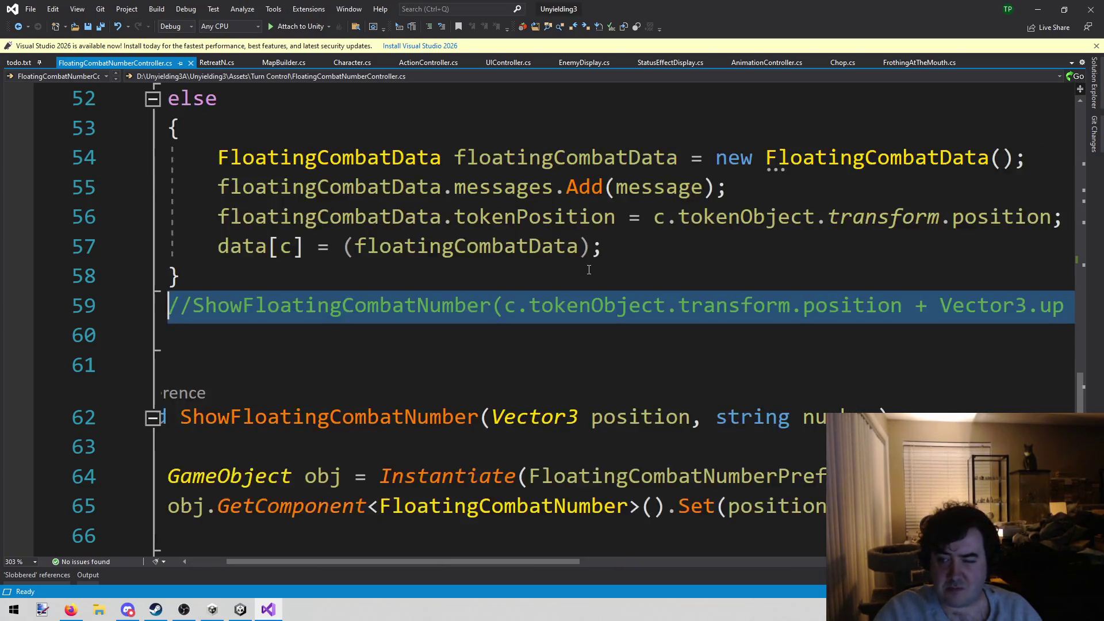
{"action": "key", "text": "Delete"}
{"action": "key", "text": "BackSpace"}
{"action": "key", "text": "ctrl+s"}
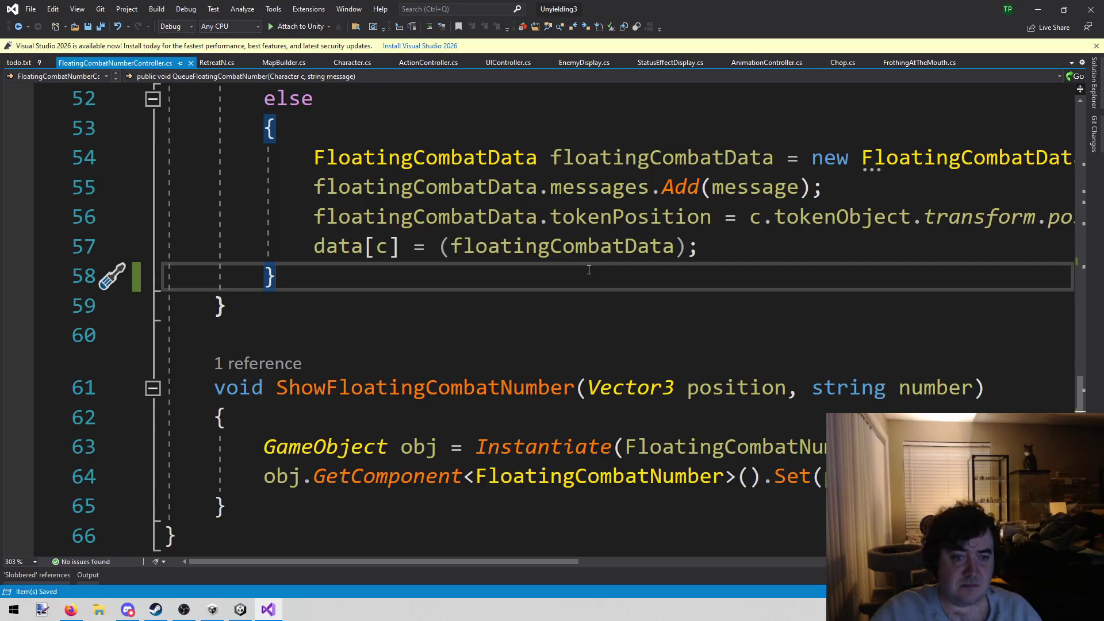
{"action": "left_click", "coordinate": [18, 62]}
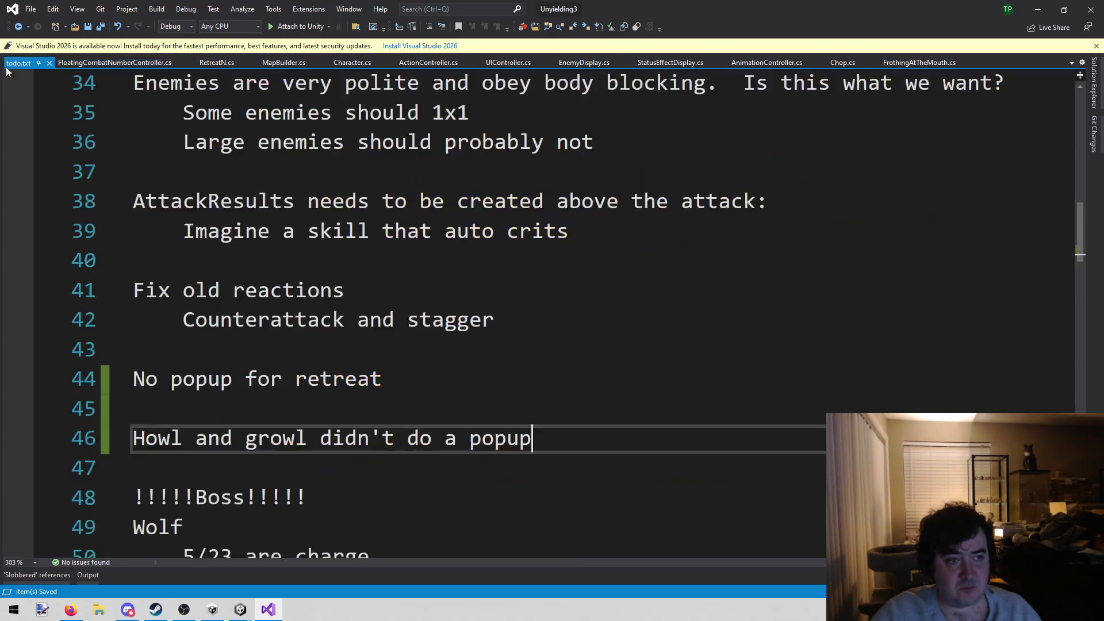
Step: Add the note 'We still melt the boss. Killed him in like 4 turns????' on line 48
{"action": "scroll", "coordinate": [431, 402], "scroll_direction": "down", "scroll_amount": 1}
{"action": "key", "text": "Return"}
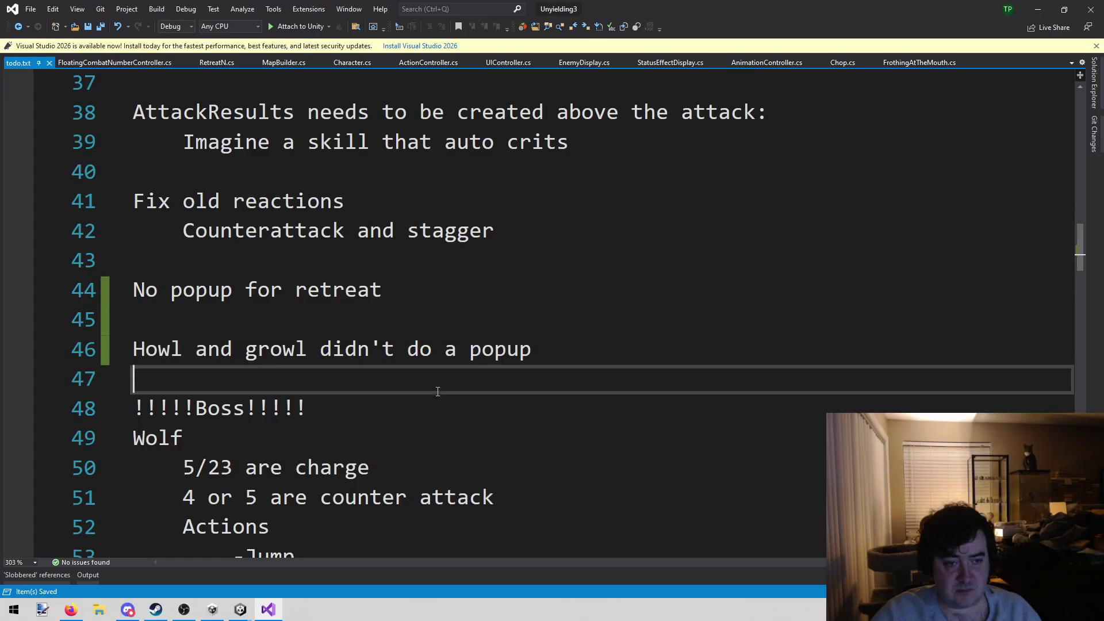
{"action": "key", "text": "Return"}
{"action": "key", "text": "Return"}
{"action": "key", "text": "Up"}
{"action": "type", "text": "We stil"}
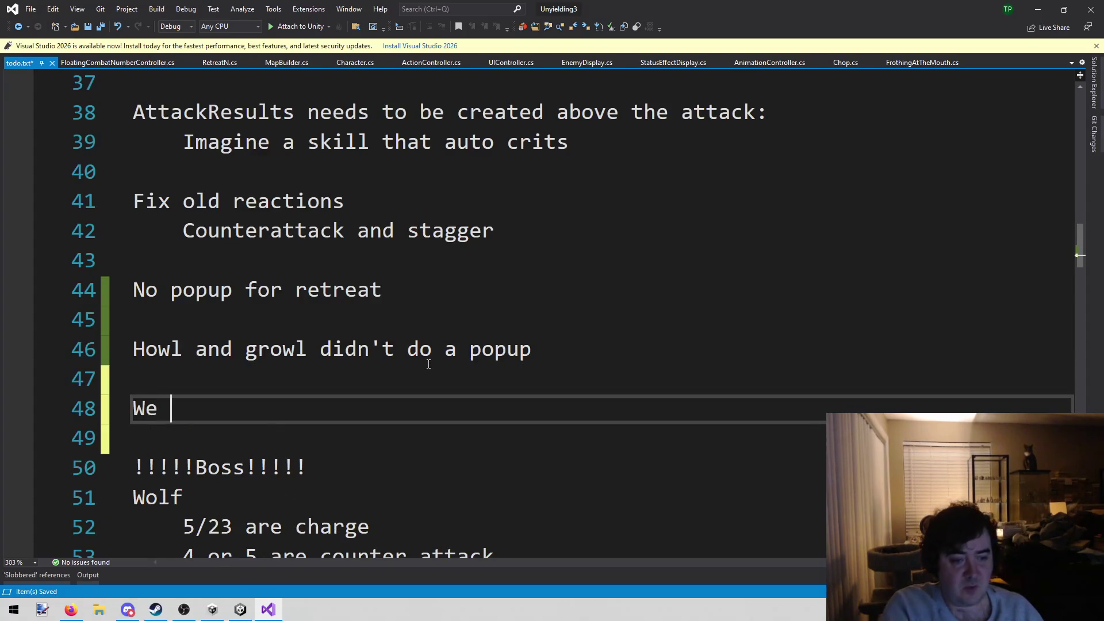
{"action": "key", "text": "BackSpace"}
{"action": "type", "text": "l "}
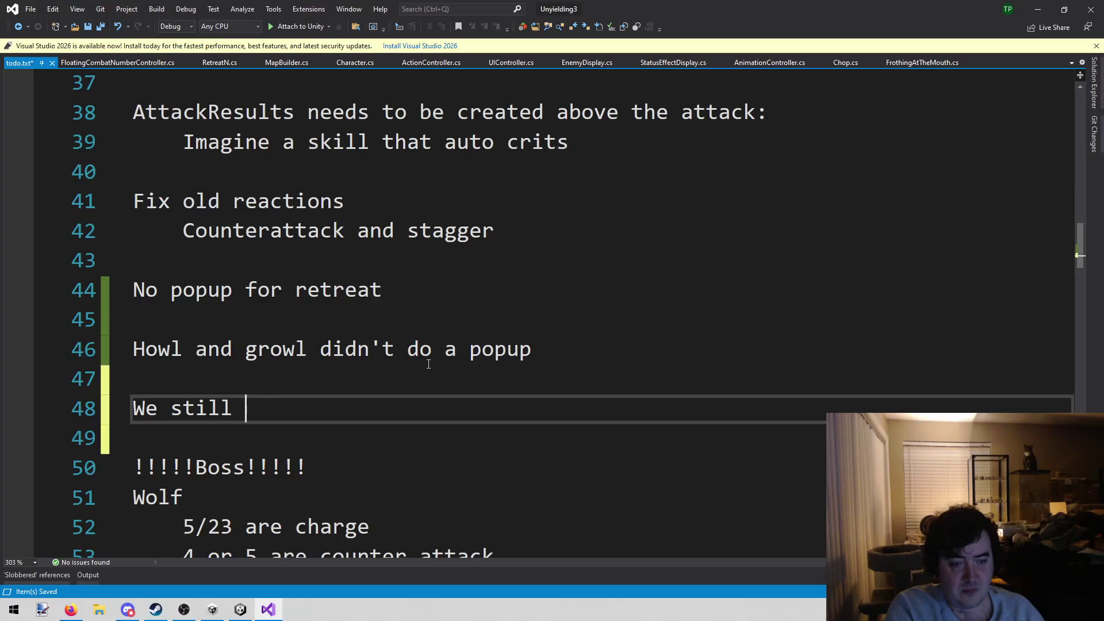
{"action": "type", "text": "melt the boss"}
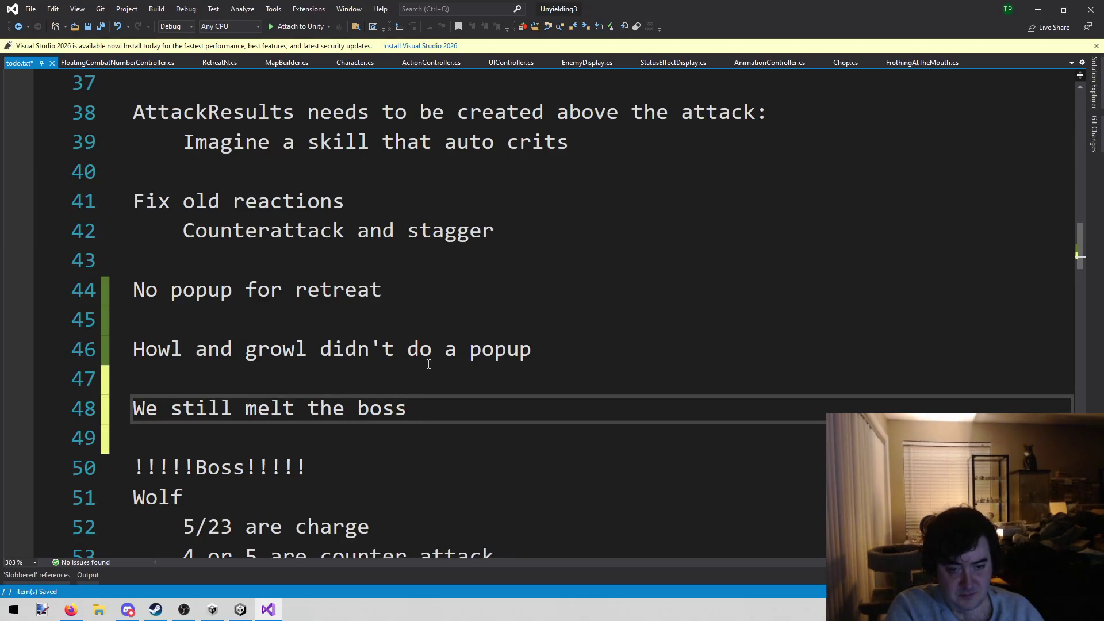
{"action": "type", "text": ".  Killed hi"}
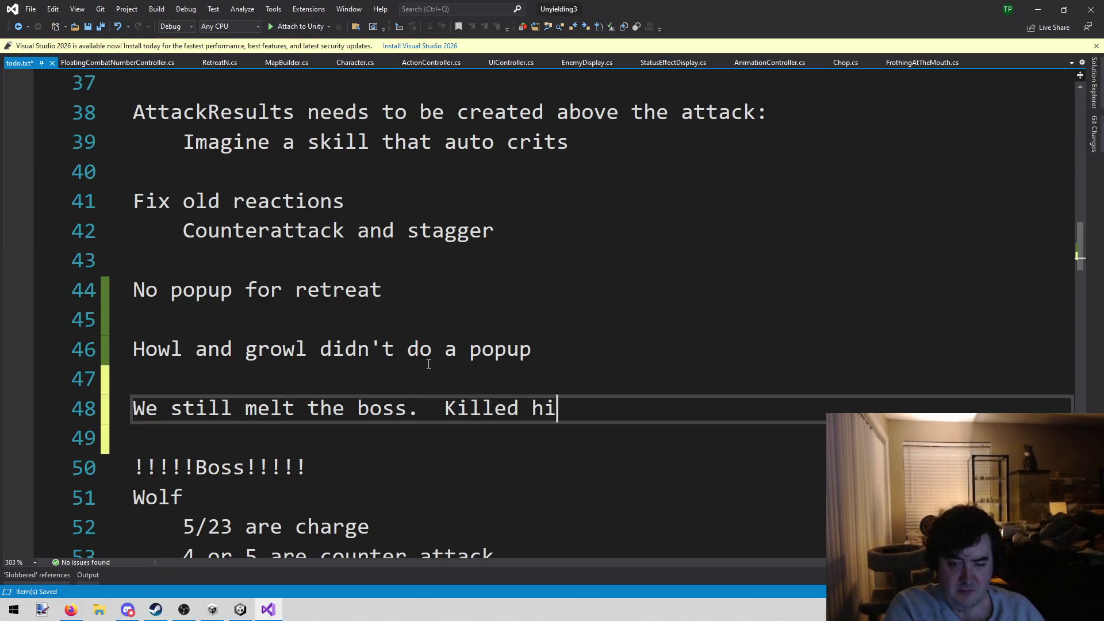
{"action": "type", "text": "m in liek"}
{"action": "key", "text": "BackSpace"}
{"action": "key", "text": "BackSpace"}
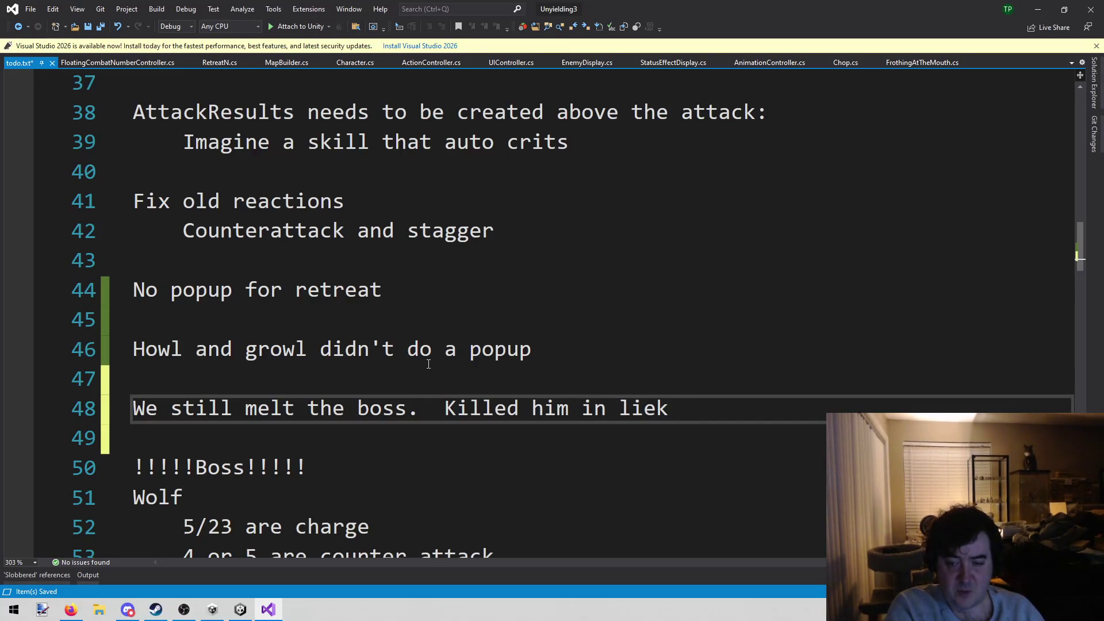
{"action": "type", "text": "e "}
{"action": "type", "text": "4 tu"}
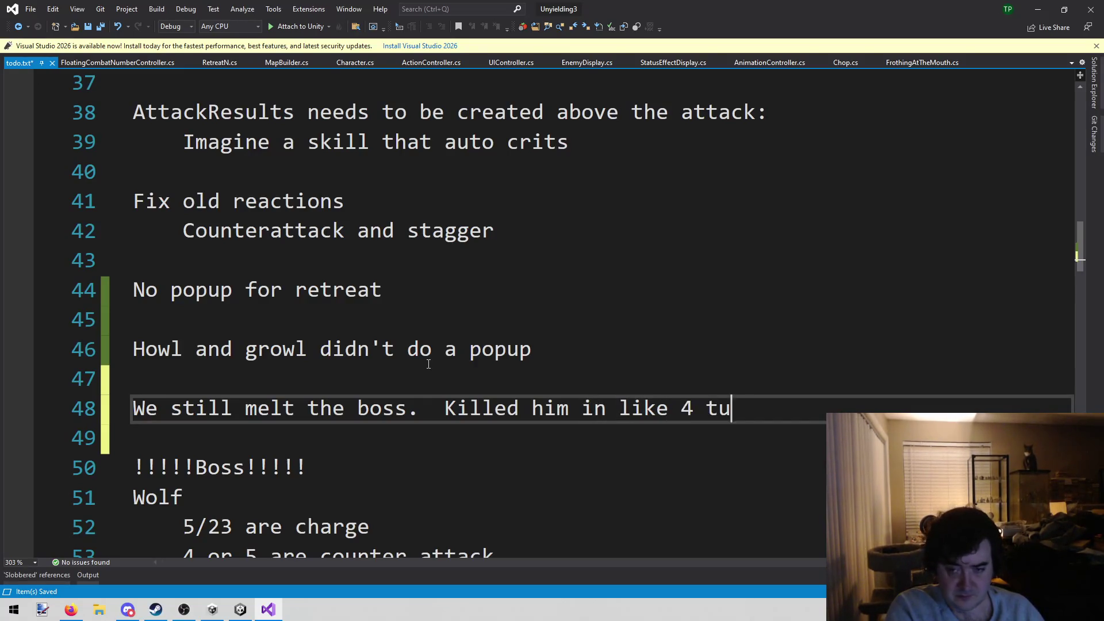
{"action": "type", "text": "rns????"}
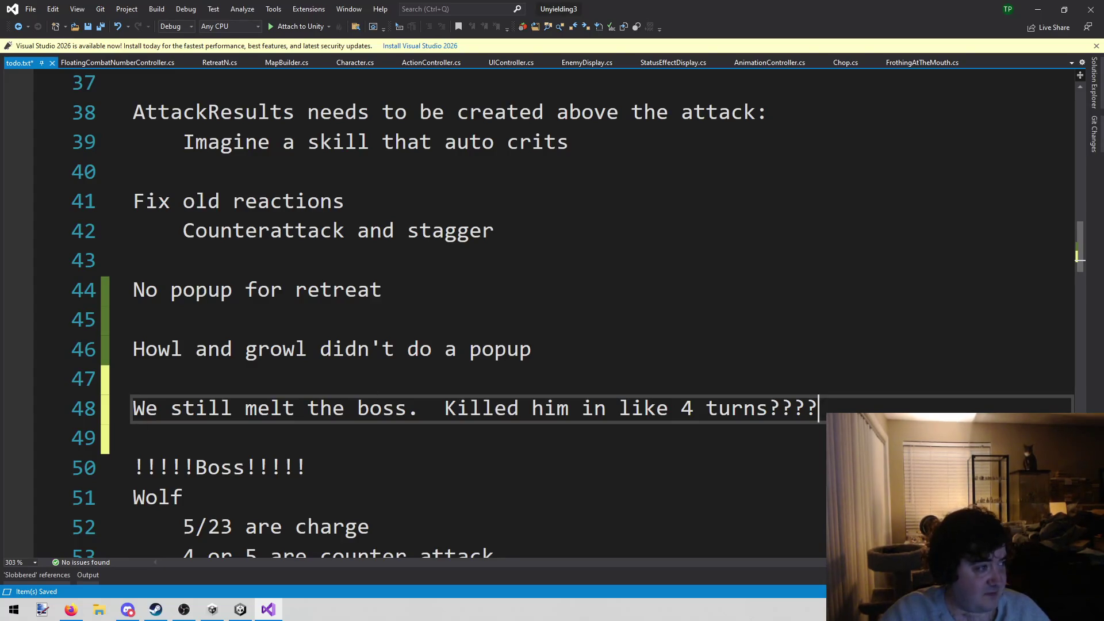
{"action": "key", "text": "alt+Tab"}
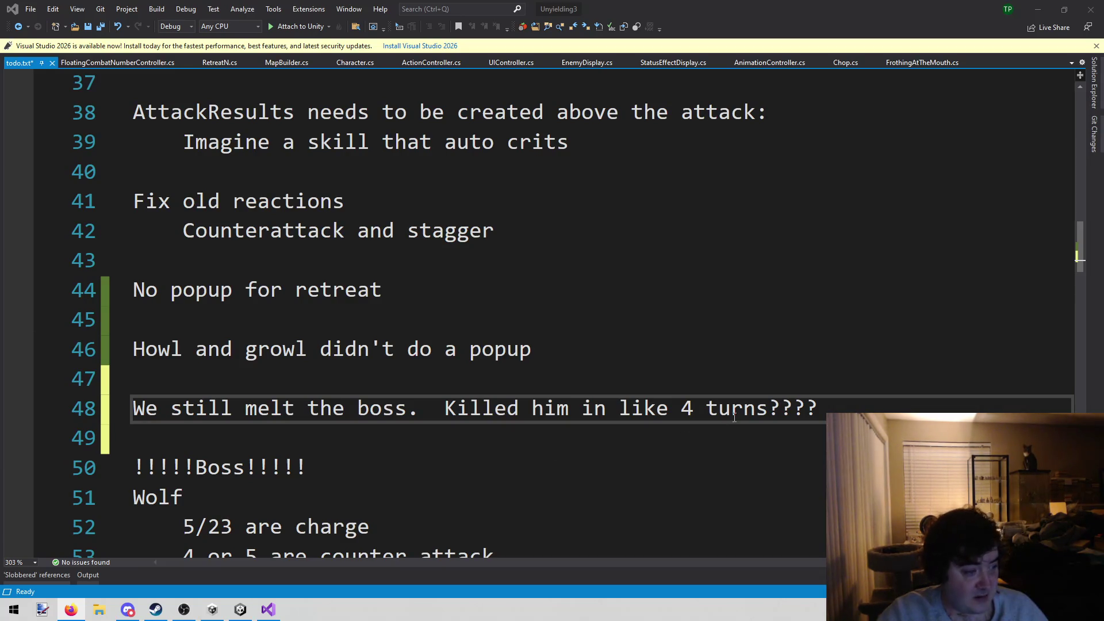
{"action": "left_click", "coordinate": [677, 371]}
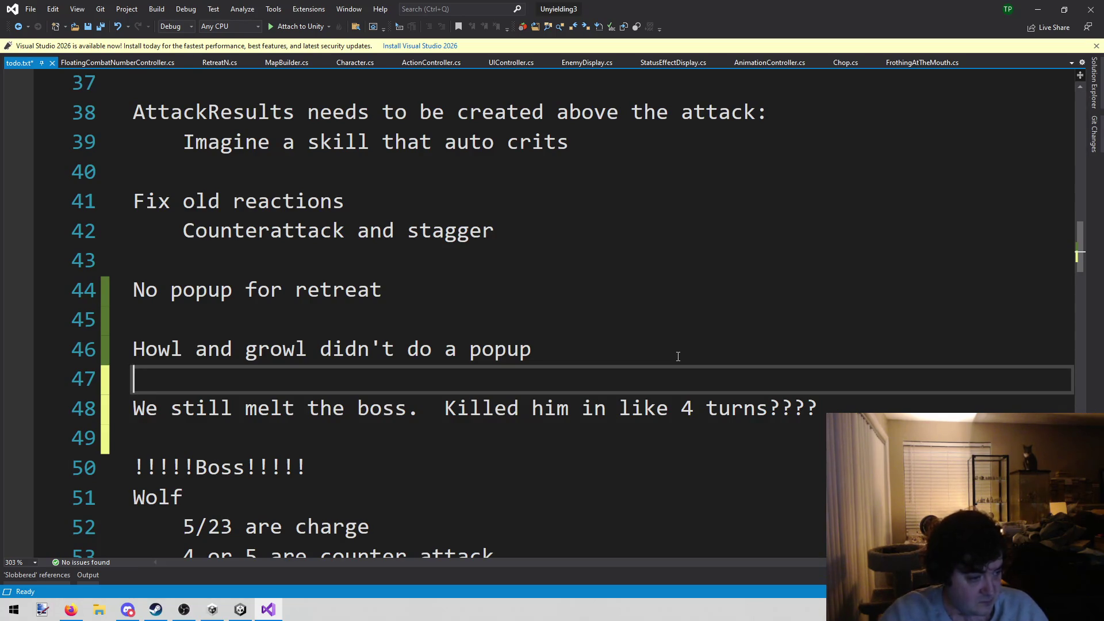
Step: Add and save '!!!!Movement is too low!!!!' on the line below the boss note
{"action": "key", "text": "alt+Tab"}
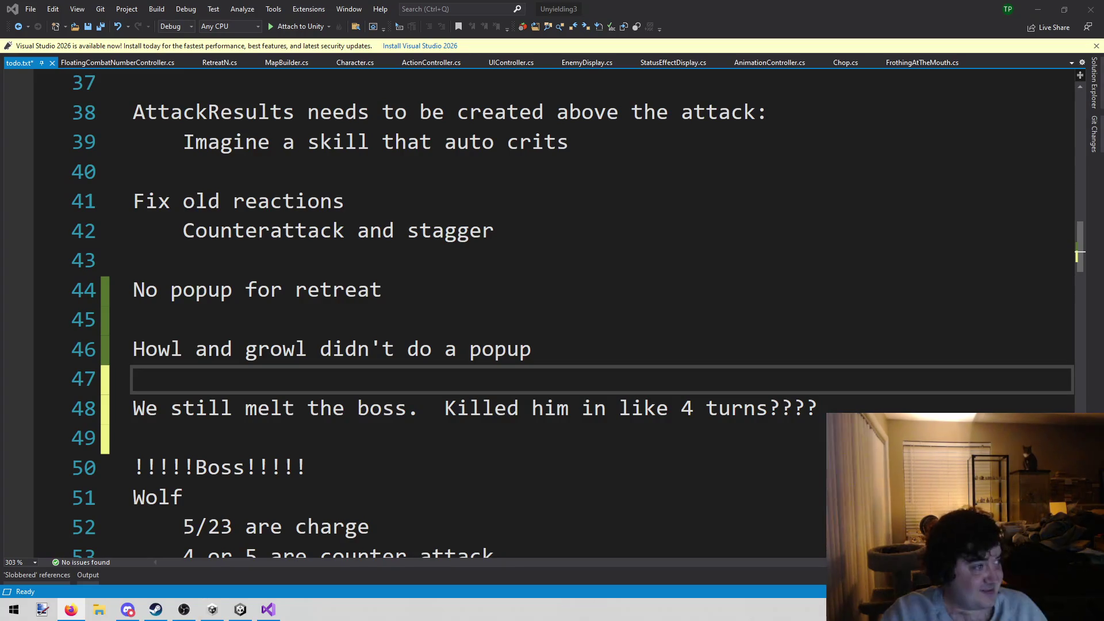
{"action": "left_click", "coordinate": [534, 352]}
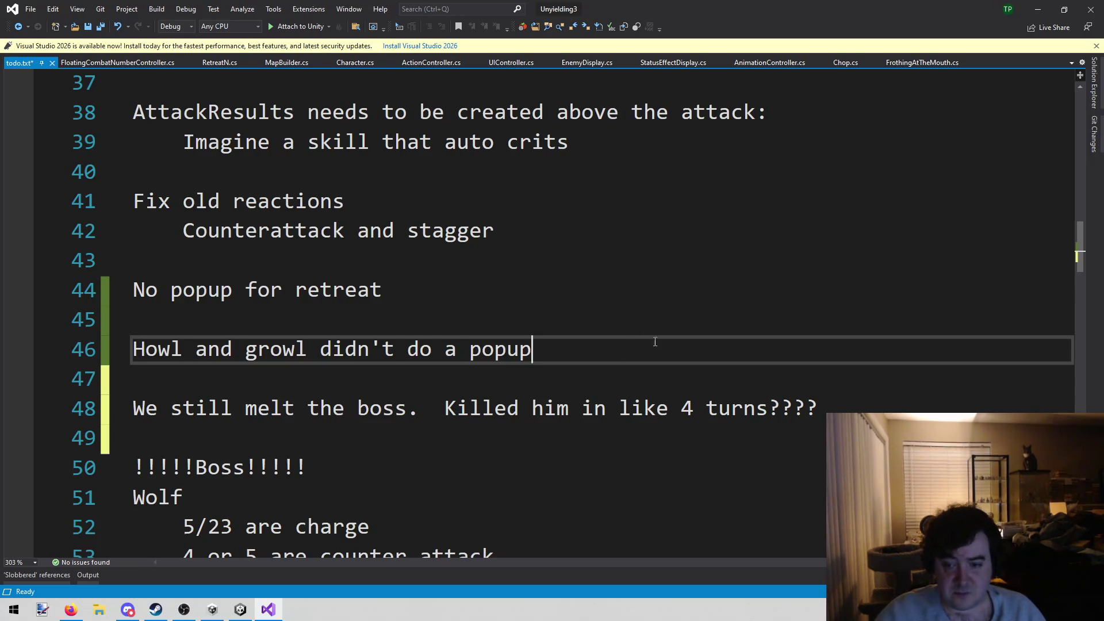
{"action": "key", "text": "Down"}
{"action": "key", "text": "Down"}
{"action": "key", "text": "Return"}
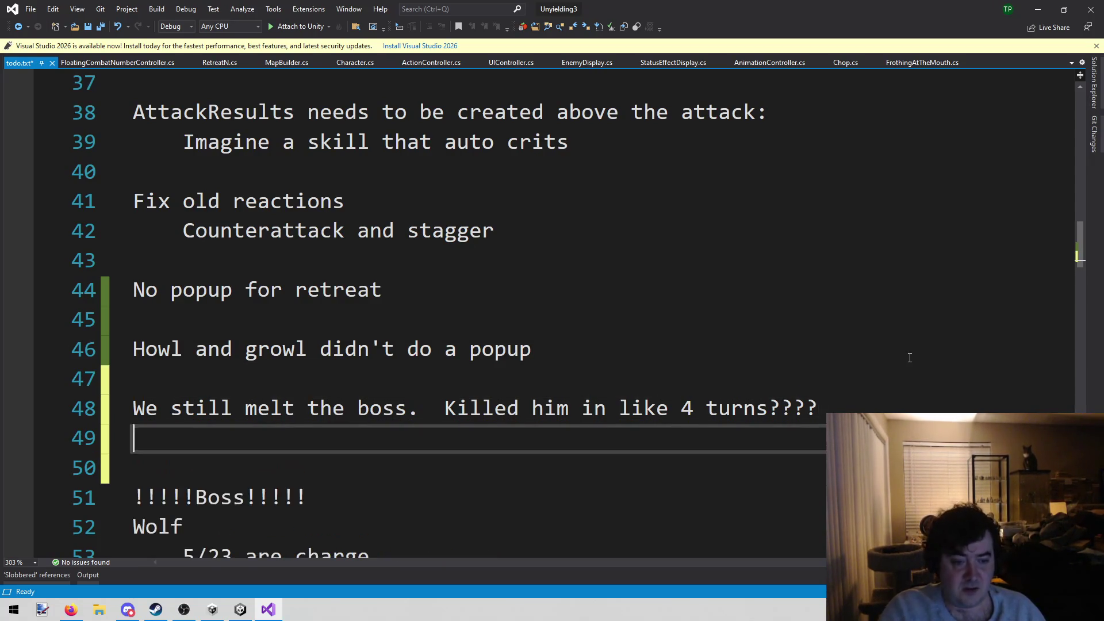
{"action": "type", "text": "Movement is "}
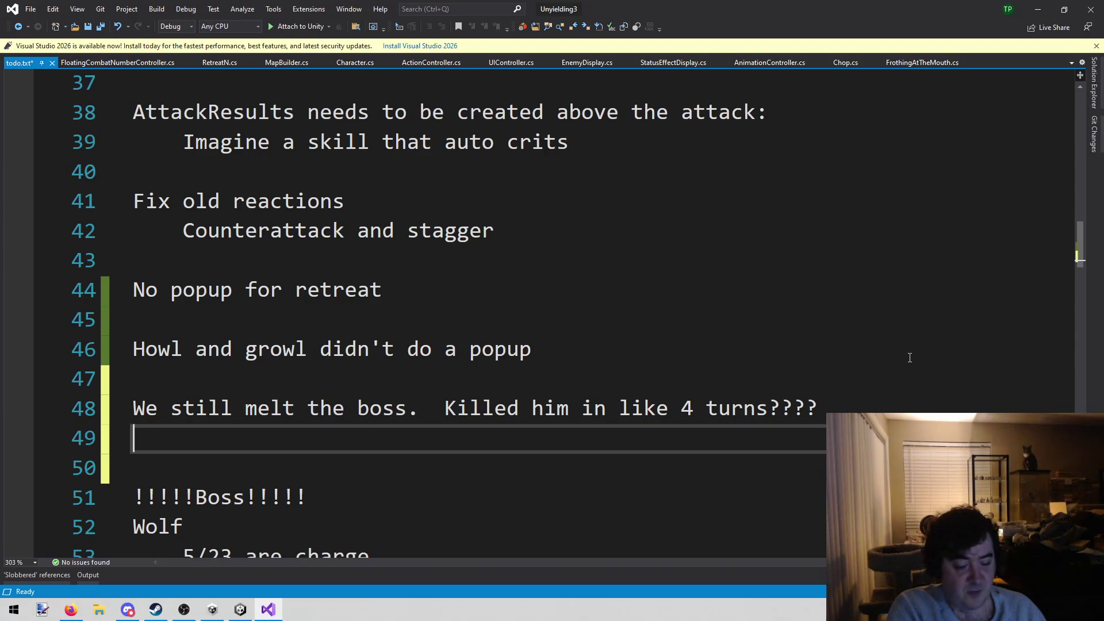
{"action": "type", "text": "too low"}
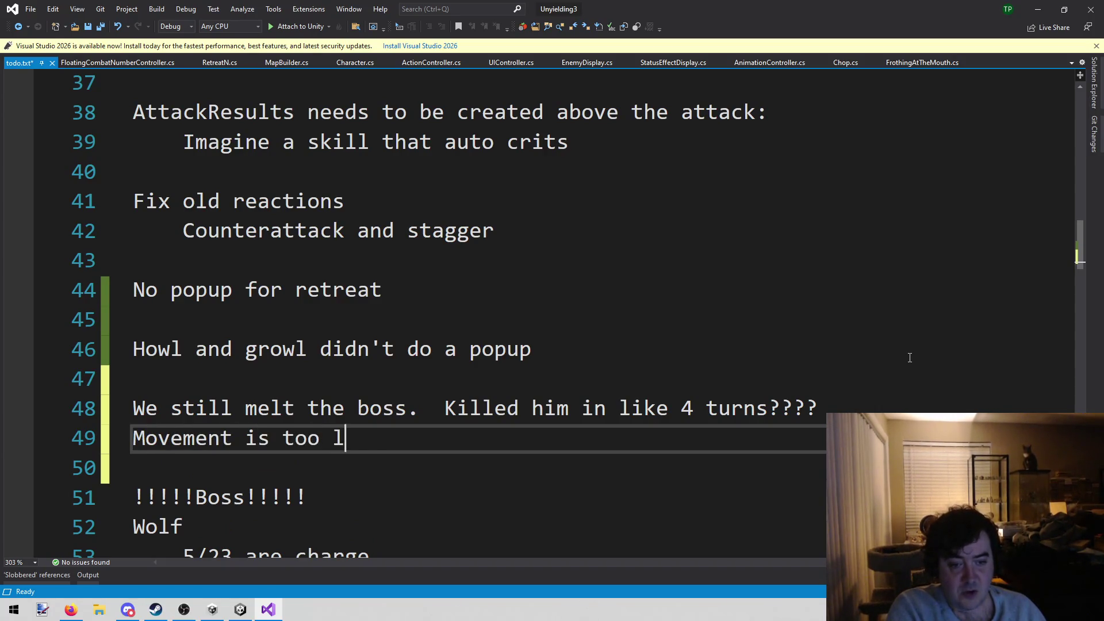
{"action": "key", "text": "BackSpace"}
{"action": "type", "text": "!!!!"}
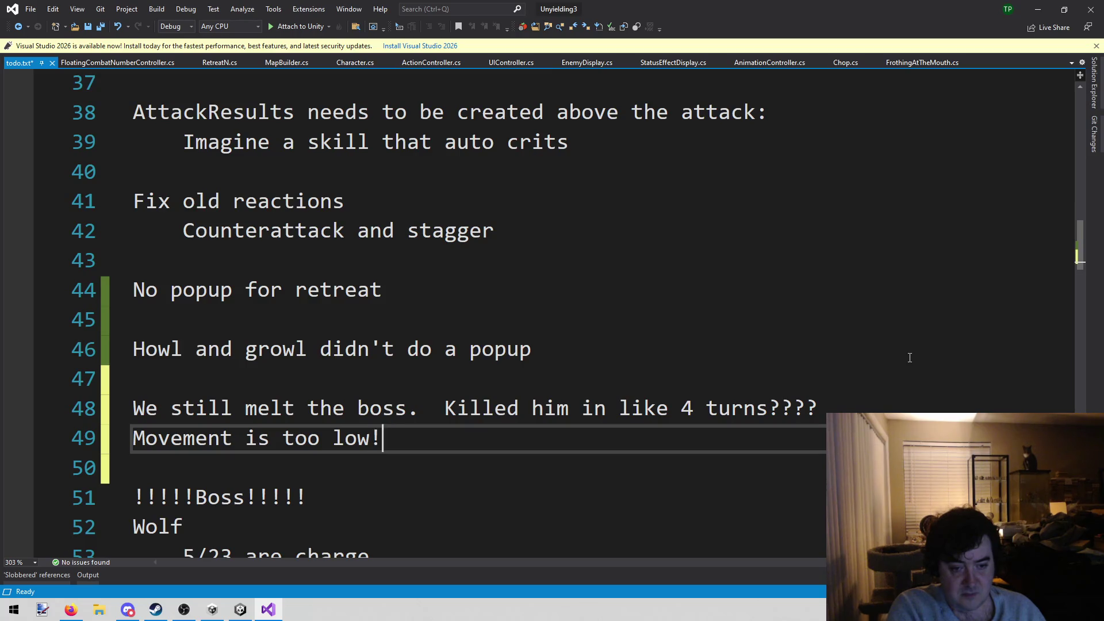
{"action": "key", "text": "Home"}
{"action": "type", "text": "!!!!"}
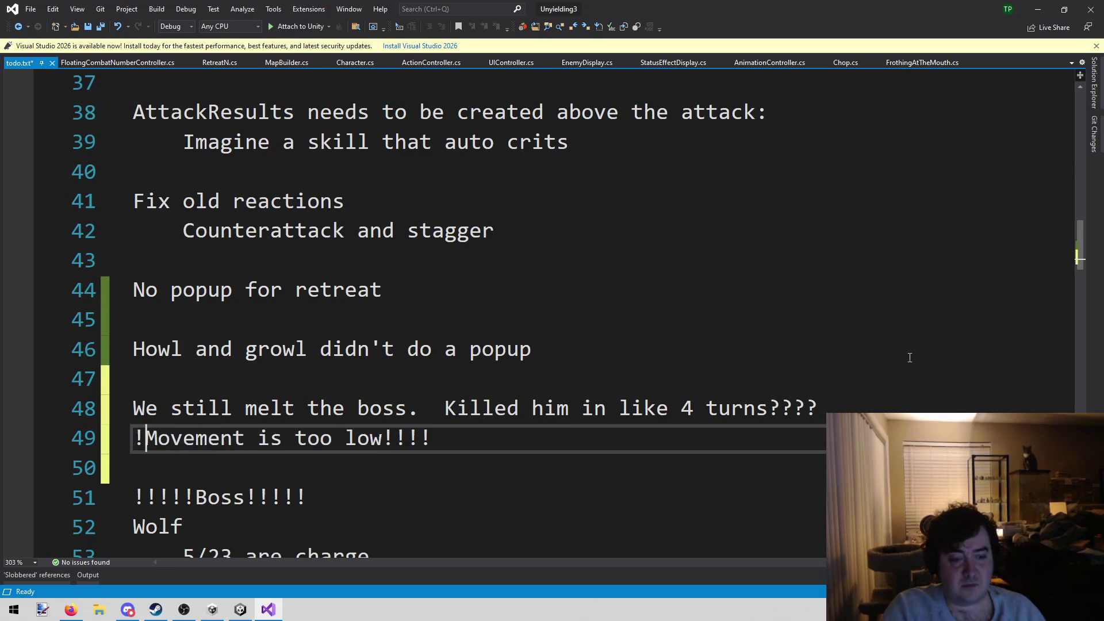
{"action": "key", "text": "End"}
{"action": "key", "text": "ctrl+s"}
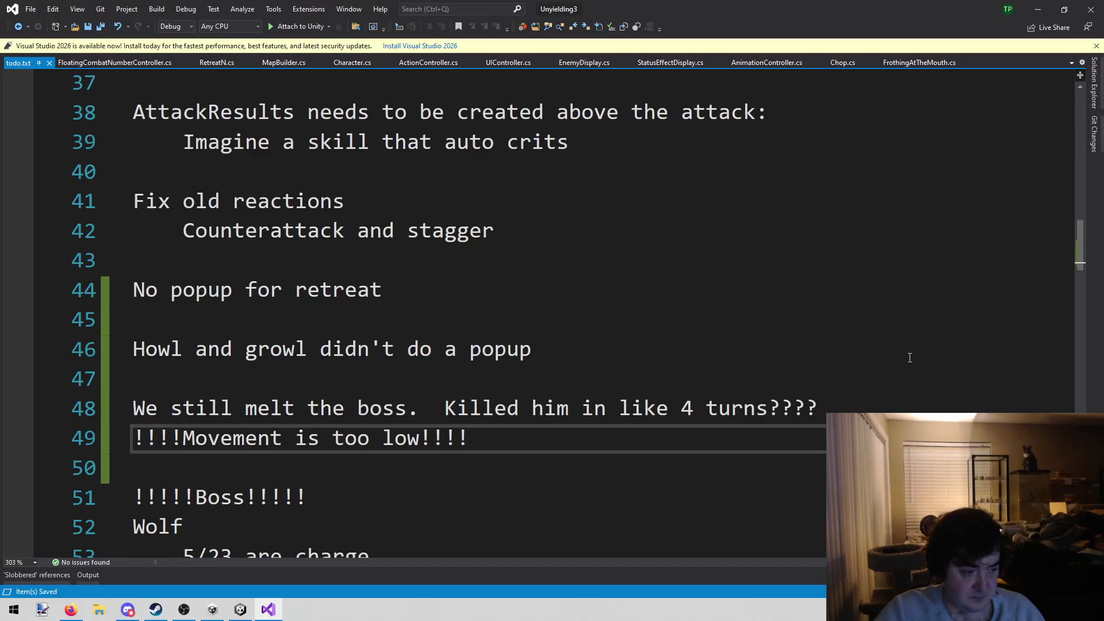
{"action": "left_click", "coordinate": [241, 610]}
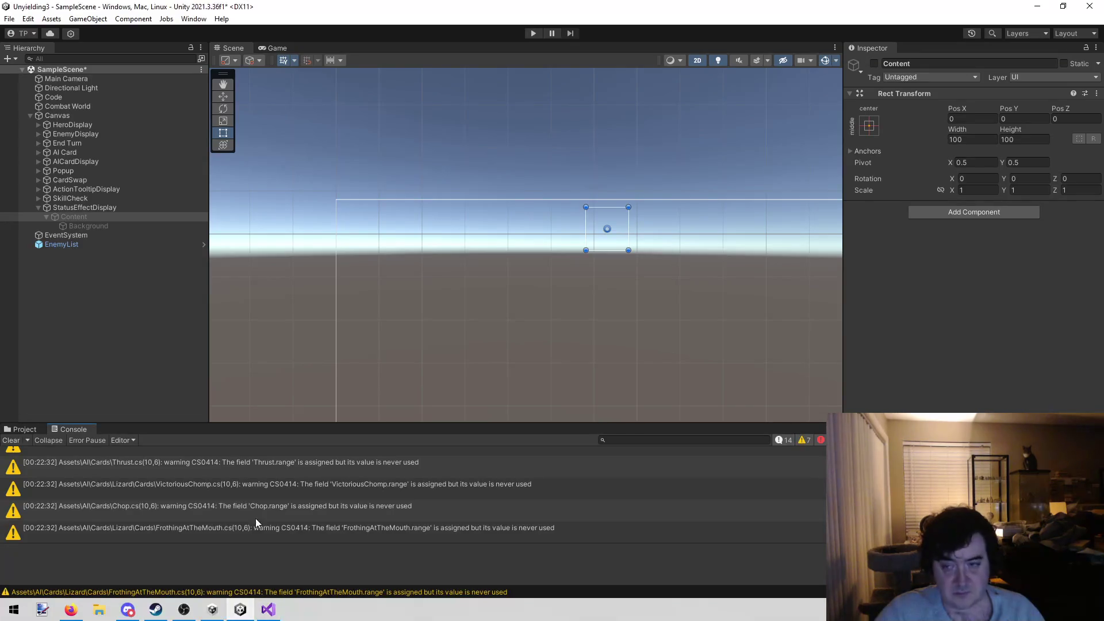
Step: Deselect everything, clear the Console warnings, and return to the Project panel
{"action": "left_click", "coordinate": [106, 281]}
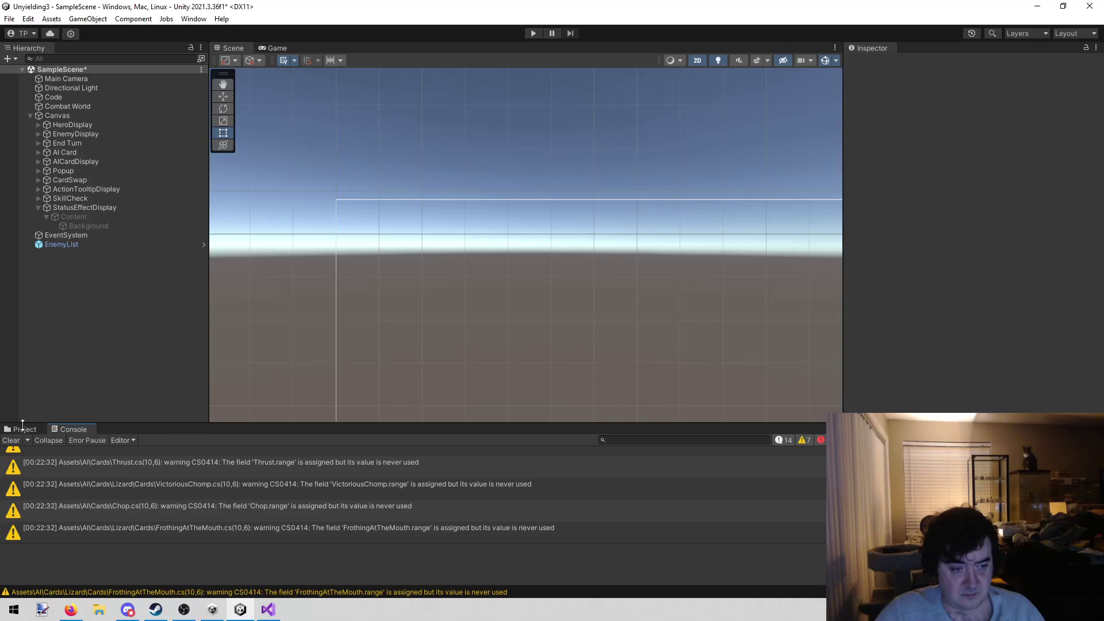
{"action": "left_click", "coordinate": [24, 430]}
{"action": "left_click", "coordinate": [73, 430]}
{"action": "left_click", "coordinate": [11, 440]}
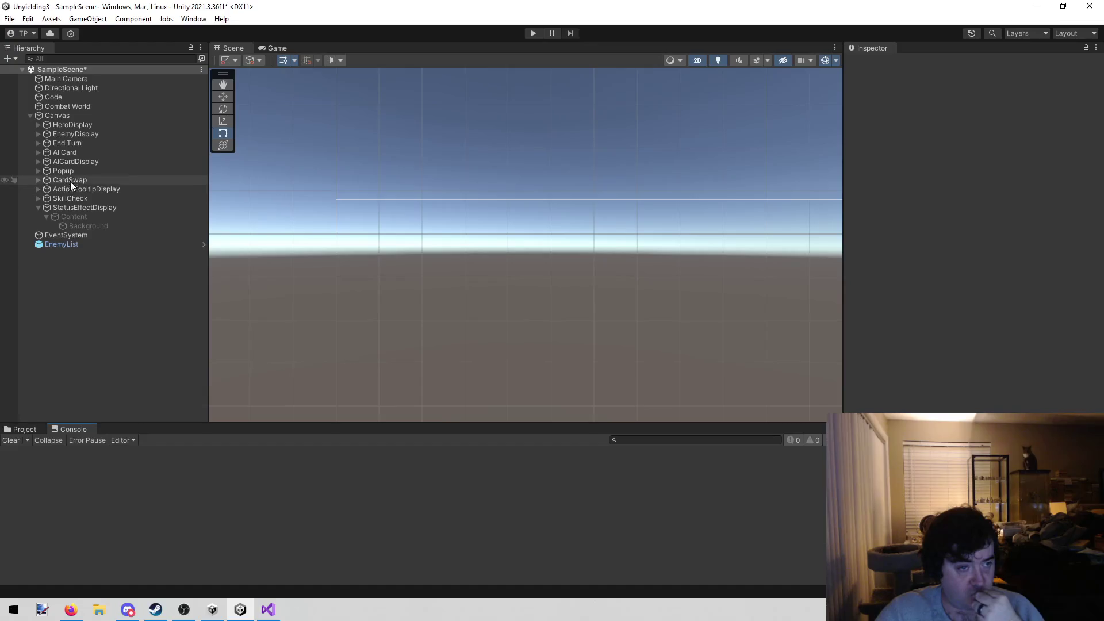
{"action": "left_click", "coordinate": [19, 429]}
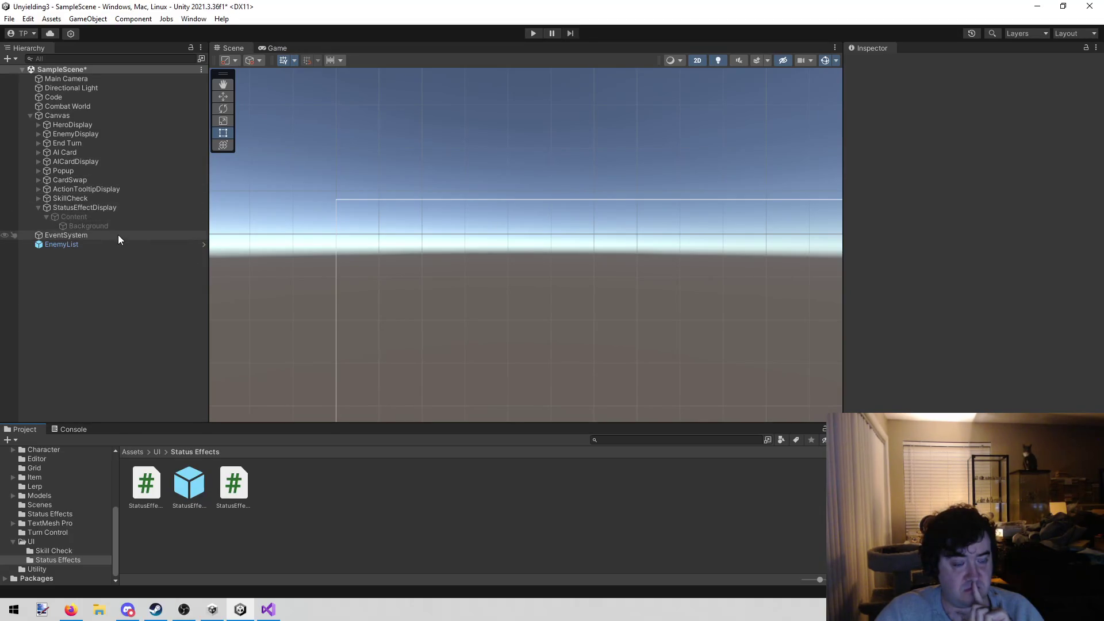
Step: Browse into Character > Enemies and inspect the Bandit enemy's stats
{"action": "scroll", "coordinate": [67, 511], "scroll_direction": "up", "scroll_amount": 5}
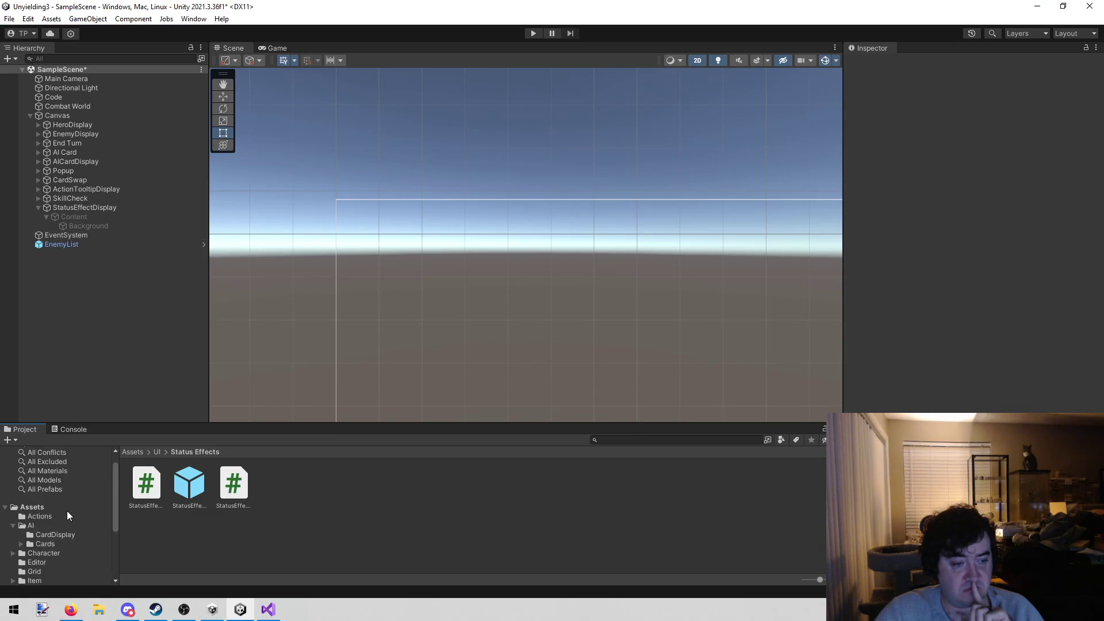
{"action": "left_click", "coordinate": [61, 544]}
{"action": "left_click", "coordinate": [50, 554]}
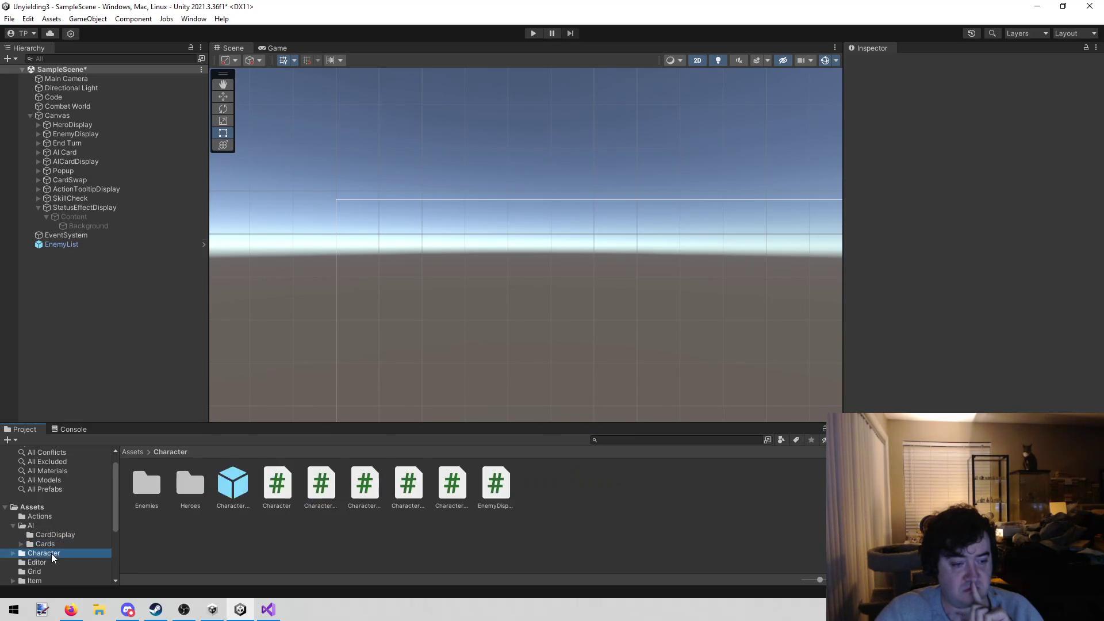
{"action": "left_click", "coordinate": [177, 485]}
{"action": "left_click", "coordinate": [150, 488]}
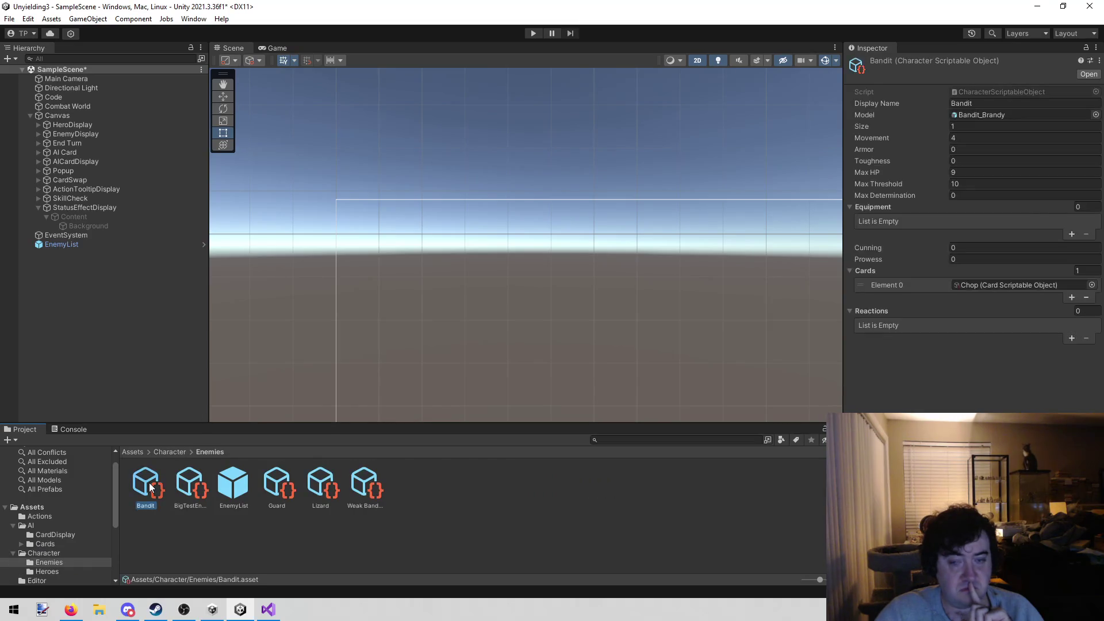
Step: In the Heroes folder, inspect Cotton, Dane, David, then Lenette (Movement 6, Max HP 12, Longsword)
{"action": "left_click", "coordinate": [67, 571]}
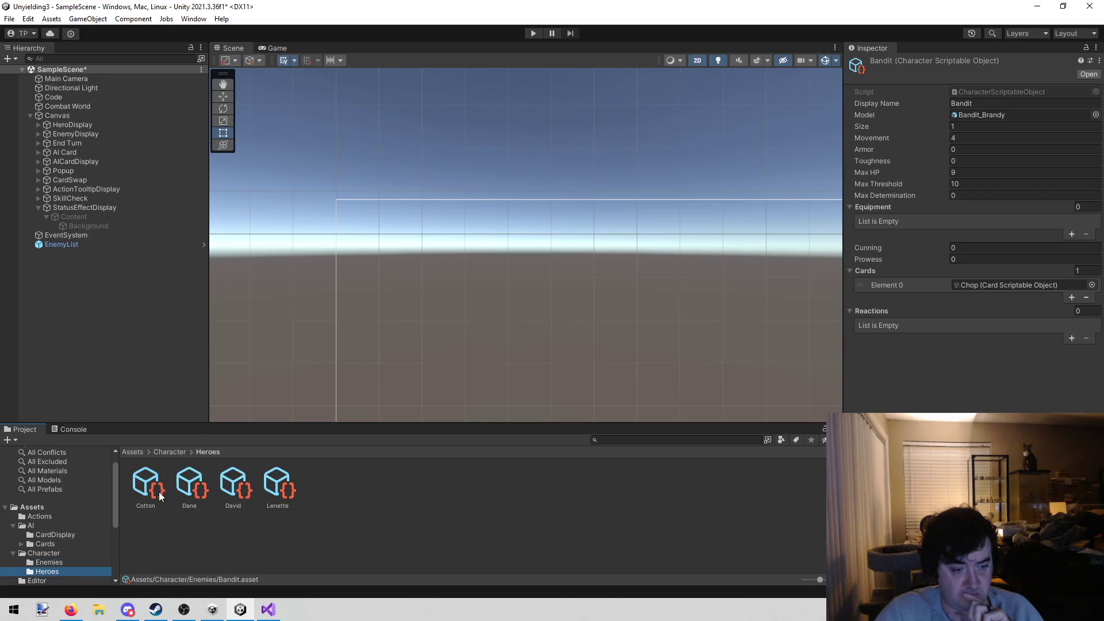
{"action": "left_click", "coordinate": [156, 492]}
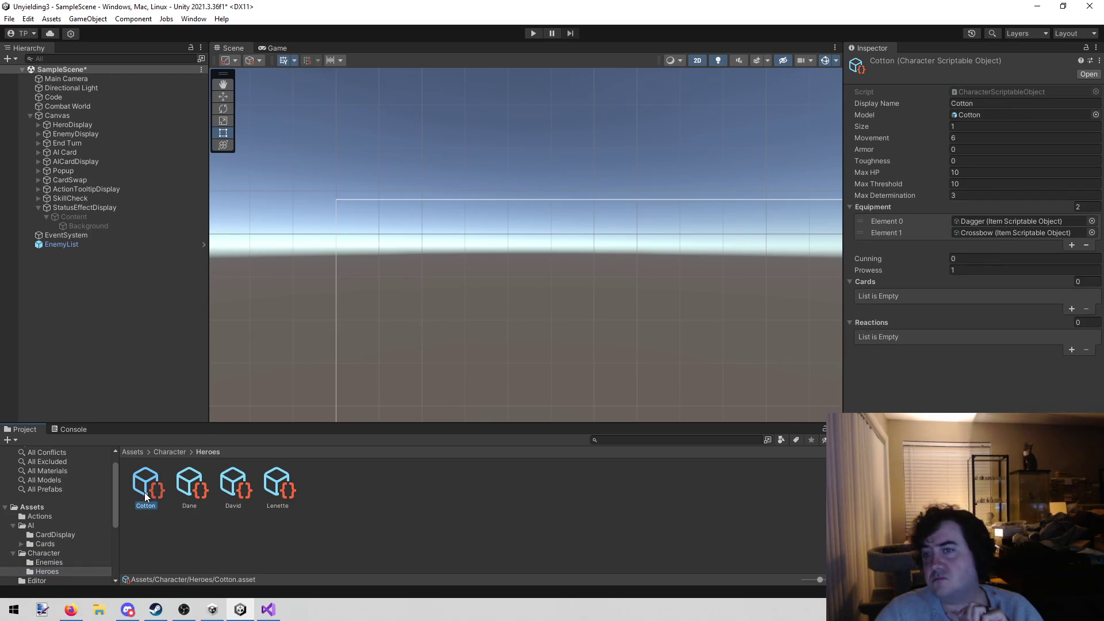
{"action": "left_click", "coordinate": [179, 493]}
{"action": "left_click", "coordinate": [215, 492]}
{"action": "left_click", "coordinate": [274, 488]}
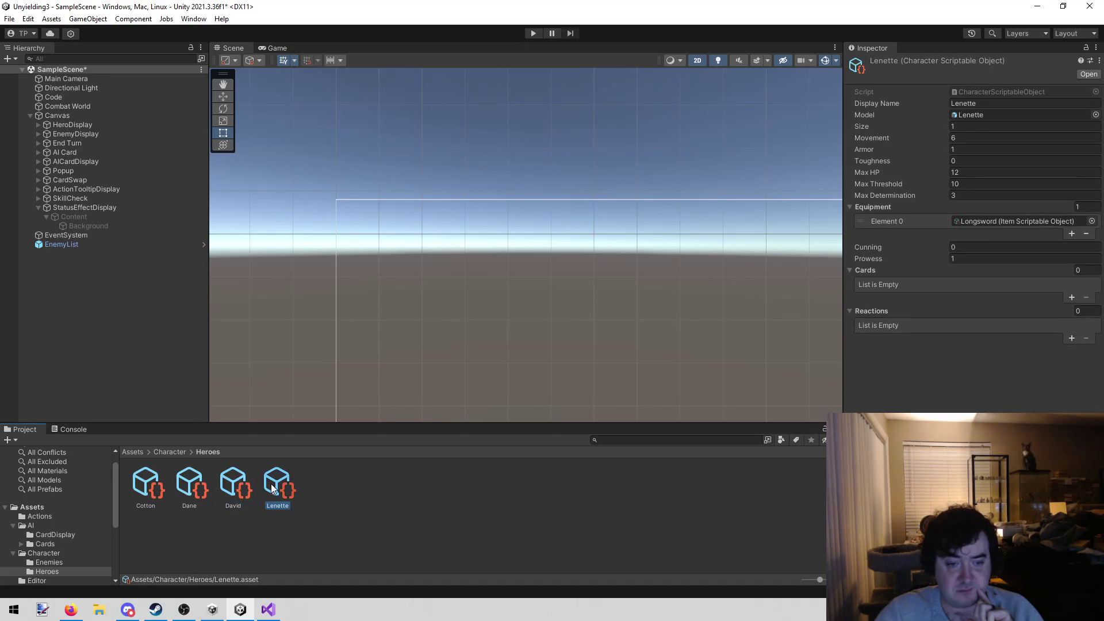
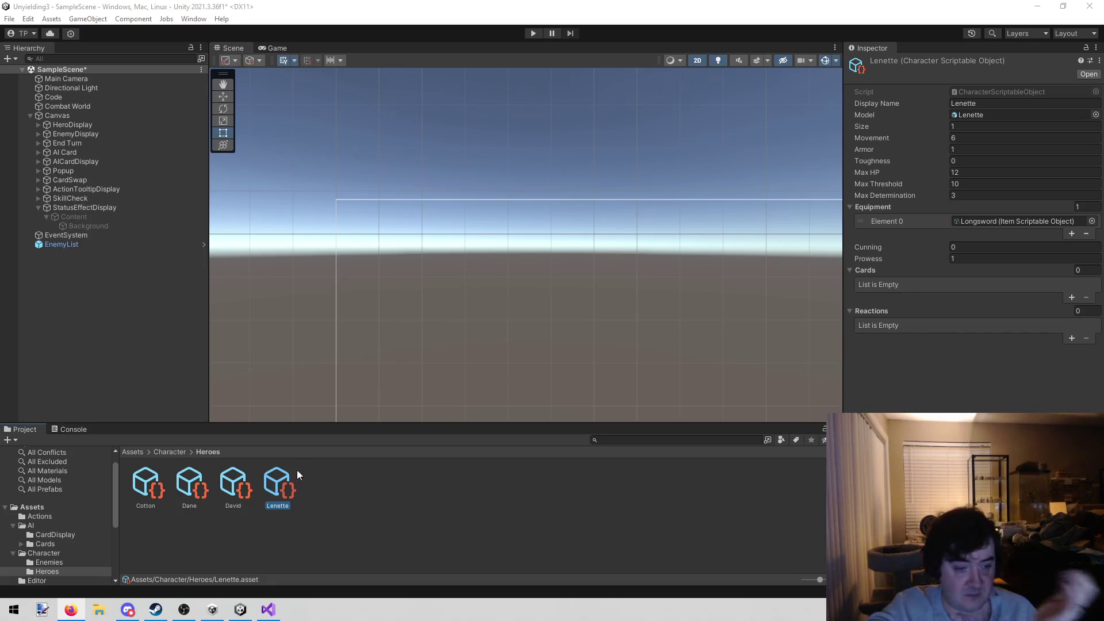
Step: Collapse the Character and AI folders, then browse Status Effects, Scenes, Turn Control, TextMesh Pro, Models and Lerp
{"action": "scroll", "coordinate": [43, 530], "scroll_direction": "down", "scroll_amount": 4}
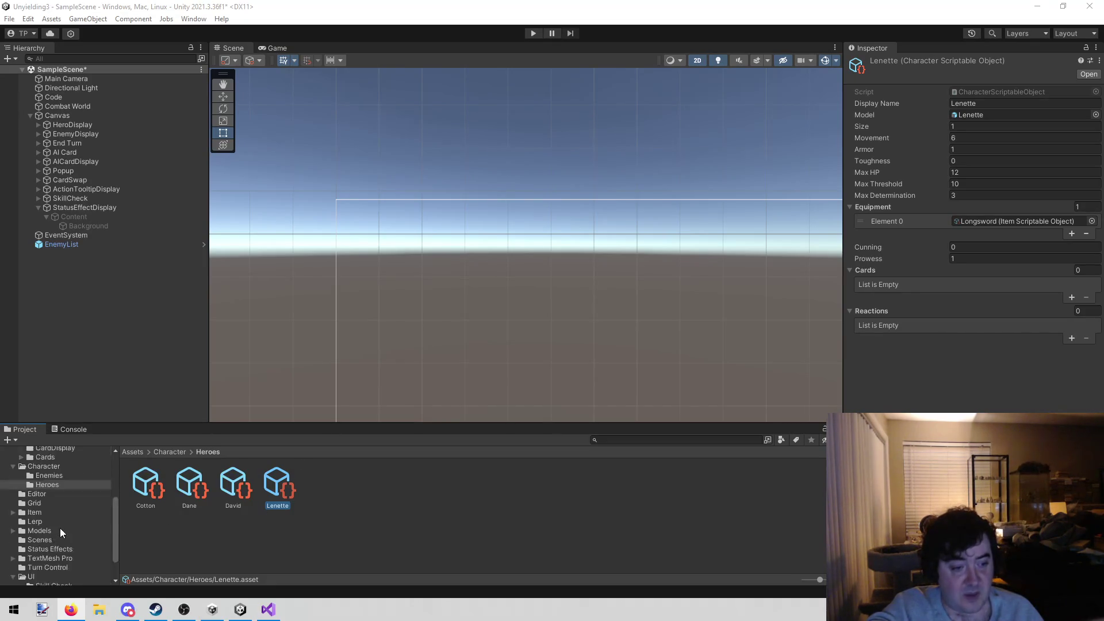
{"action": "scroll", "coordinate": [59, 528], "scroll_direction": "up", "scroll_amount": 2}
{"action": "left_click", "coordinate": [14, 501]}
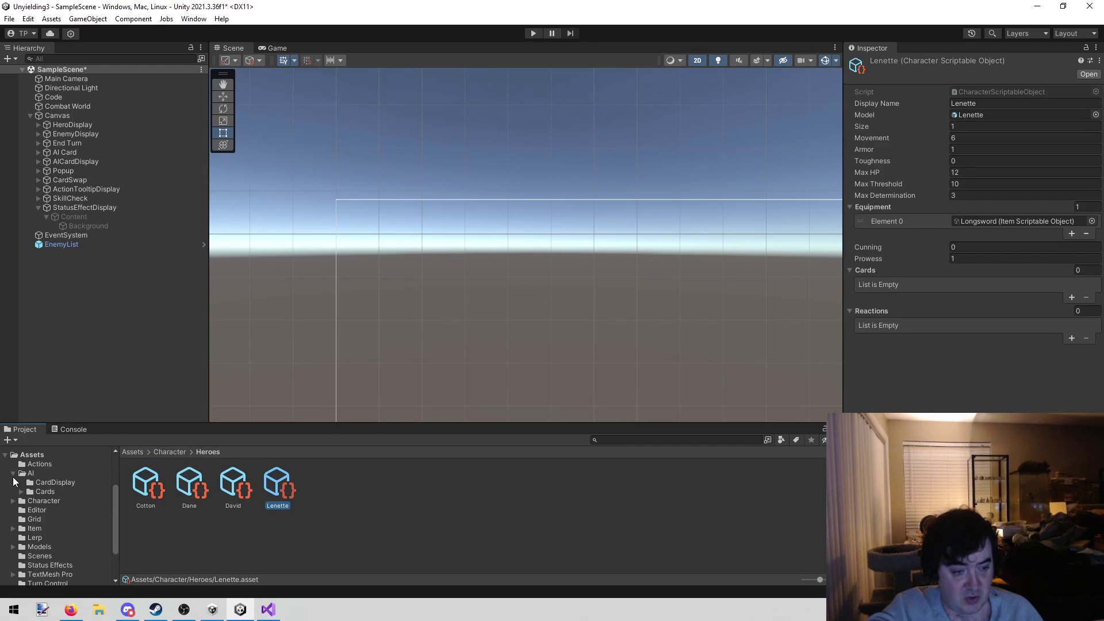
{"action": "left_click", "coordinate": [13, 474]}
{"action": "left_click", "coordinate": [84, 544]}
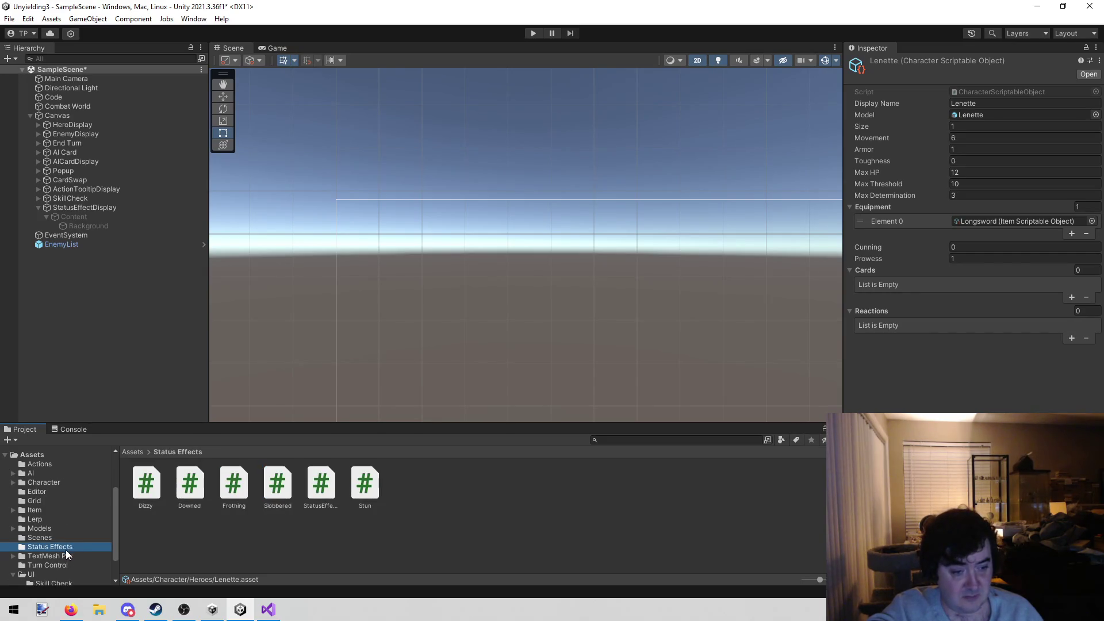
{"action": "left_click", "coordinate": [64, 537]}
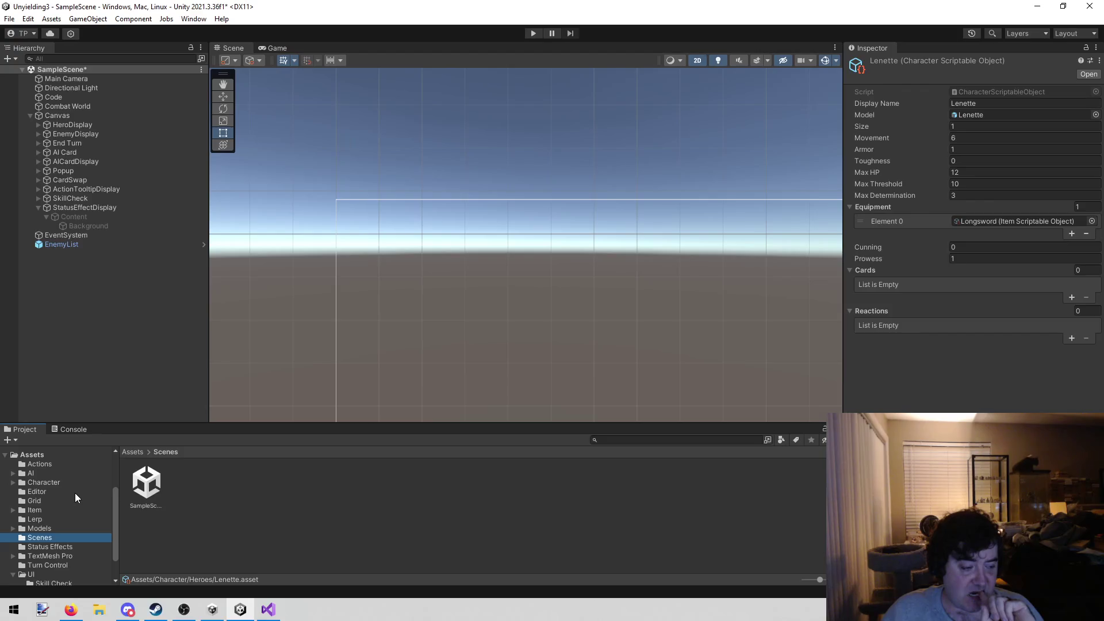
{"action": "scroll", "coordinate": [57, 532], "scroll_direction": "down", "scroll_amount": 2}
{"action": "left_click", "coordinate": [57, 530]}
{"action": "left_click", "coordinate": [61, 521]}
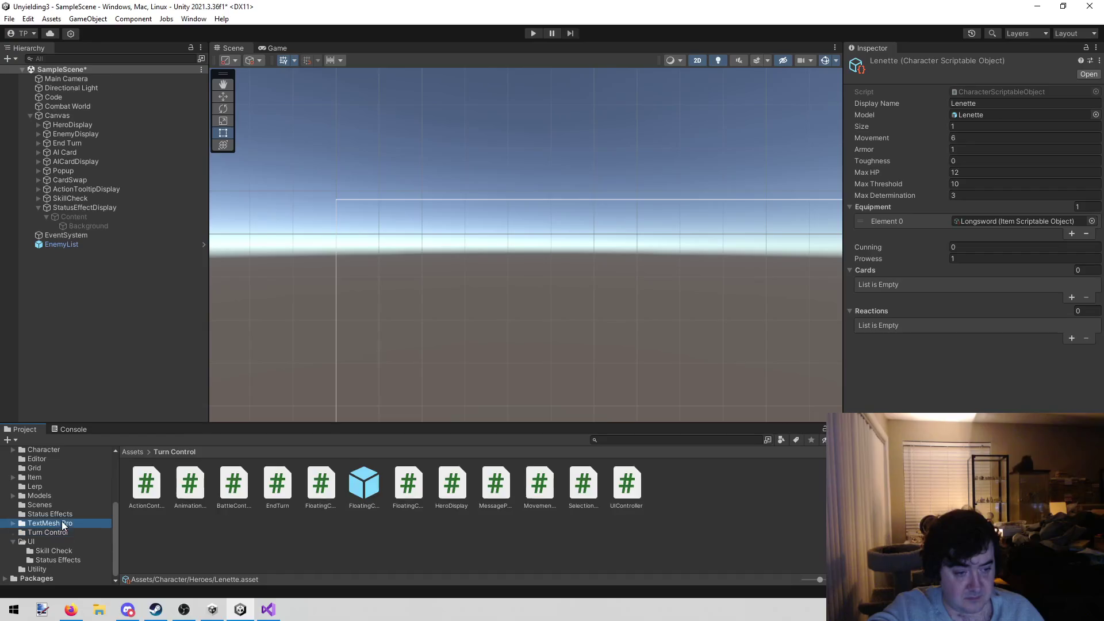
{"action": "left_click", "coordinate": [65, 505]}
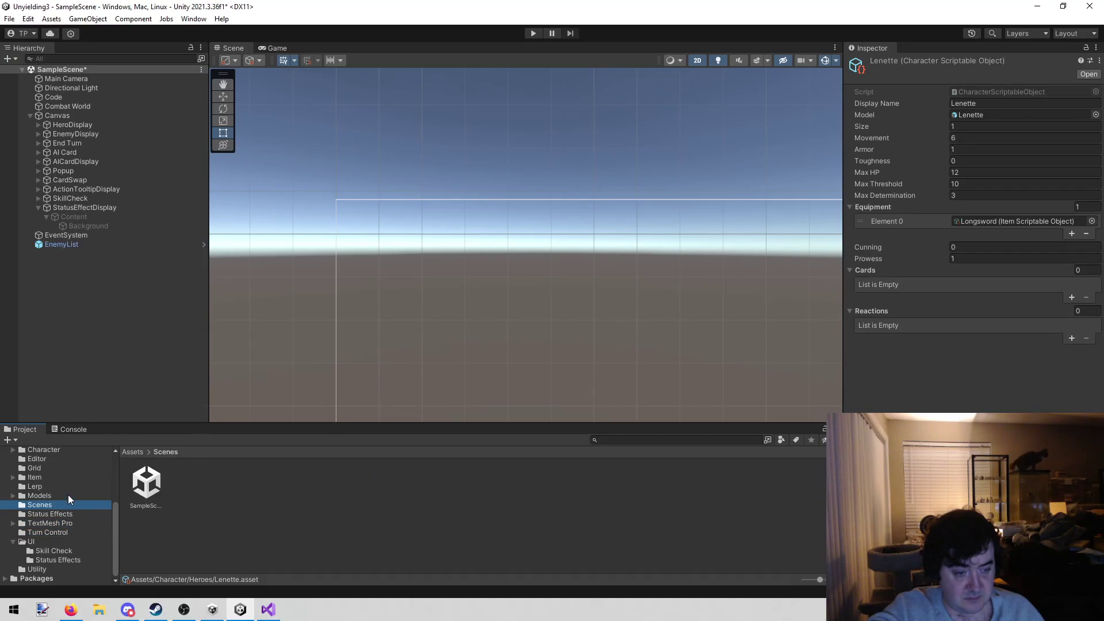
{"action": "left_click", "coordinate": [68, 495]}
{"action": "left_click", "coordinate": [67, 486]}
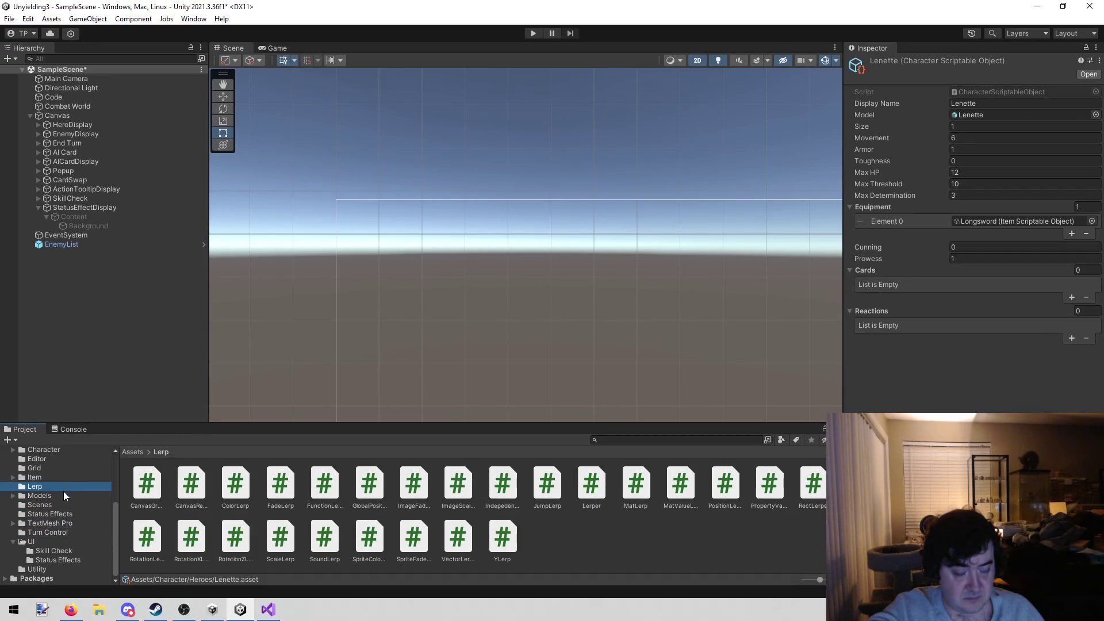
Step: Browse the Turn Control, TextMesh Pro, Item and Character folders, then open Character > Enemies
{"action": "left_click", "coordinate": [59, 534]}
{"action": "left_click", "coordinate": [66, 526]}
{"action": "left_click", "coordinate": [69, 520]}
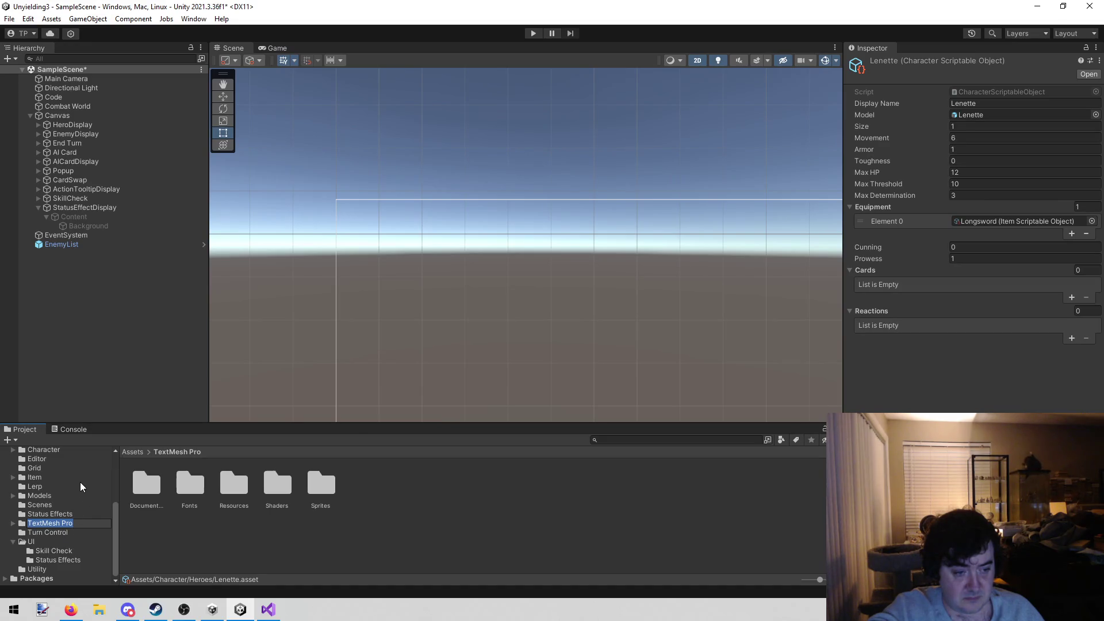
{"action": "left_click", "coordinate": [63, 478]}
{"action": "scroll", "coordinate": [63, 478], "scroll_direction": "up", "scroll_amount": 3}
{"action": "left_click", "coordinate": [63, 482]}
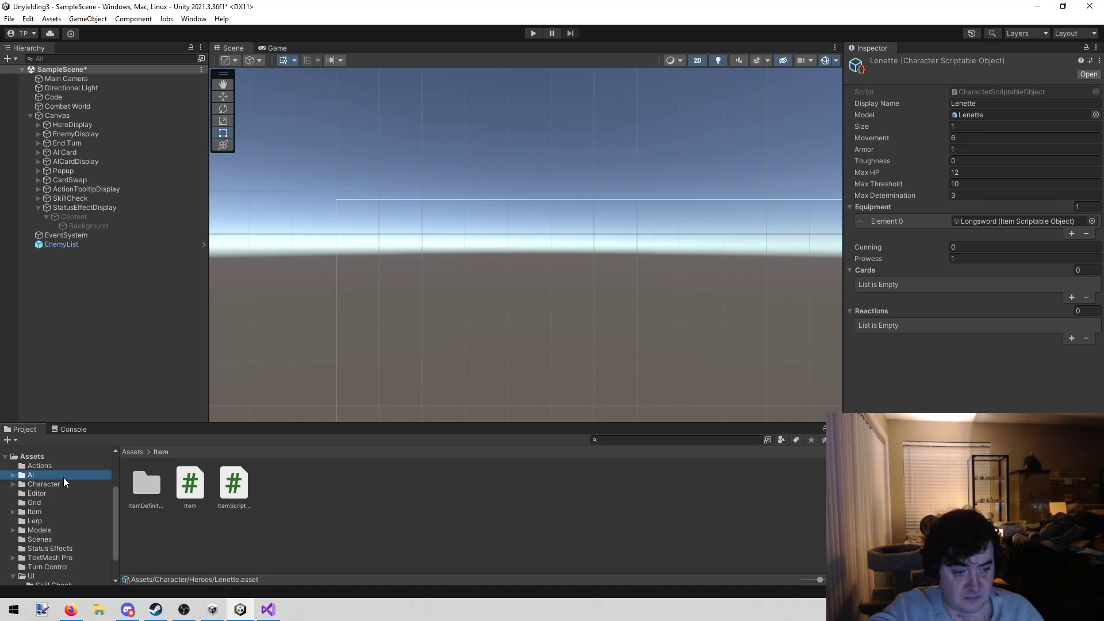
{"action": "double_click", "coordinate": [145, 476]}
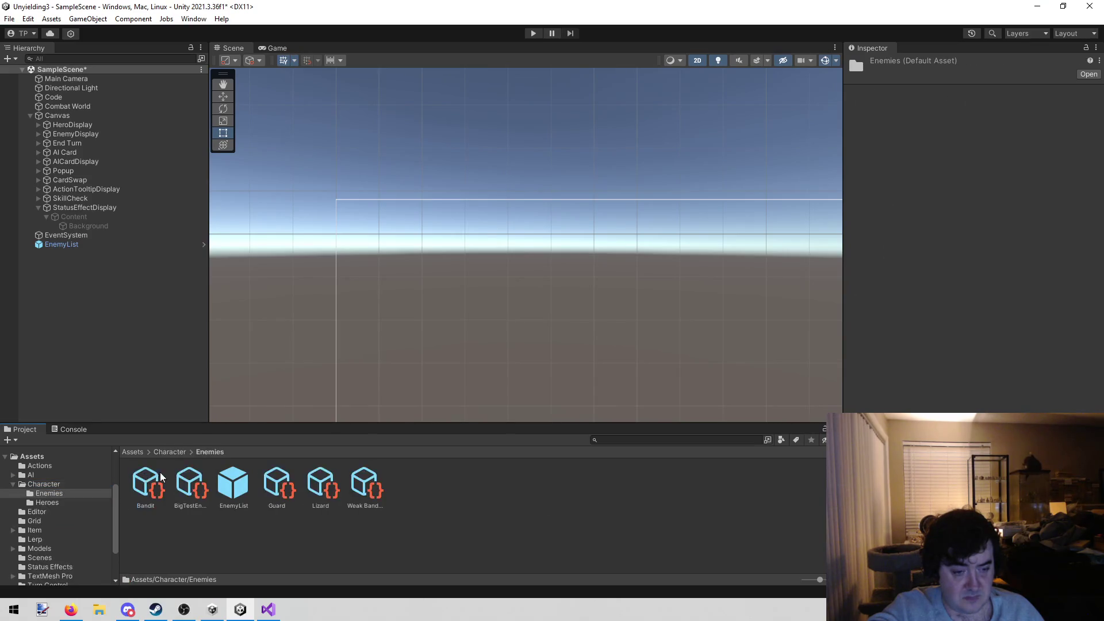
{"action": "left_click", "coordinate": [311, 483]}
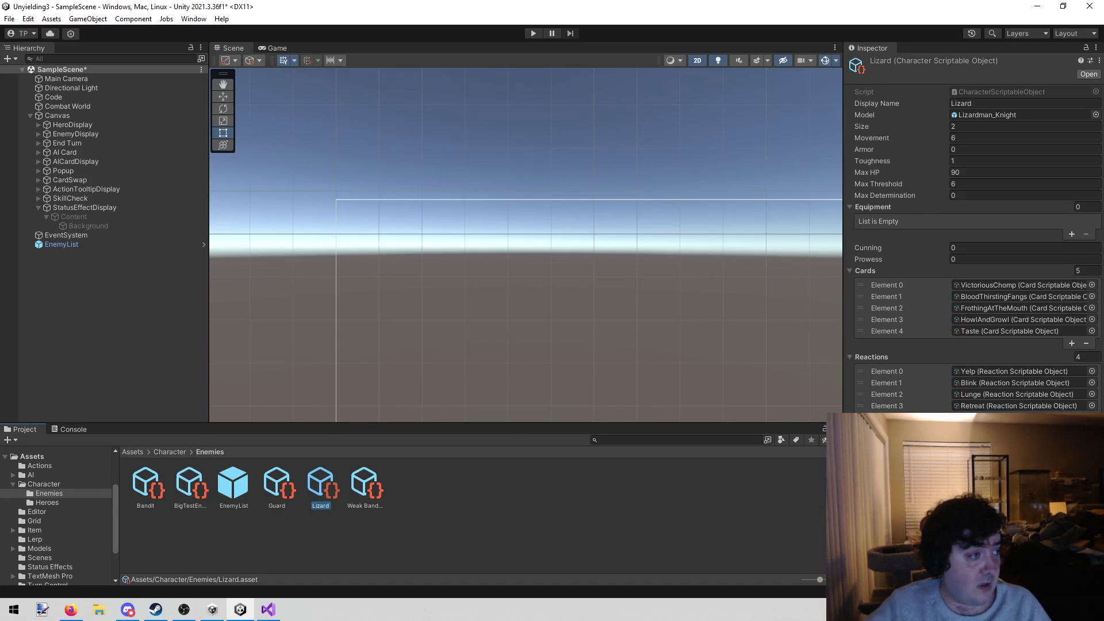
{"action": "key", "text": "alt+Tab"}
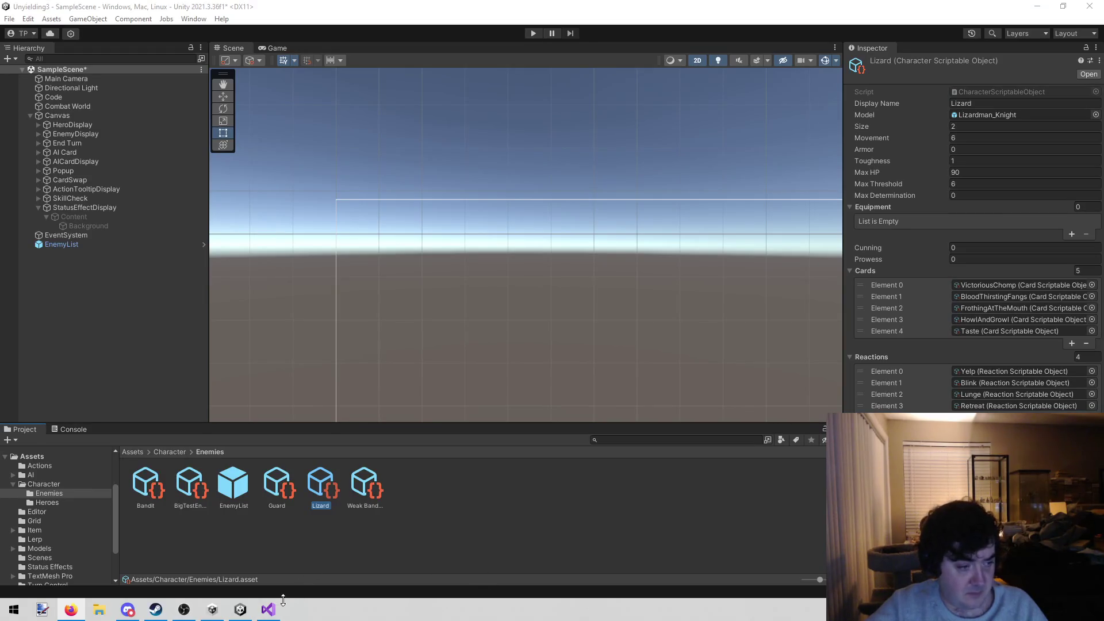
{"action": "mouse_move", "coordinate": [281, 609]}
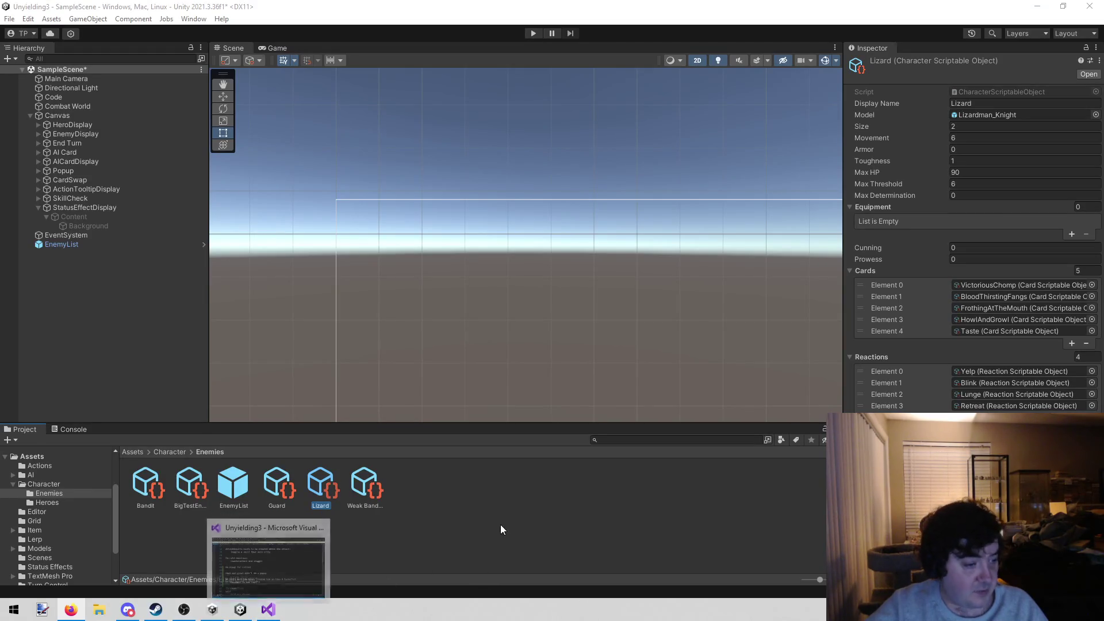
{"action": "left_click", "coordinate": [501, 525]}
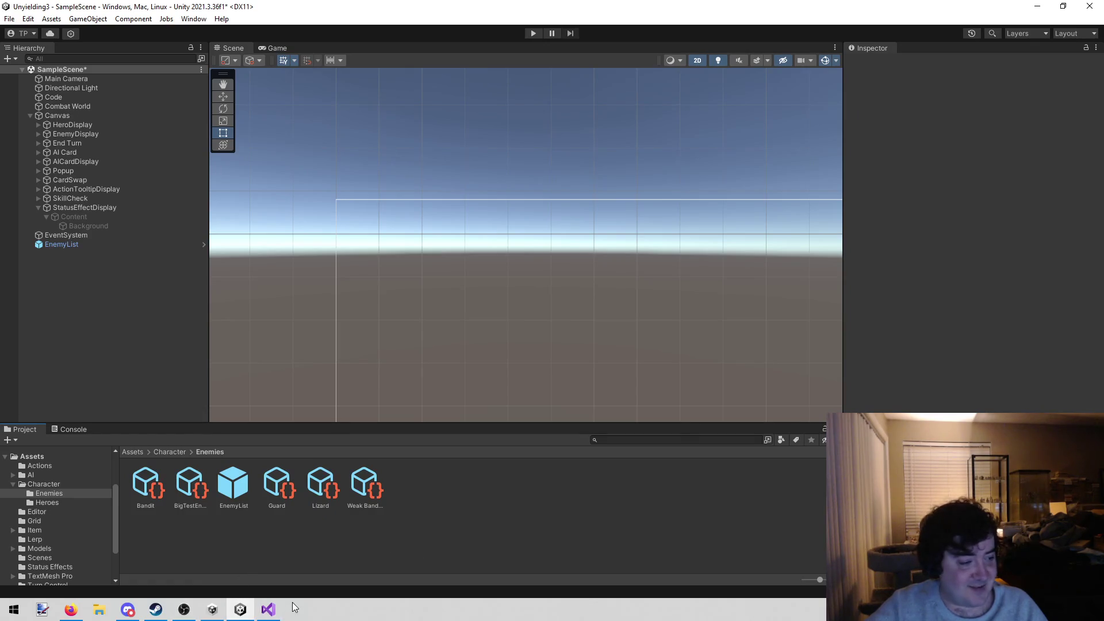
Step: Bring up todo.txt in Visual Studio and start a new line 50 below the movement note
{"action": "left_click", "coordinate": [275, 611]}
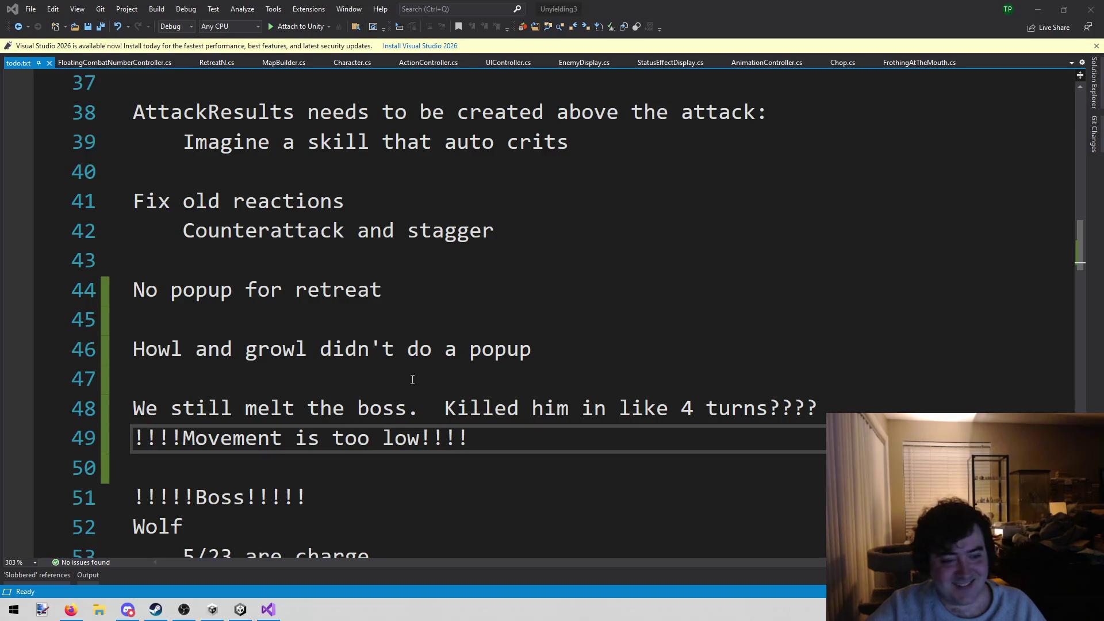
{"action": "left_click", "coordinate": [492, 479]}
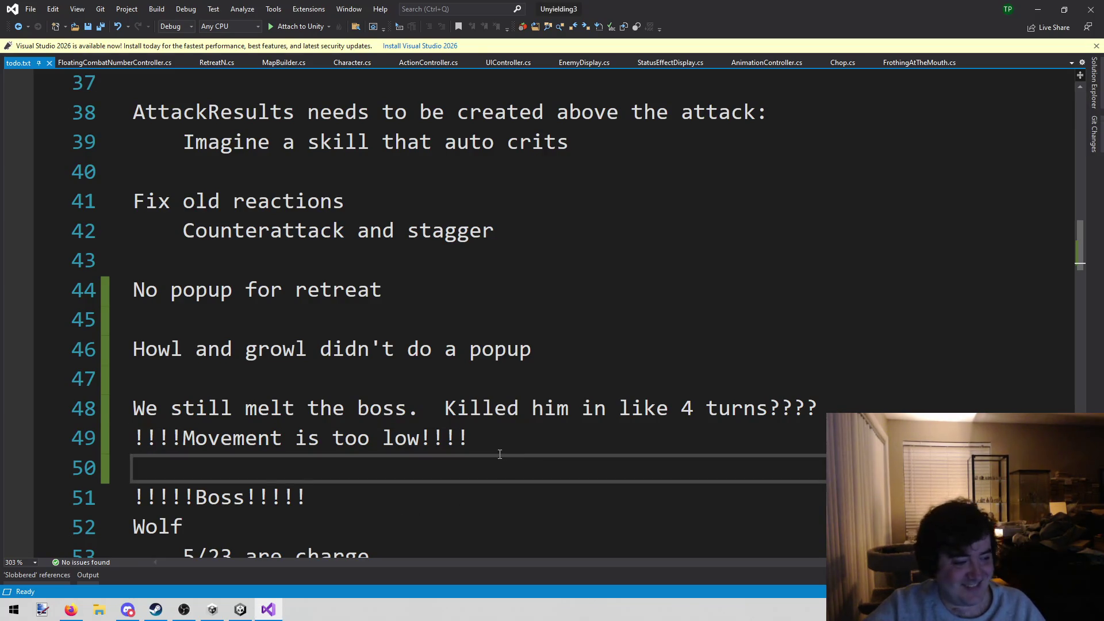
{"action": "left_click", "coordinate": [518, 437]}
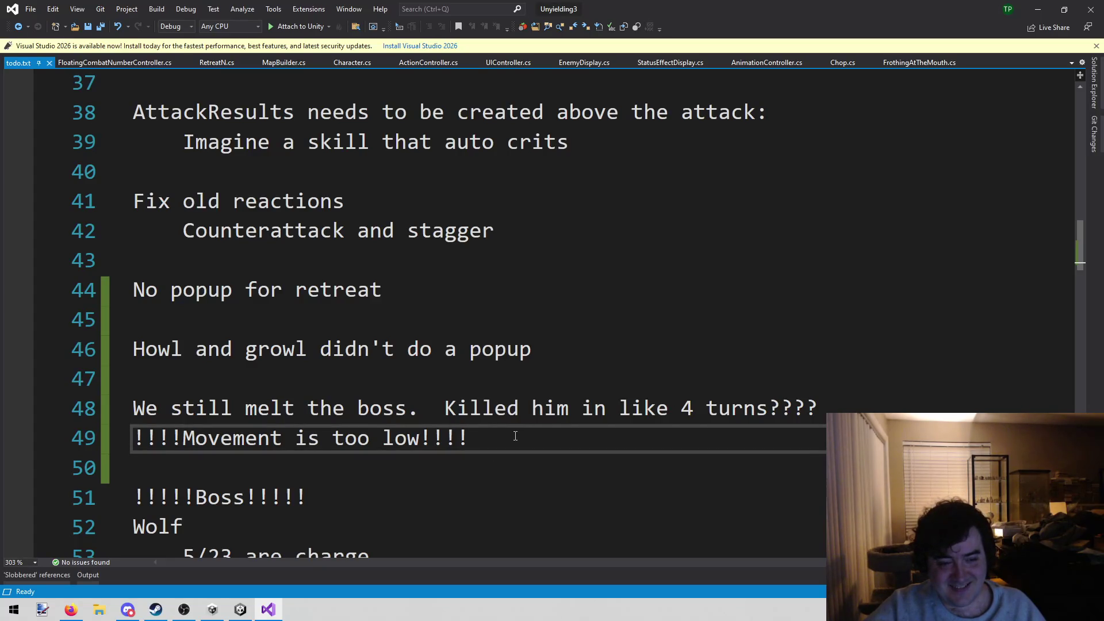
{"action": "key", "text": "Return"}
{"action": "type", "text": "7 *"}
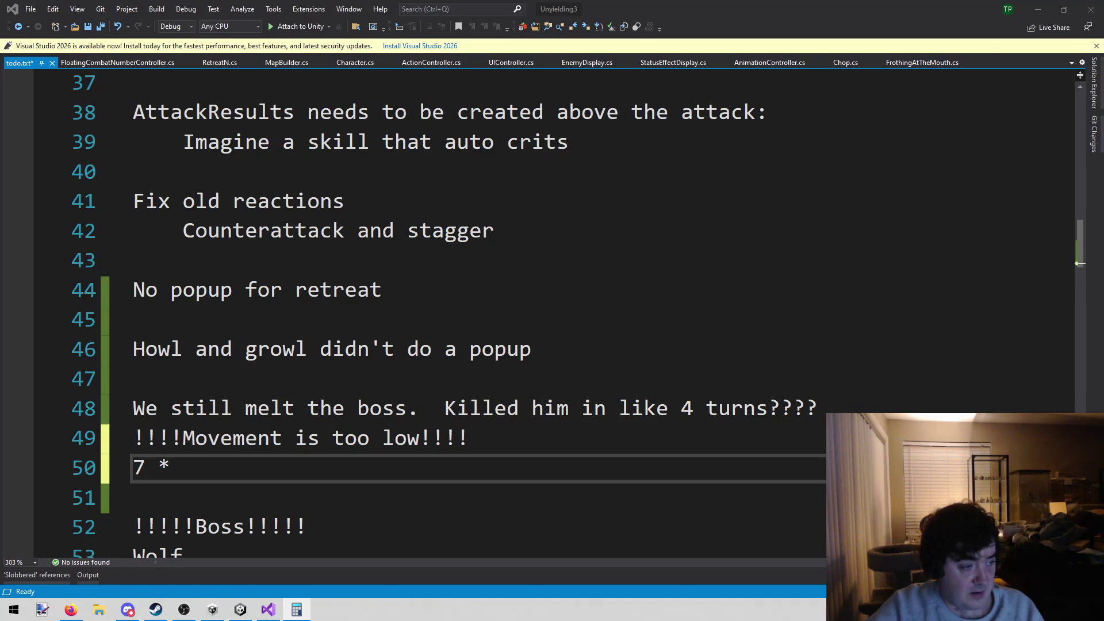
Step: Make line 50 read 'reactions 17.5'
{"action": "left_click", "coordinate": [271, 454]}
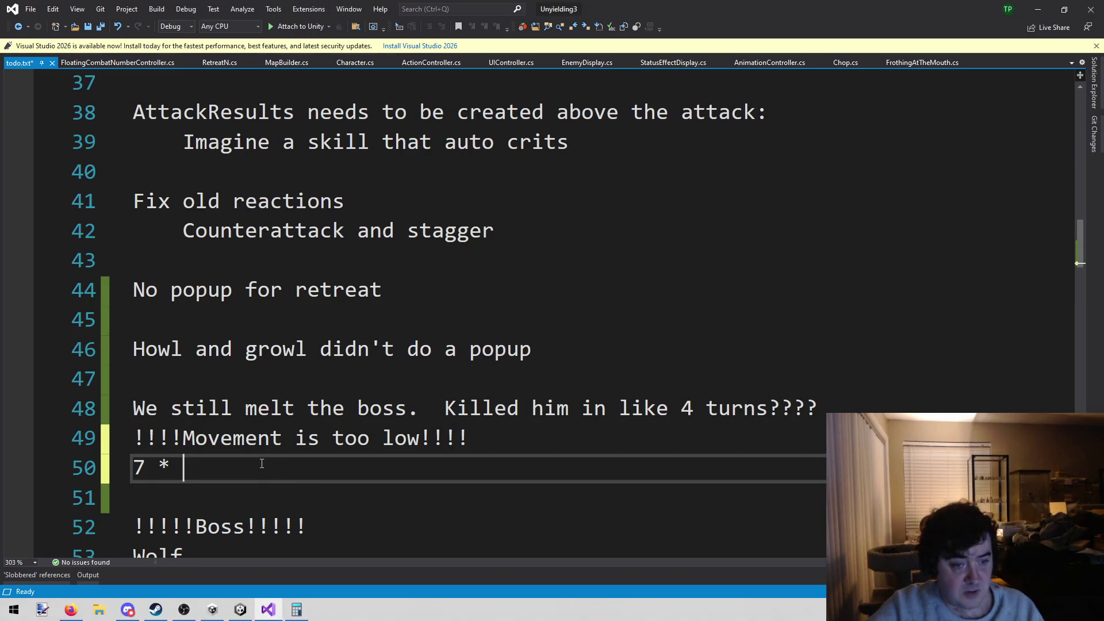
{"action": "type", "text": "17.5"}
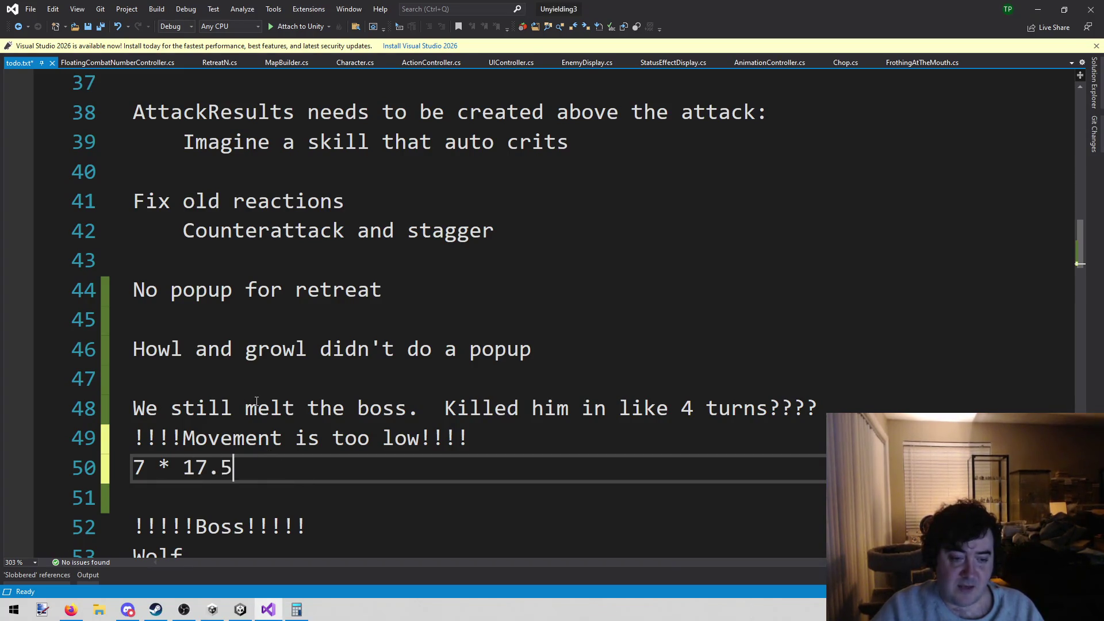
{"action": "key", "text": "Left"}
{"action": "key", "text": "Left"}
{"action": "key", "text": "Left"}
{"action": "key", "text": "shift+Left"}
{"action": "key", "text": "shift+Left"}
{"action": "key", "text": "shift+Left"}
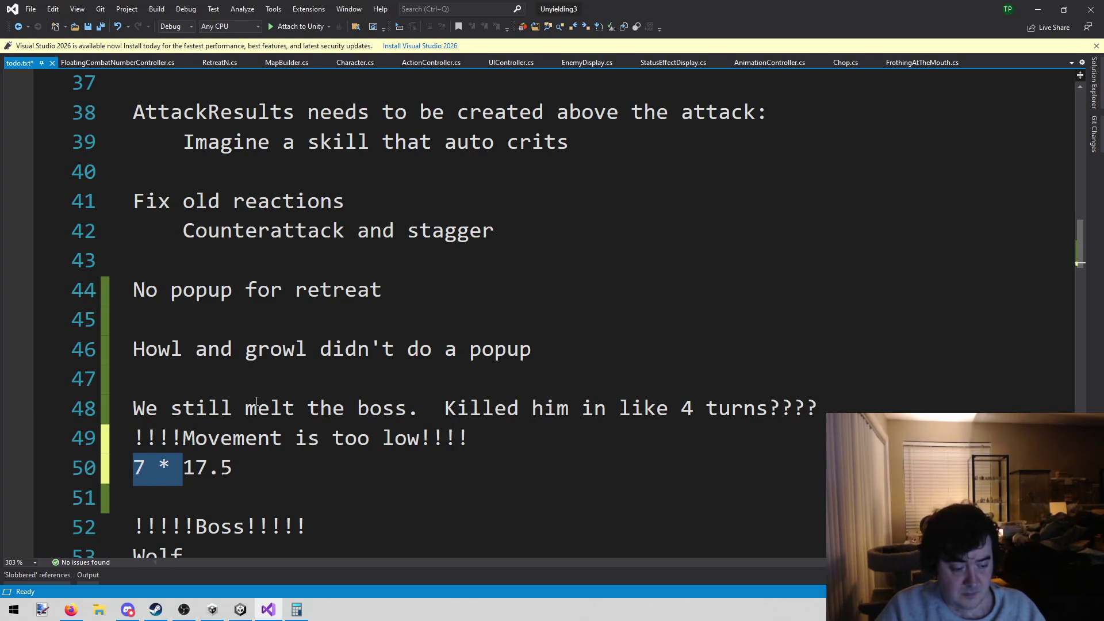
{"action": "type", "text": "reactions"}
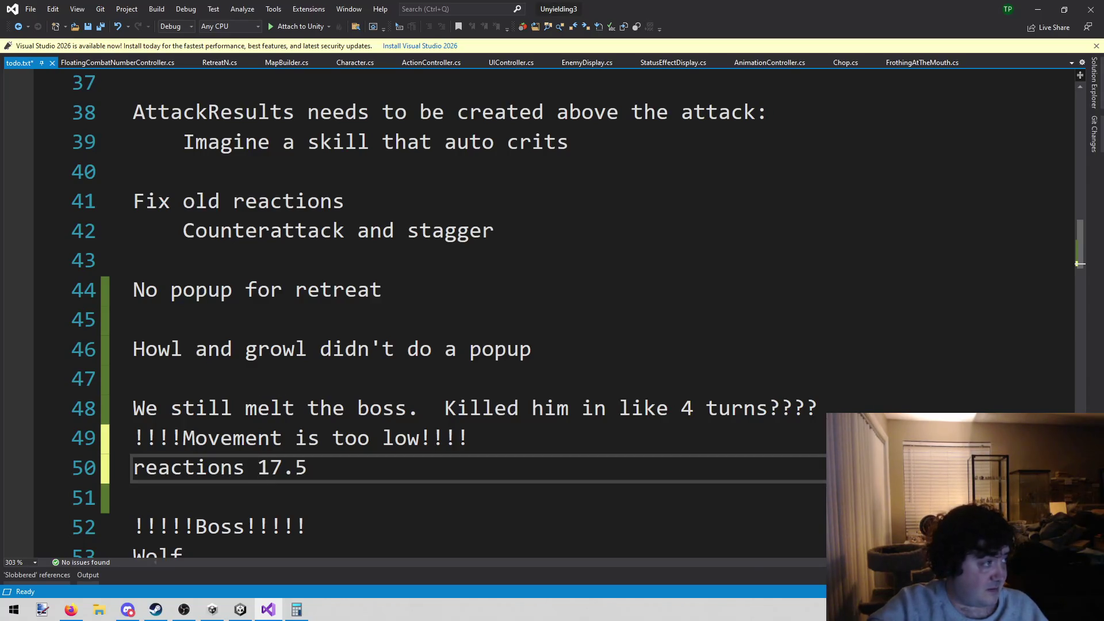
Step: Switch over to the YouTube video playing in the browser
{"action": "key", "text": "alt+Tab"}
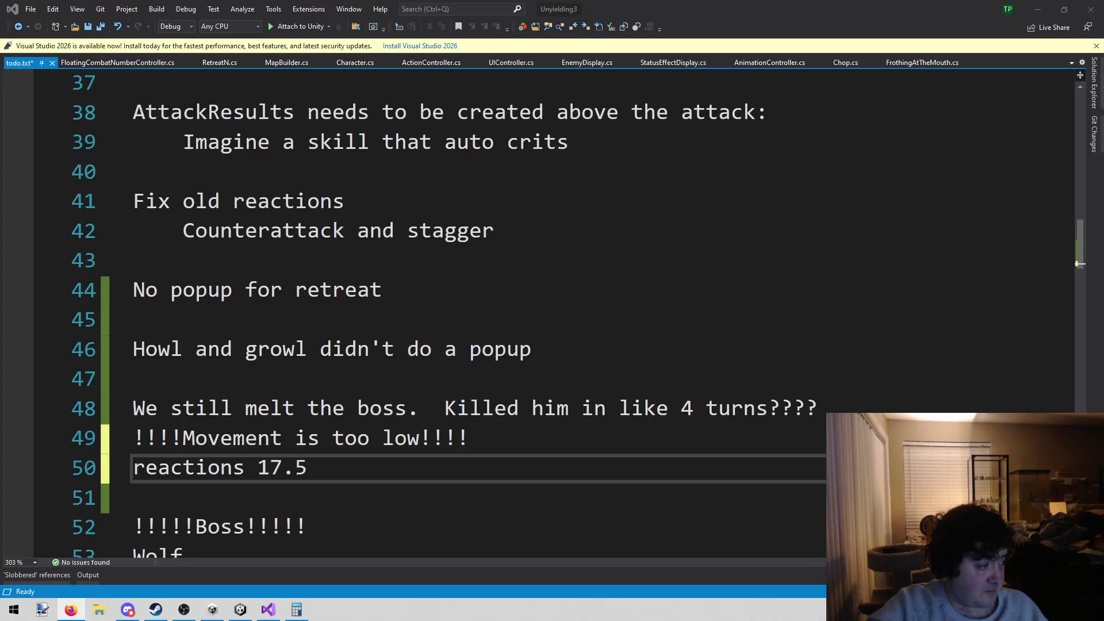
{"action": "left_click_drag", "start_coordinate": [325, 465], "coordinate": [91, 479]}
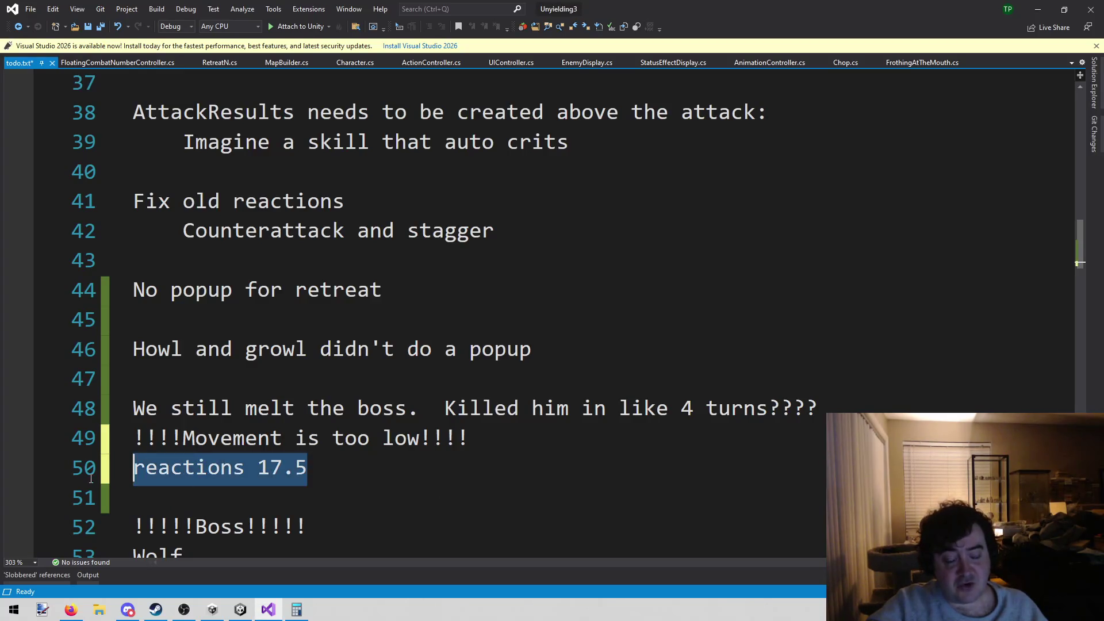
{"action": "left_click", "coordinate": [454, 481]}
{"action": "key", "text": "alt+Tab"}
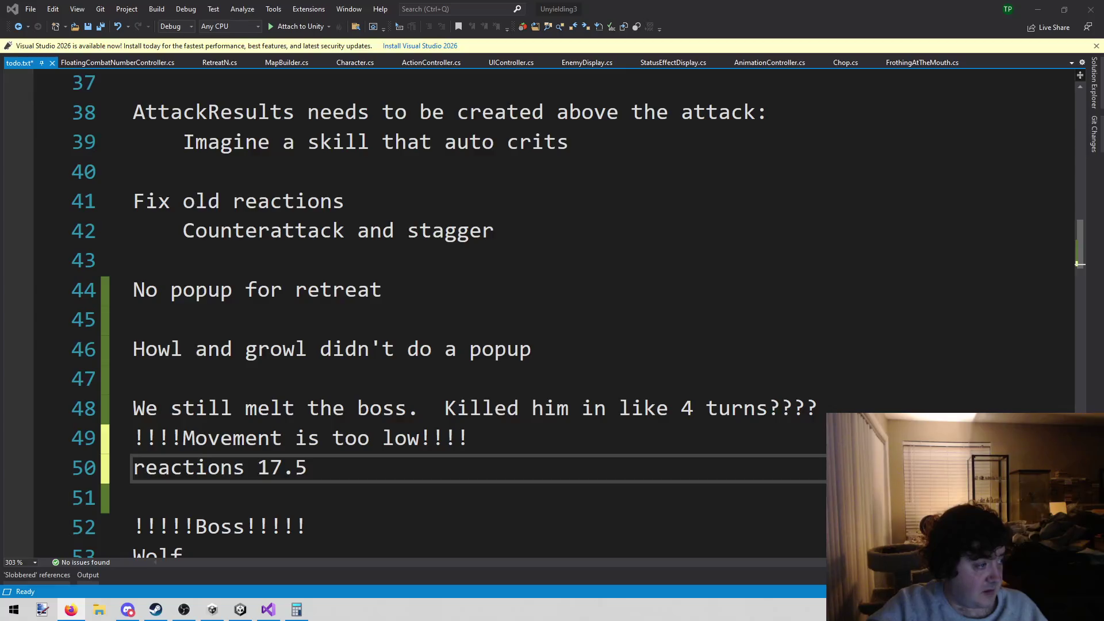
{"action": "key", "text": "alt+Tab"}
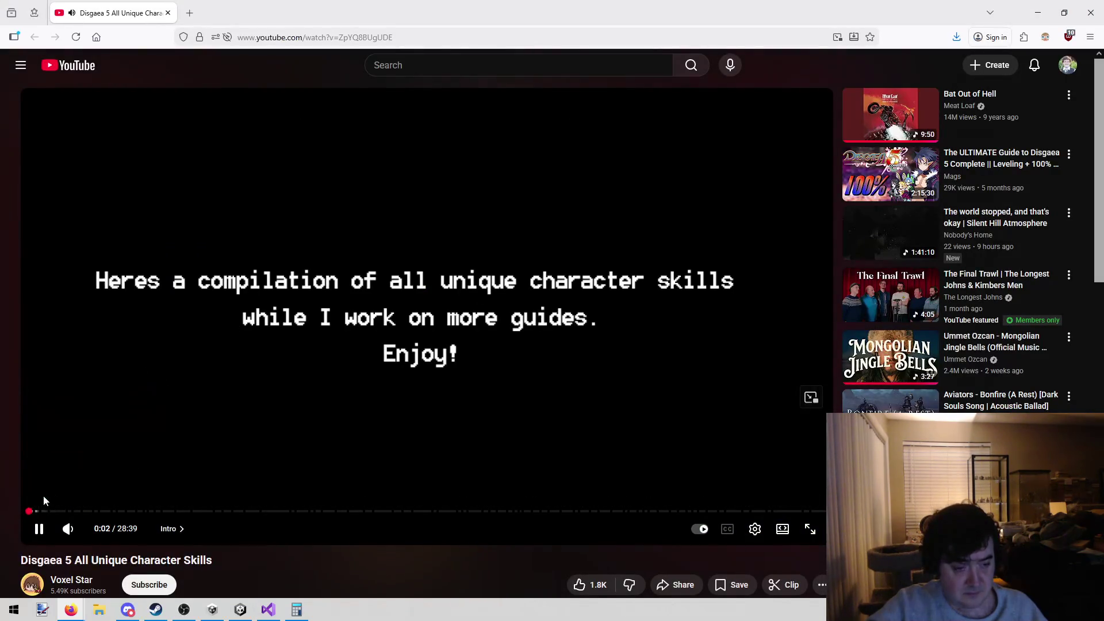
Step: Mute the Disgaea 5 skills video, pause it at 1:08, and return to todo.txt
{"action": "left_click", "coordinate": [71, 528]}
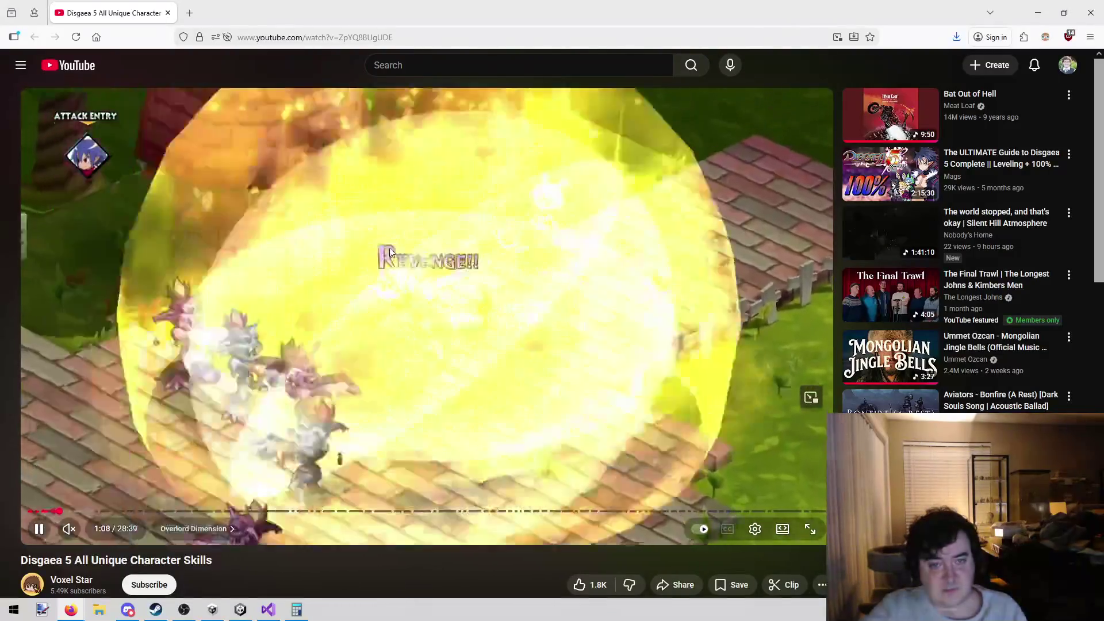
{"action": "left_click", "coordinate": [419, 295]}
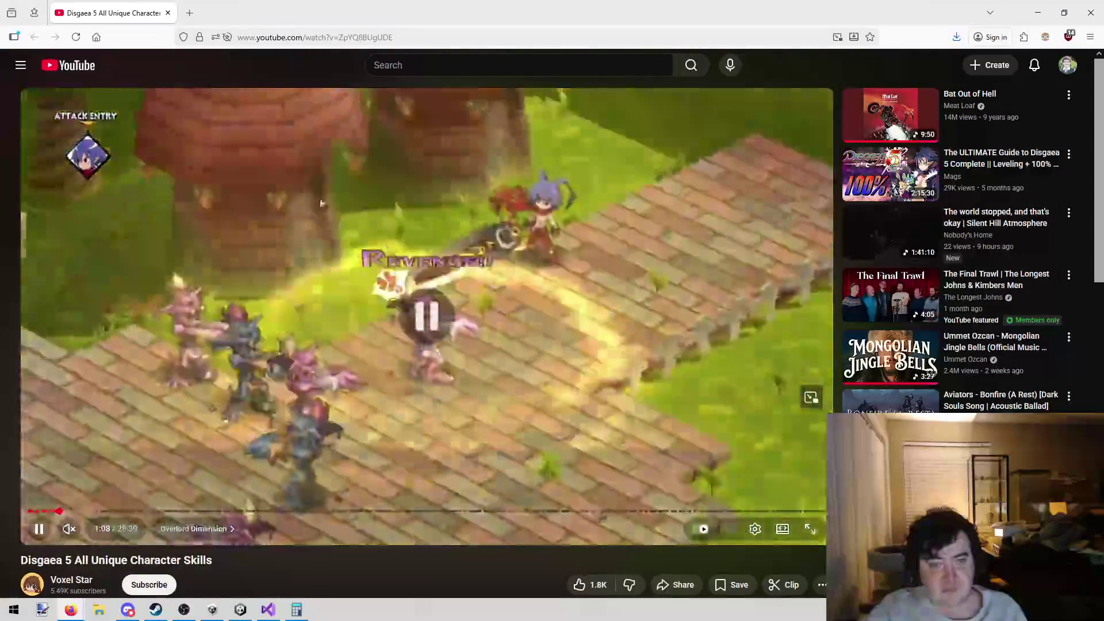
{"action": "key", "text": "alt+Tab"}
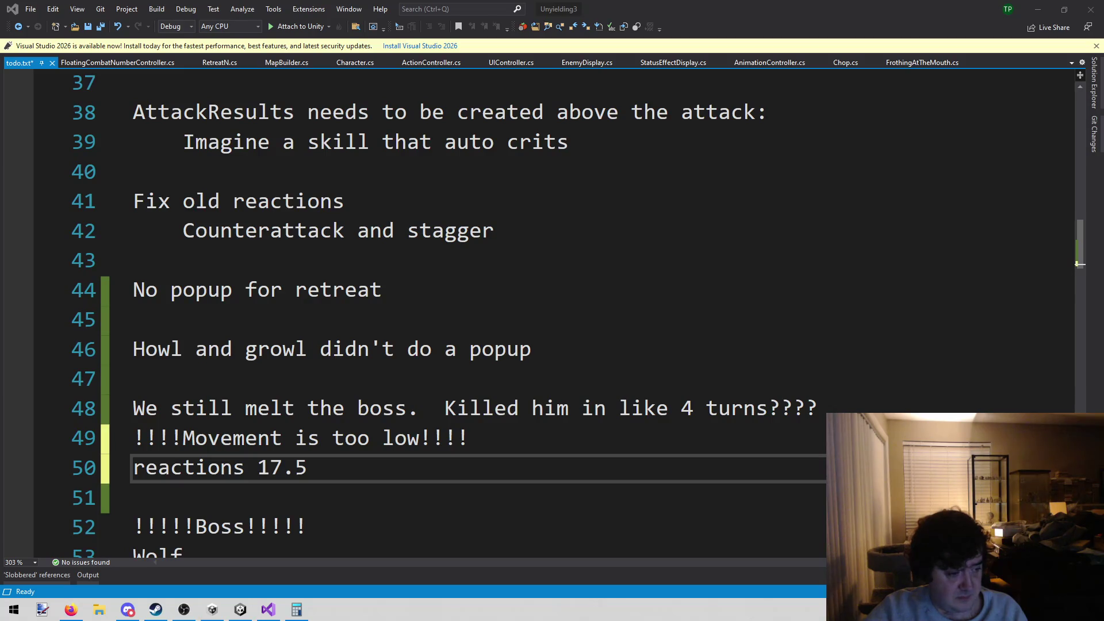
Step: In the Steam library, go from Disgaea 6 to the Disgaea 7: Vows of the Virtueless store page
{"action": "left_click", "coordinate": [155, 610]}
{"action": "left_click", "coordinate": [319, 88]}
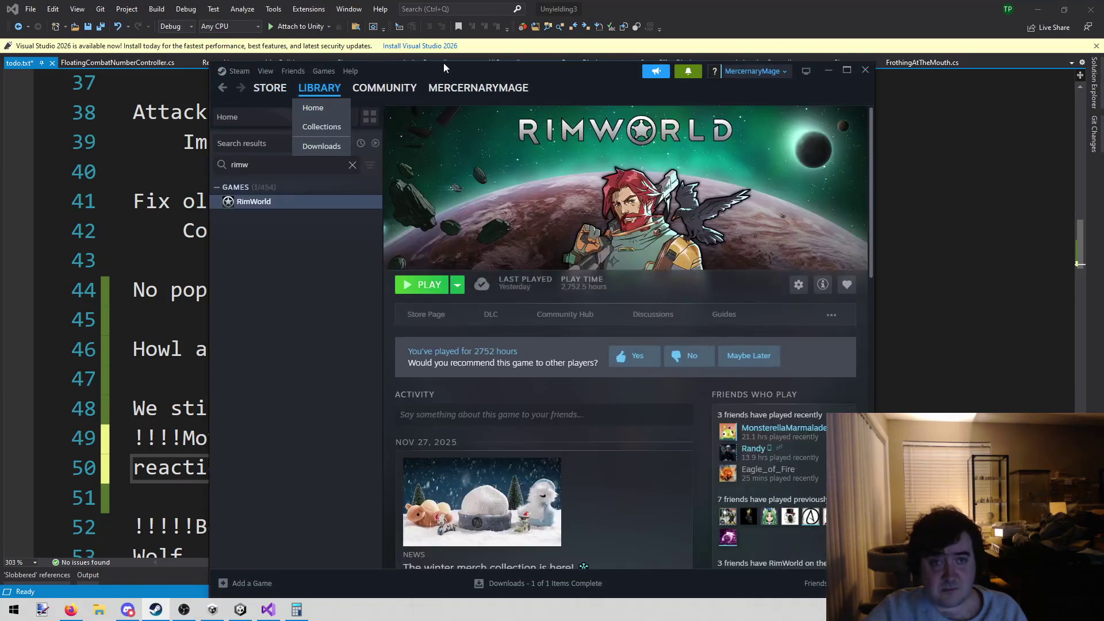
{"action": "key", "text": "alt+Tab"}
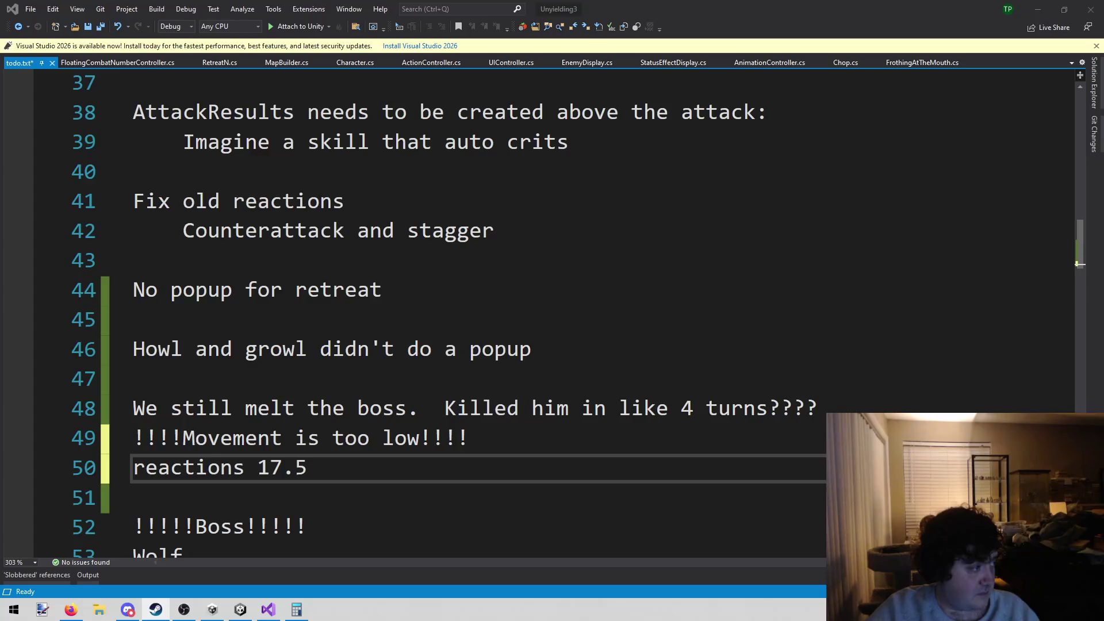
{"action": "key", "text": "alt+Tab"}
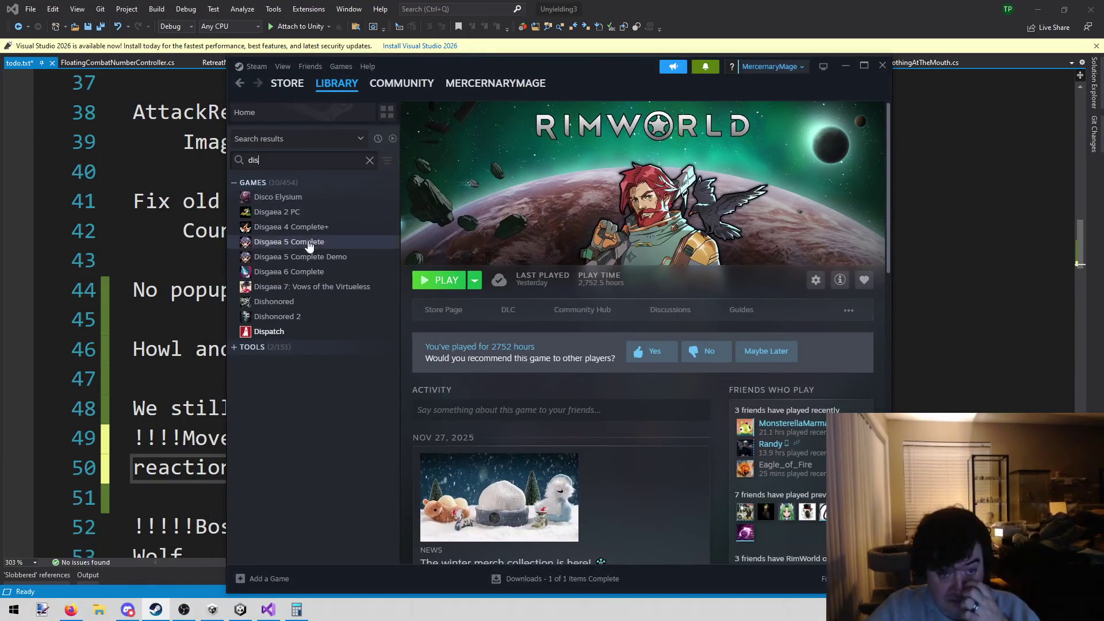
{"action": "left_click", "coordinate": [294, 272]}
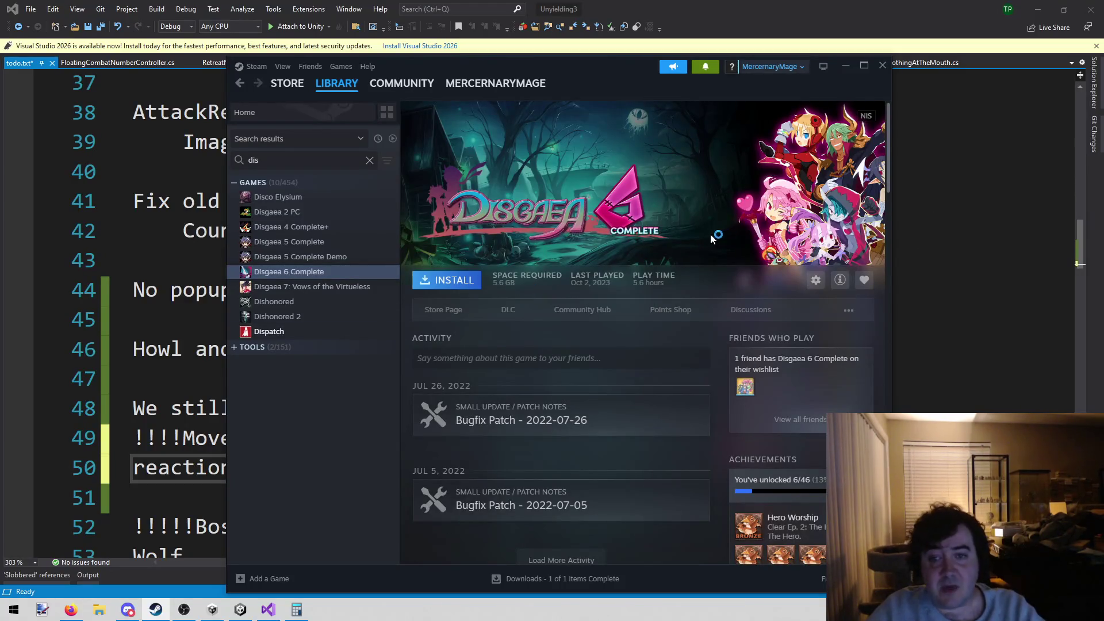
{"action": "left_click", "coordinate": [344, 288]}
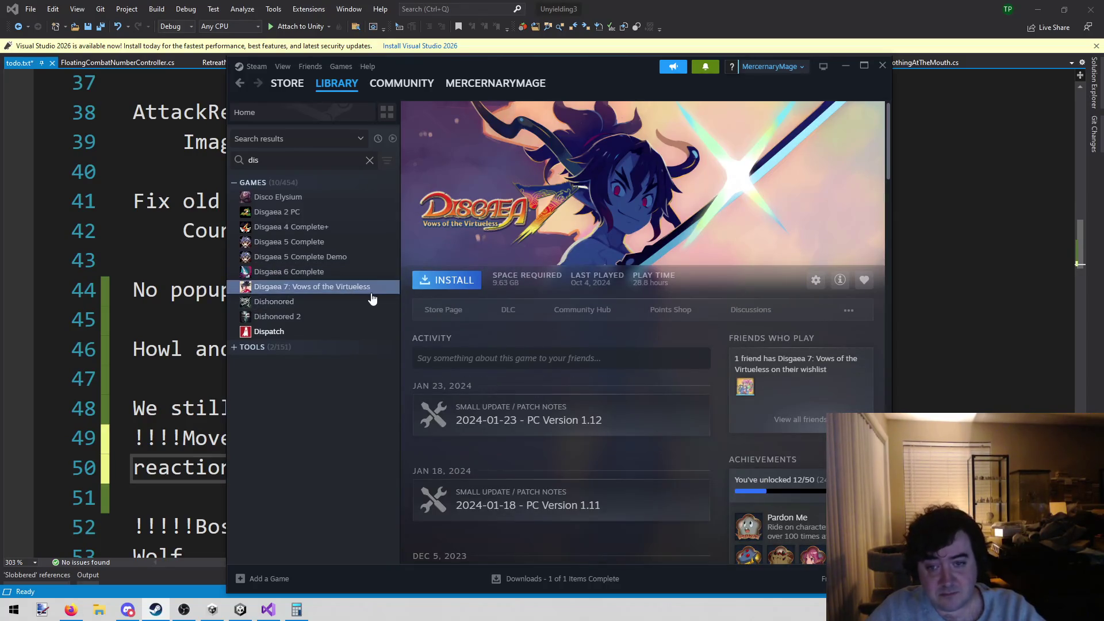
{"action": "left_click", "coordinate": [442, 311]}
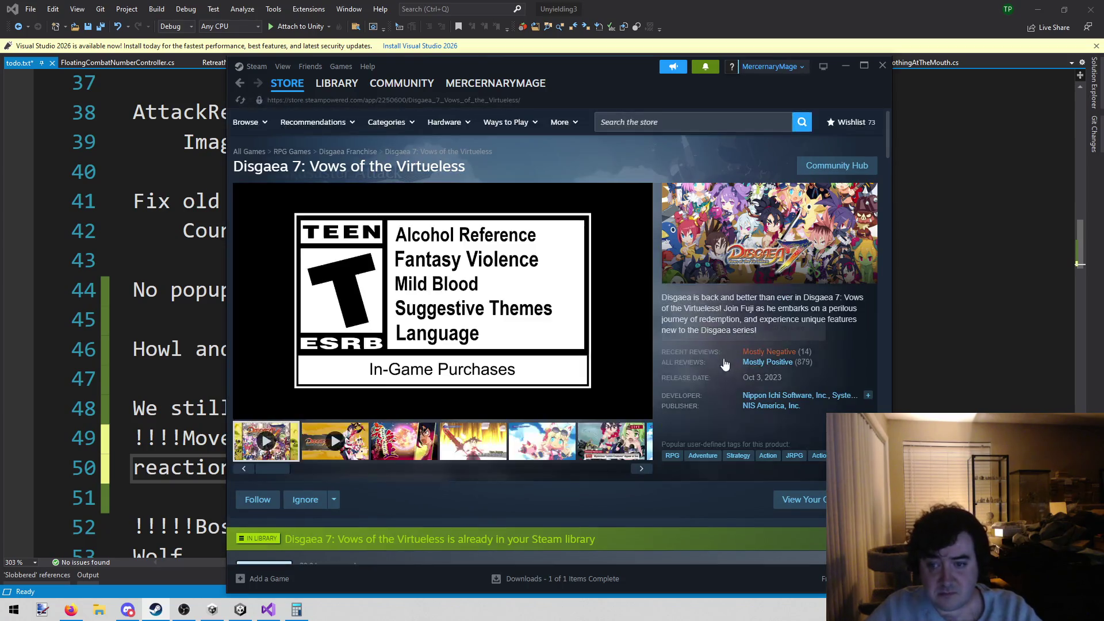
Step: Read through Disgaea 7's recent user reviews, then close Steam and return to todo.txt
{"action": "mouse_move", "coordinate": [762, 363]}
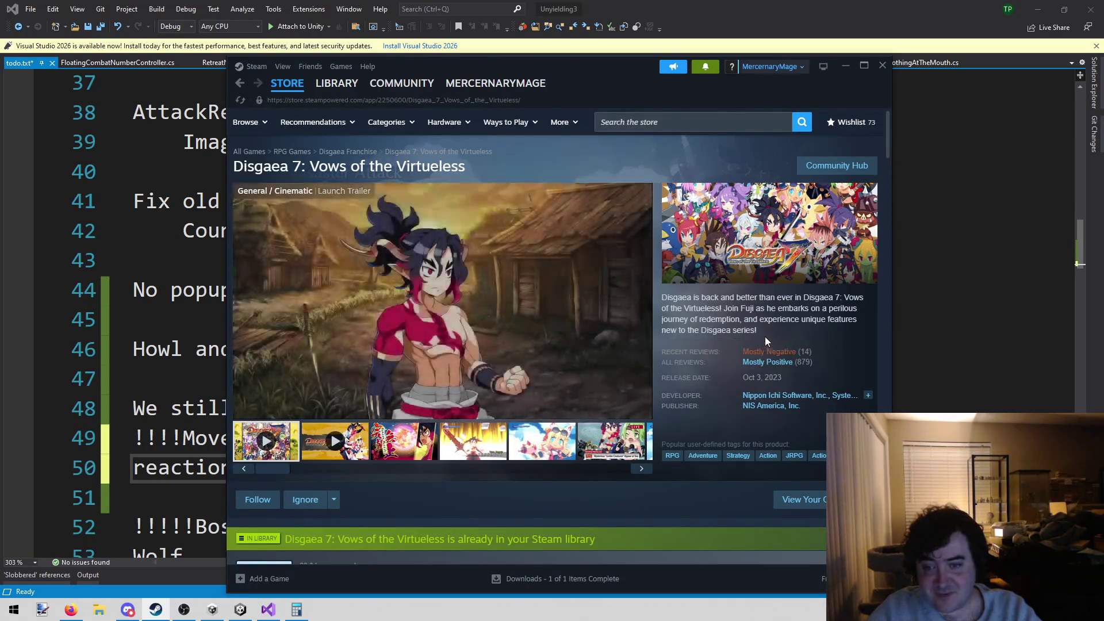
{"action": "left_click", "coordinate": [765, 352]}
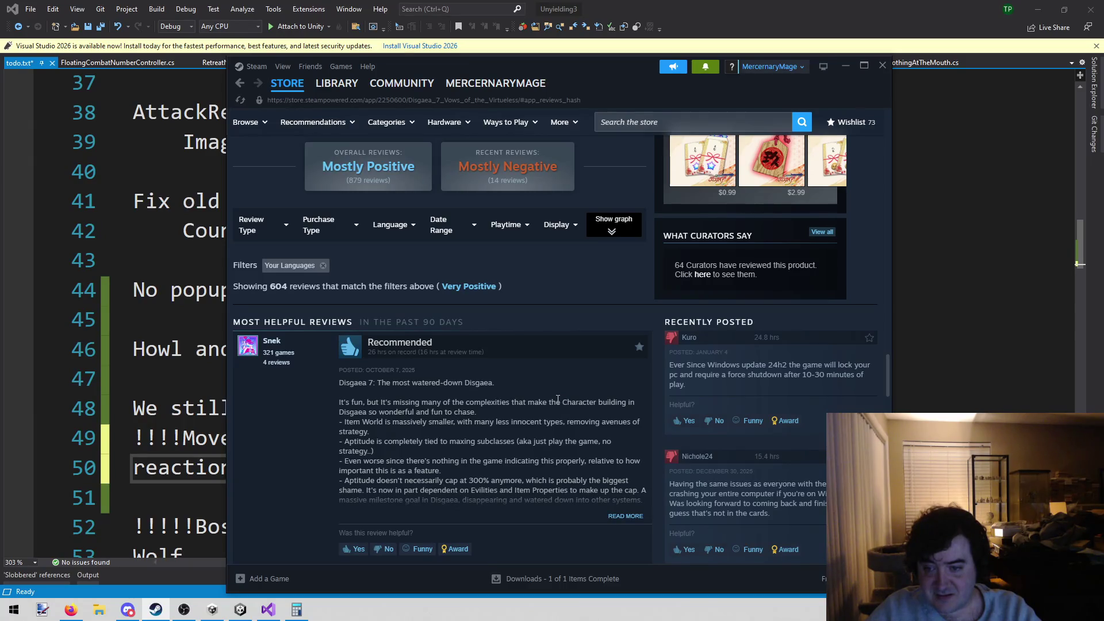
{"action": "scroll", "coordinate": [558, 399], "scroll_direction": "down", "scroll_amount": 1}
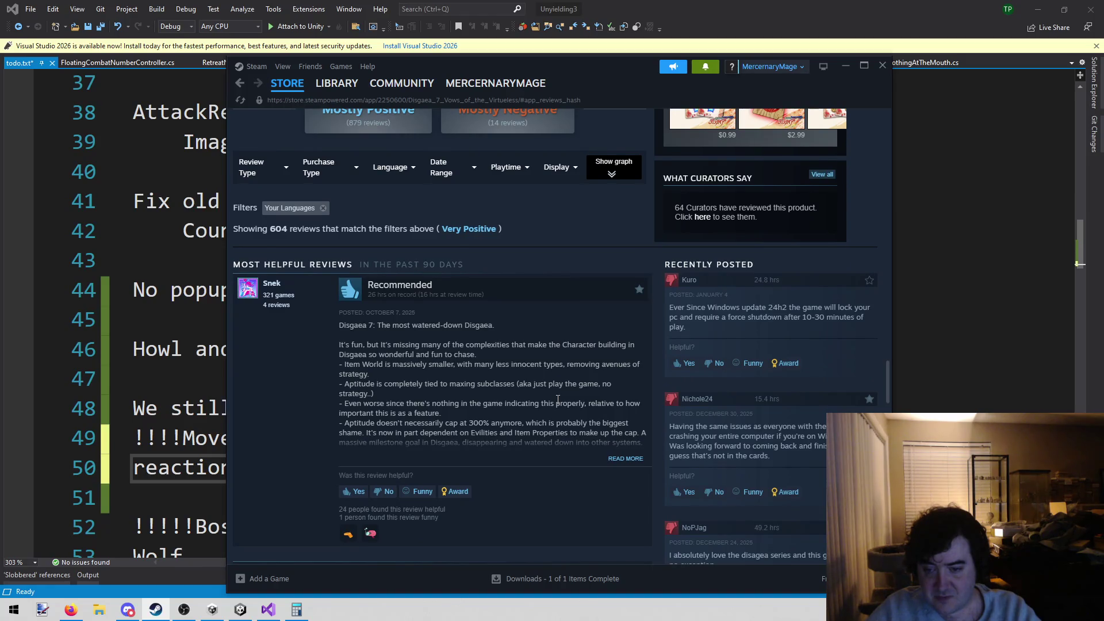
{"action": "scroll", "coordinate": [558, 399], "scroll_direction": "down", "scroll_amount": 3}
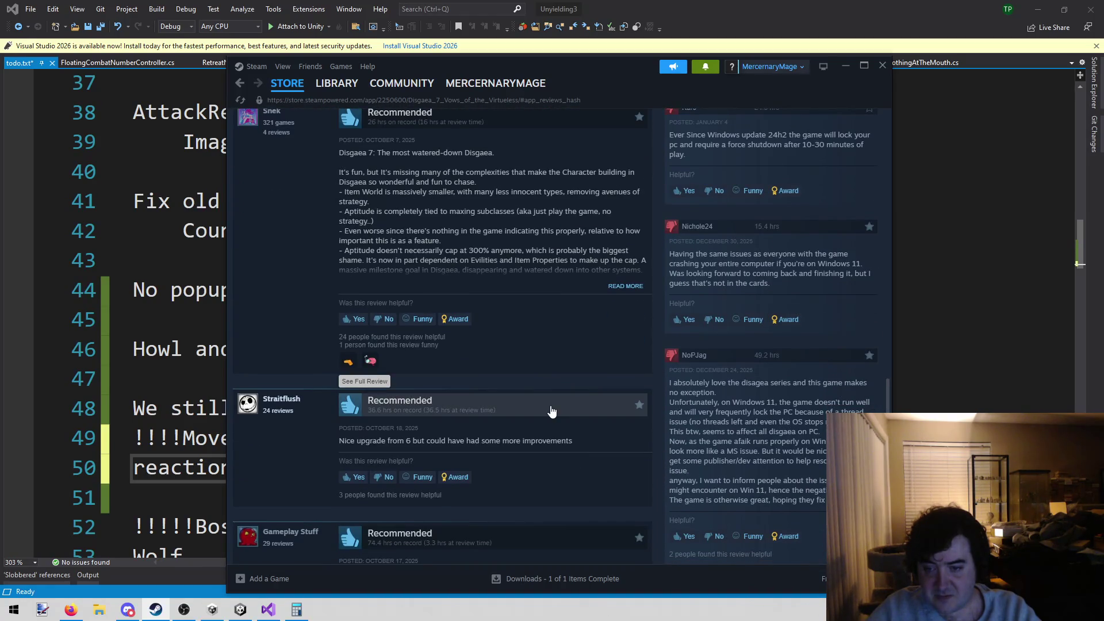
{"action": "scroll", "coordinate": [558, 357], "scroll_direction": "down", "scroll_amount": 4}
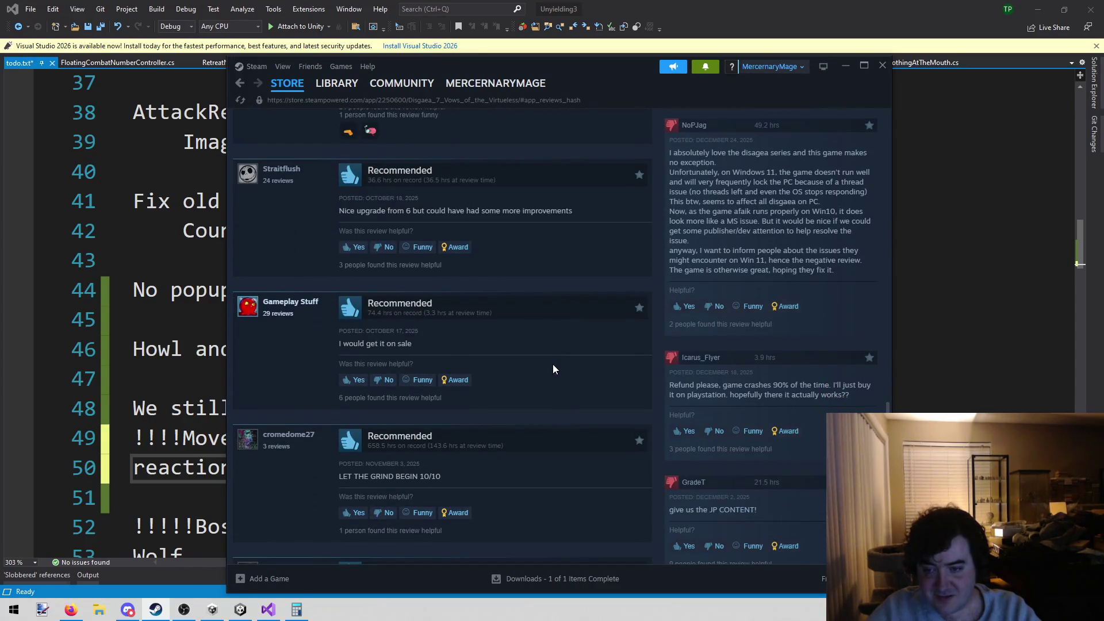
{"action": "scroll", "coordinate": [554, 369], "scroll_direction": "down", "scroll_amount": 5}
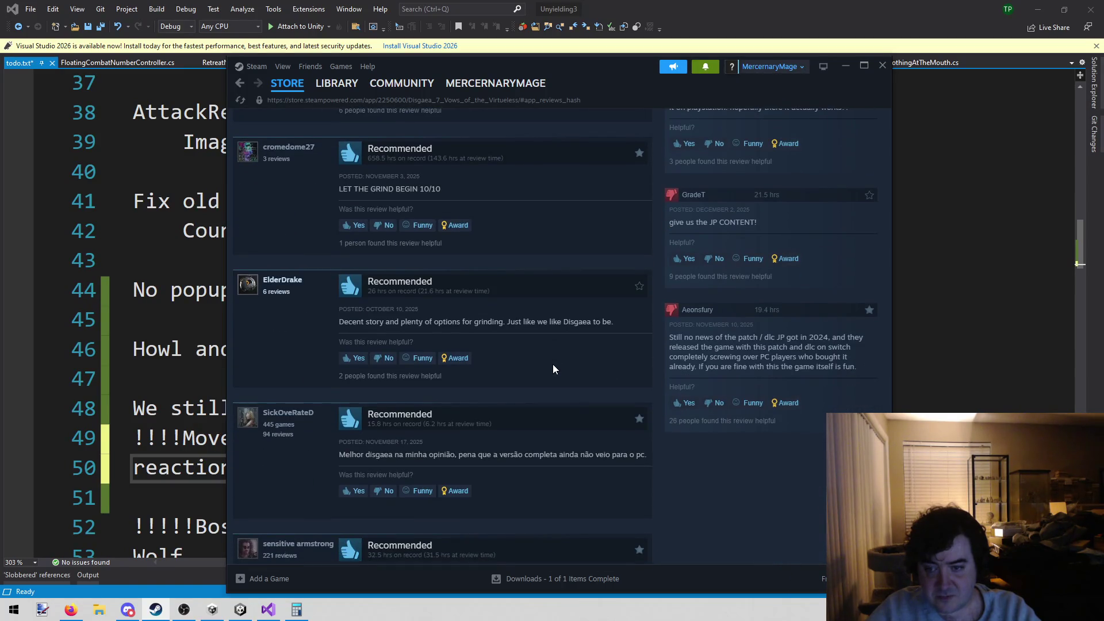
{"action": "scroll", "coordinate": [553, 364], "scroll_direction": "up", "scroll_amount": 15}
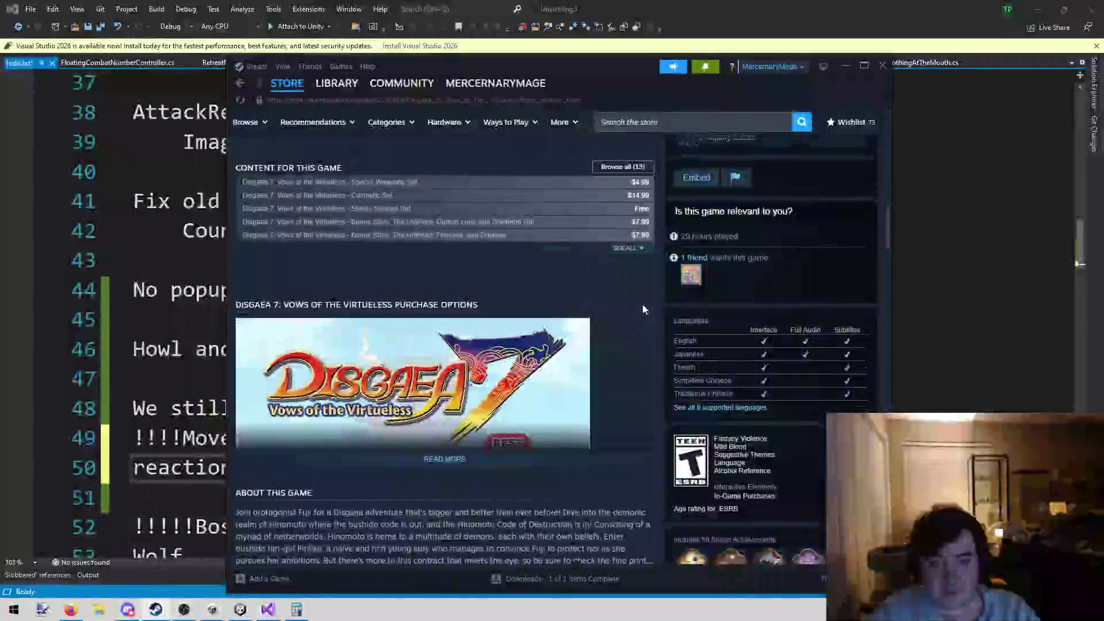
{"action": "scroll", "coordinate": [643, 308], "scroll_direction": "up", "scroll_amount": 10}
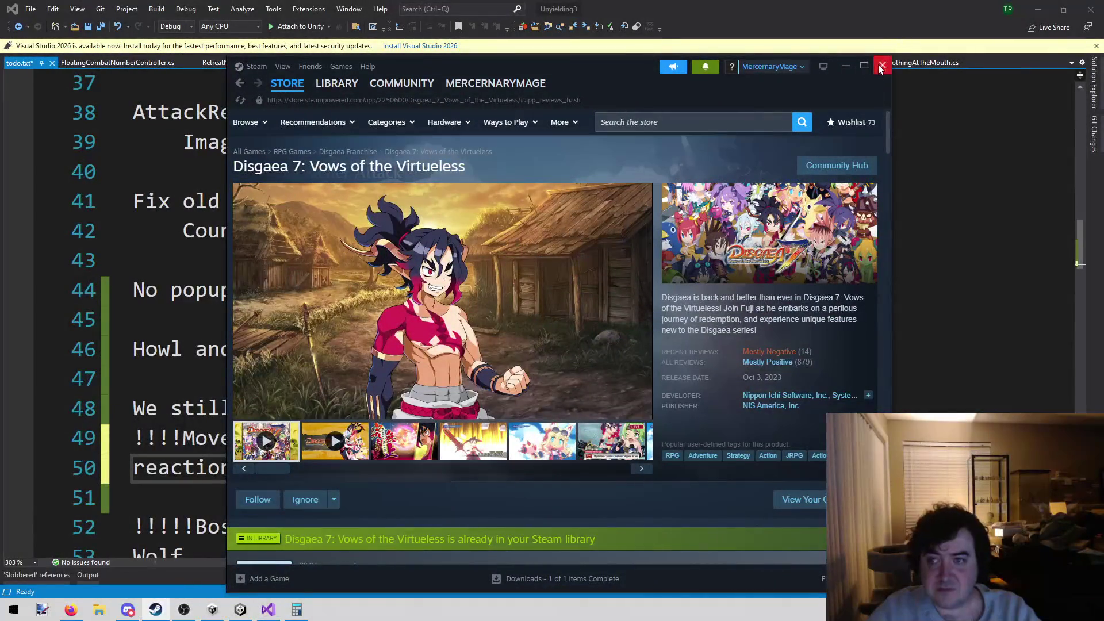
{"action": "left_click", "coordinate": [881, 67]}
{"action": "left_click", "coordinate": [405, 469]}
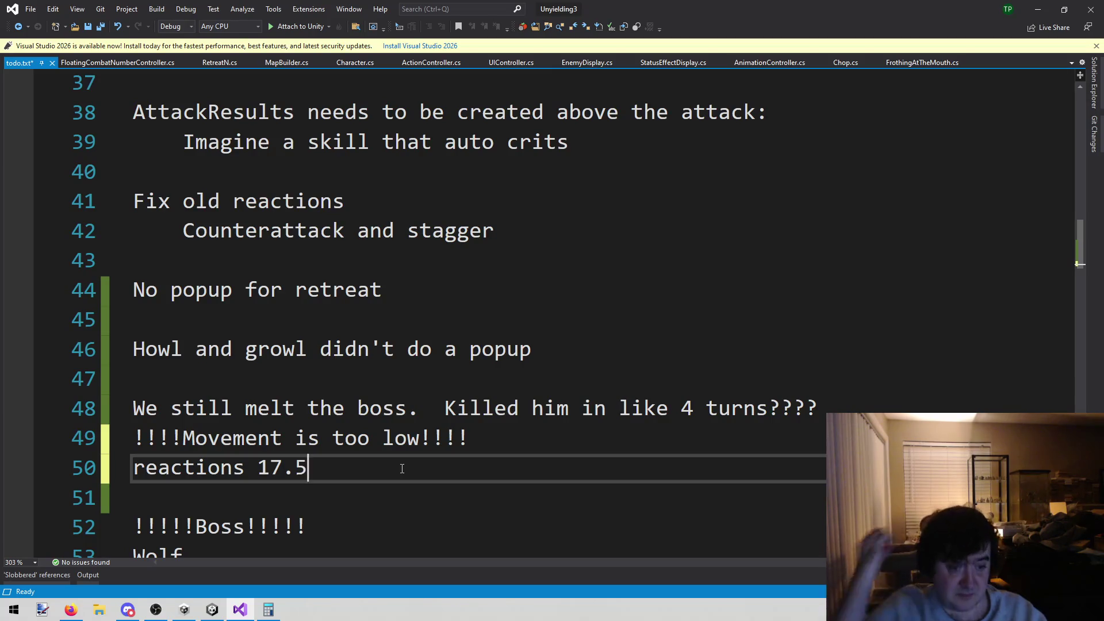
Step: Insert a '!!Design!!' heading at line 48 and indent the notes beneath it
{"action": "key", "text": "Up"}
{"action": "key", "text": "Up"}
{"action": "key", "text": "Up"}
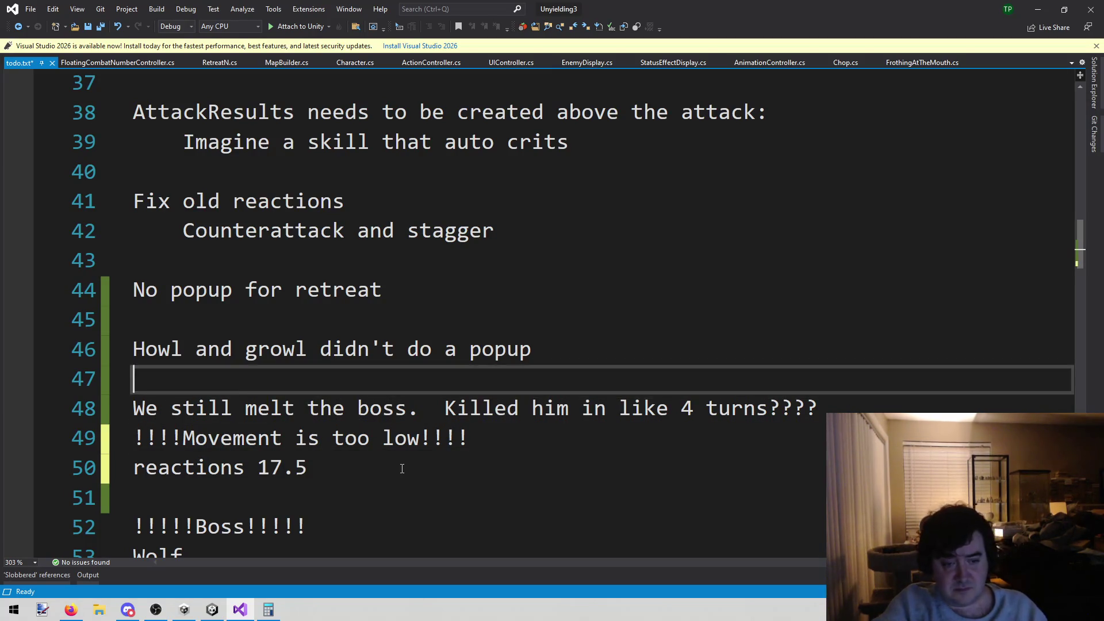
{"action": "key", "text": "Return"}
{"action": "type", "text": "Design"}
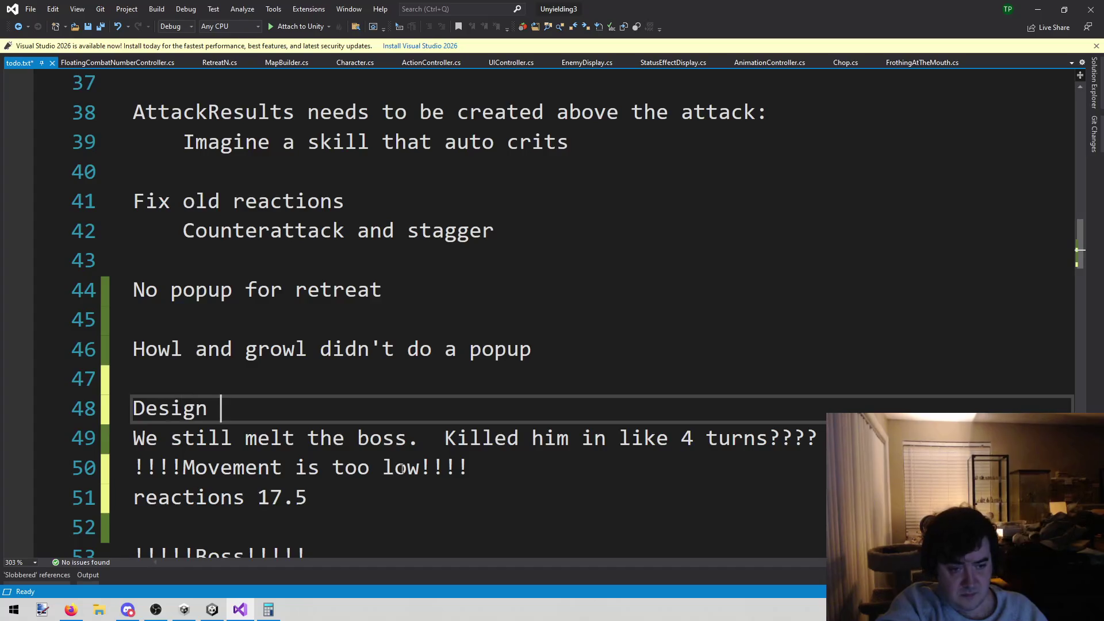
{"action": "key", "text": "Home"}
{"action": "type", "text": "!!"}
{"action": "key", "text": "Down"}
{"action": "key", "text": "Down"}
{"action": "key", "text": "Down"}
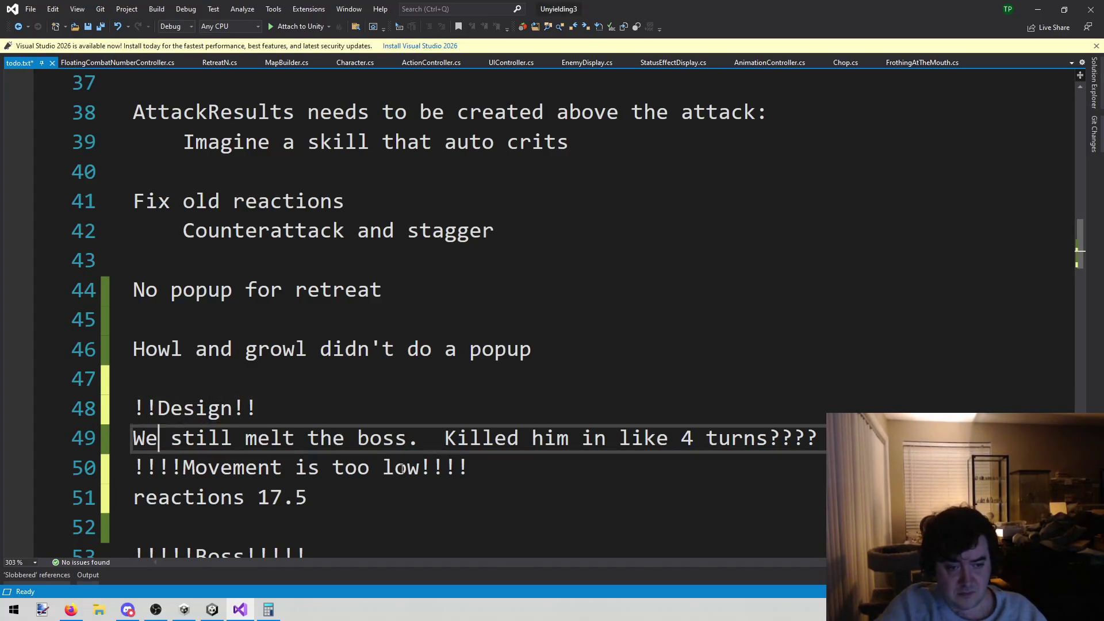
{"action": "key", "text": "End"}
{"action": "key", "text": "shift+Up"}
{"action": "key", "text": "shift+Home"}
{"action": "key", "text": "shift+Up"}
{"action": "key", "text": "Tab"}
{"action": "key", "text": "Down"}
{"action": "key", "text": "Down"}
{"action": "key", "text": "Down"}
{"action": "key", "text": "Up"}
Step: Add an indented 'Reactions aren't happening enough:' note above the reactions 17.5 line
{"action": "key", "text": "End"}
{"action": "key", "text": "BackSpace"}
{"action": "key", "text": "Return"}
{"action": "key", "text": "Tab"}
{"action": "key", "text": "shift+Up"}
{"action": "key", "text": "Down"}
{"action": "key", "text": "Up"}
{"action": "key", "text": "Home"}
{"action": "key", "text": "Return"}
{"action": "key", "text": "Up"}
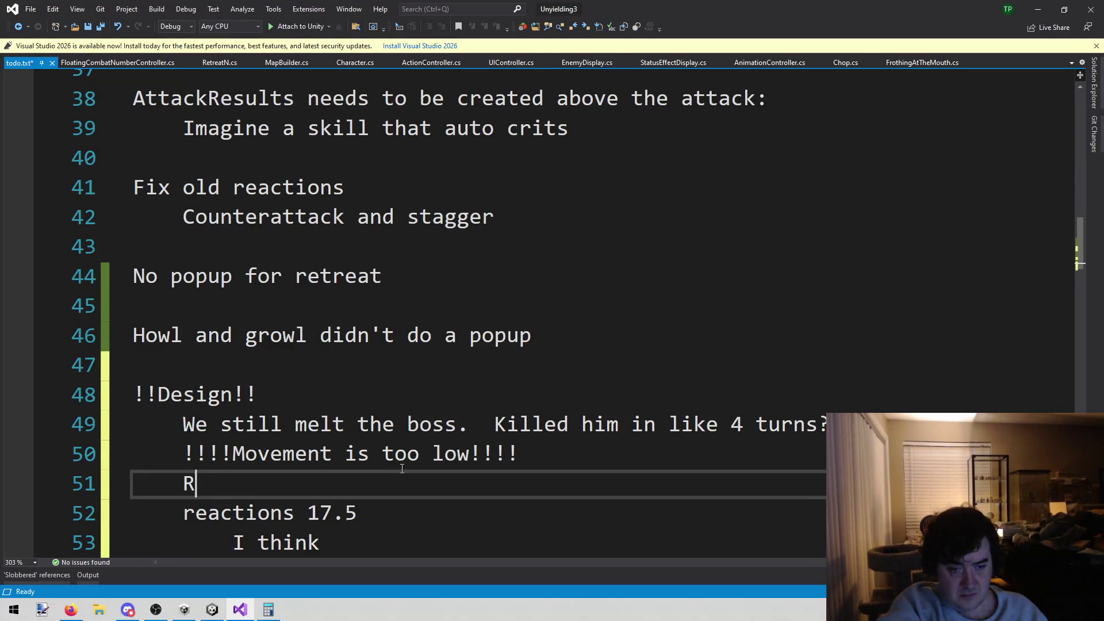
{"action": "type", "text": "ions aren't happening enog"}
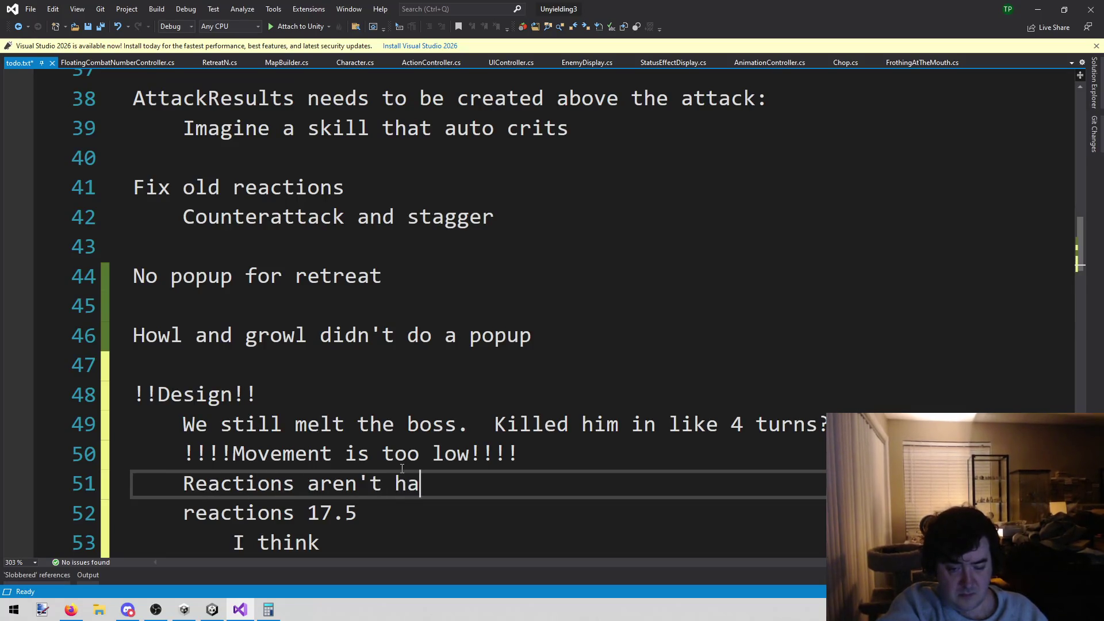
{"action": "key", "text": "BackSpace"}
{"action": "type", "text": "ugh"}
{"action": "key", "text": "BackSpace"}
{"action": "type", "text": ":"}
Step: Replace 'reactions 17.5' with 'Target is about 17 reactions' and 'I think we did 6-7'
{"action": "key", "text": "Down"}
{"action": "key", "text": "Home"}
{"action": "key", "text": "Tab"}
{"action": "key", "text": "shift+End"}
{"action": "key", "text": "BackSpace"}
{"action": "type", "text": "Target is about"}
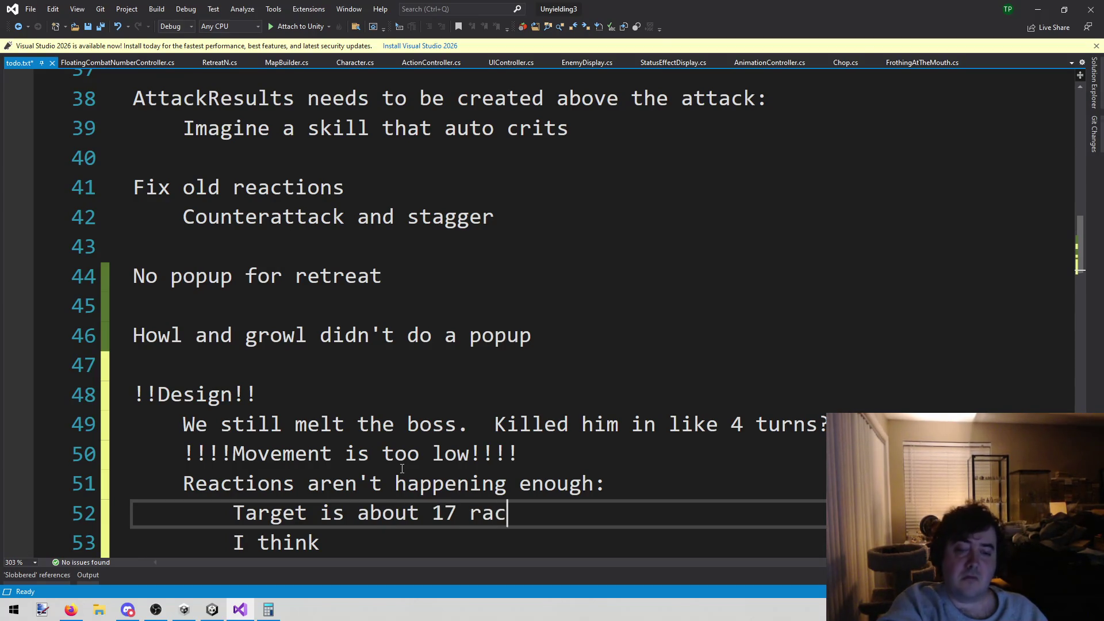
{"action": "key", "text": "Down"}
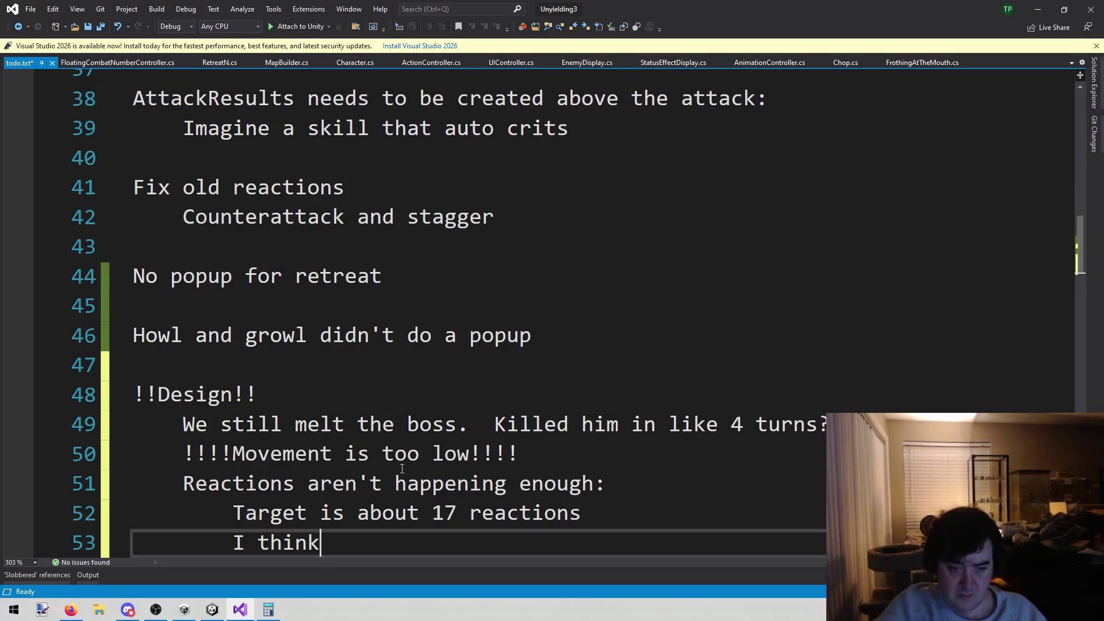
{"action": "type", "text": " we did 6-7"}
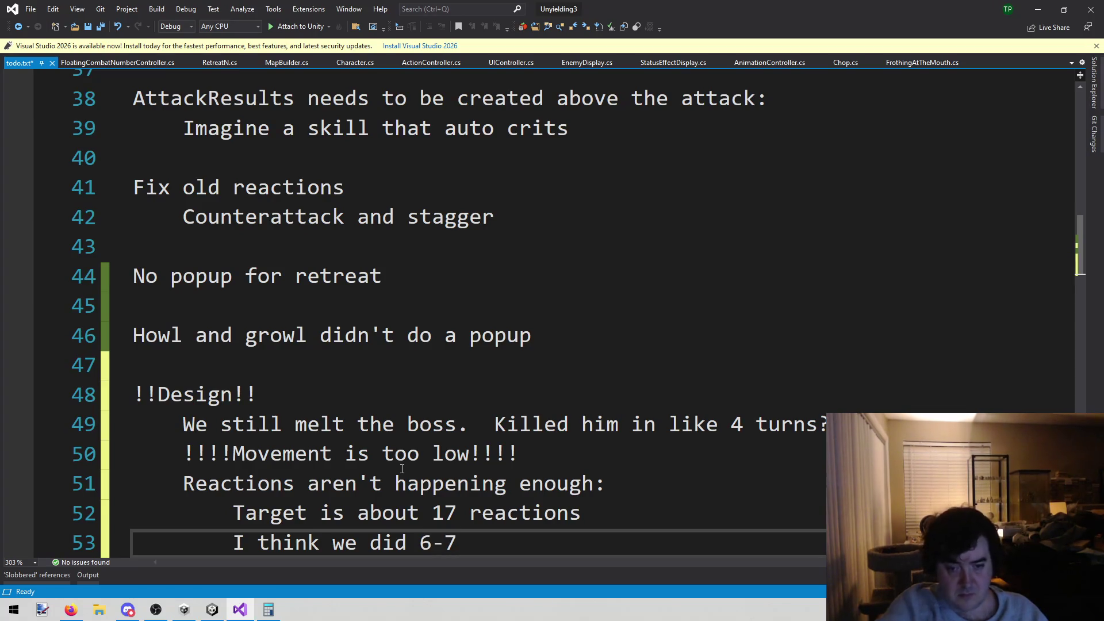
Step: Select the 'Movement is too low' note to review it, leaving the caret after it
{"action": "scroll", "coordinate": [486, 478], "scroll_direction": "down", "scroll_amount": 2}
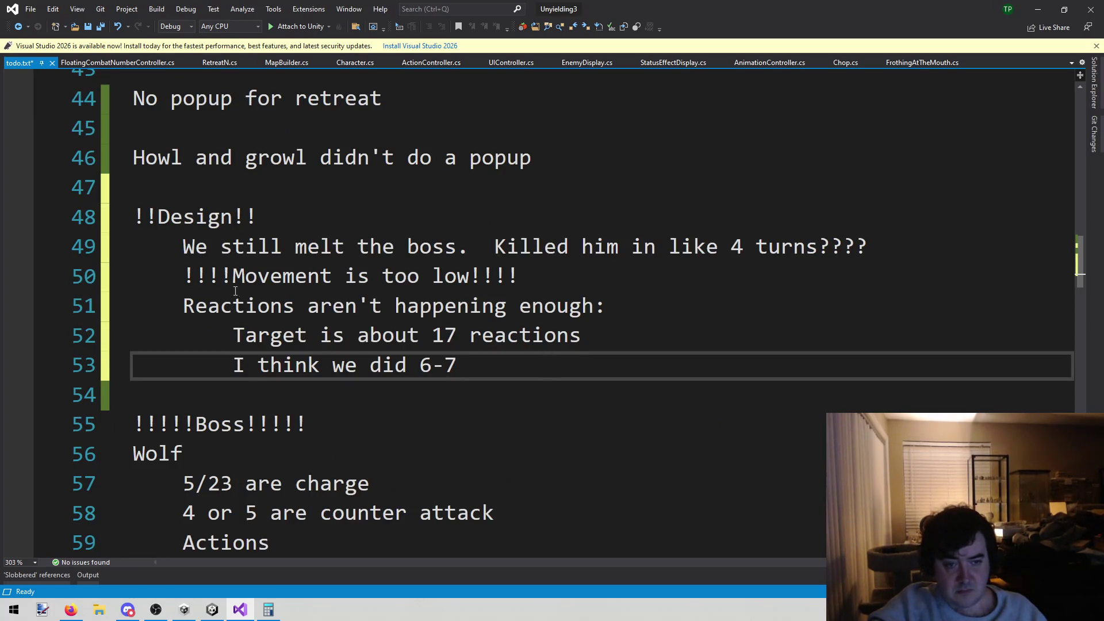
{"action": "left_click", "coordinate": [178, 261]}
{"action": "mouse_move", "coordinate": [182, 270]}
{"action": "left_mouse_down"}
{"action": "mouse_move", "coordinate": [330, 277]}
{"action": "mouse_move", "coordinate": [544, 247]}
{"action": "mouse_move", "coordinate": [551, 272]}
{"action": "mouse_move", "coordinate": [170, 276]}
{"action": "mouse_move", "coordinate": [192, 281]}
{"action": "left_mouse_up"}
{"action": "left_click", "coordinate": [551, 272]}
{"action": "left_click", "coordinate": [909, 281]}
Step: Add an indented note under the boss note beginning 'You very rarely get…'
{"action": "left_click", "coordinate": [919, 249]}
{"action": "key", "text": "Return"}
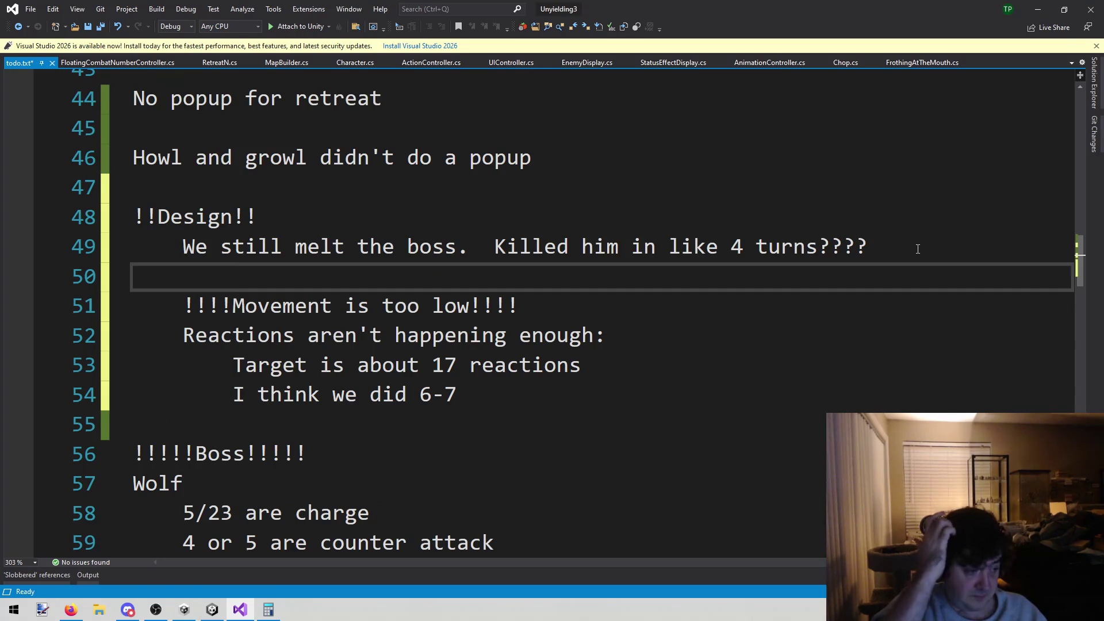
{"action": "key", "text": "Tab"}
{"action": "type", "text": "KD"}
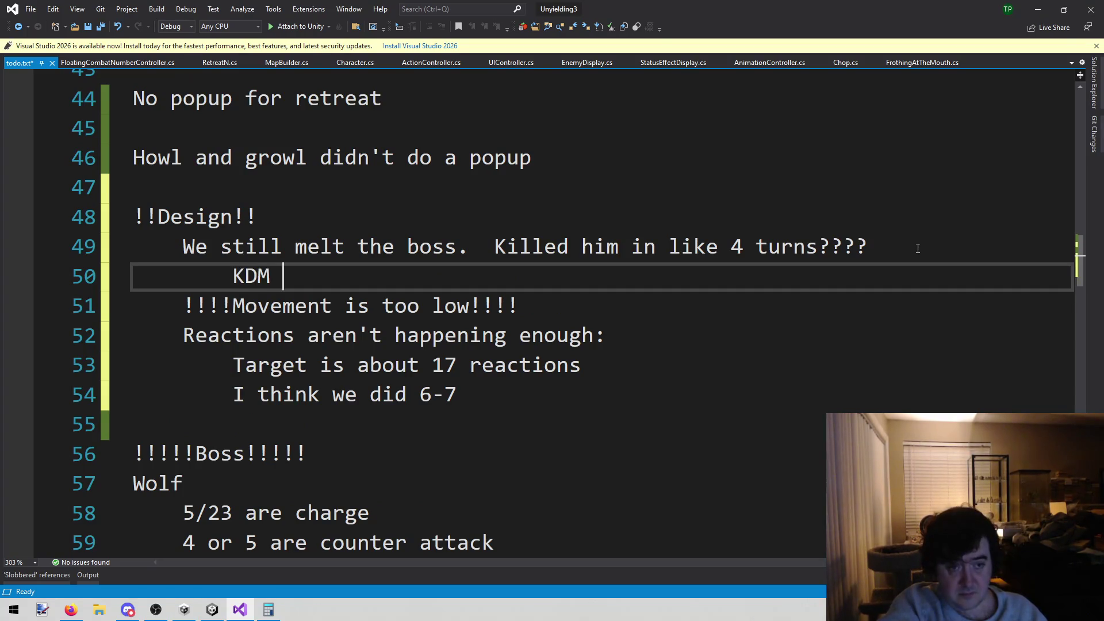
{"action": "key", "text": "BackSpace"}
{"action": "key", "text": "BackSpace"}
{"action": "type", "text": "You very r"}
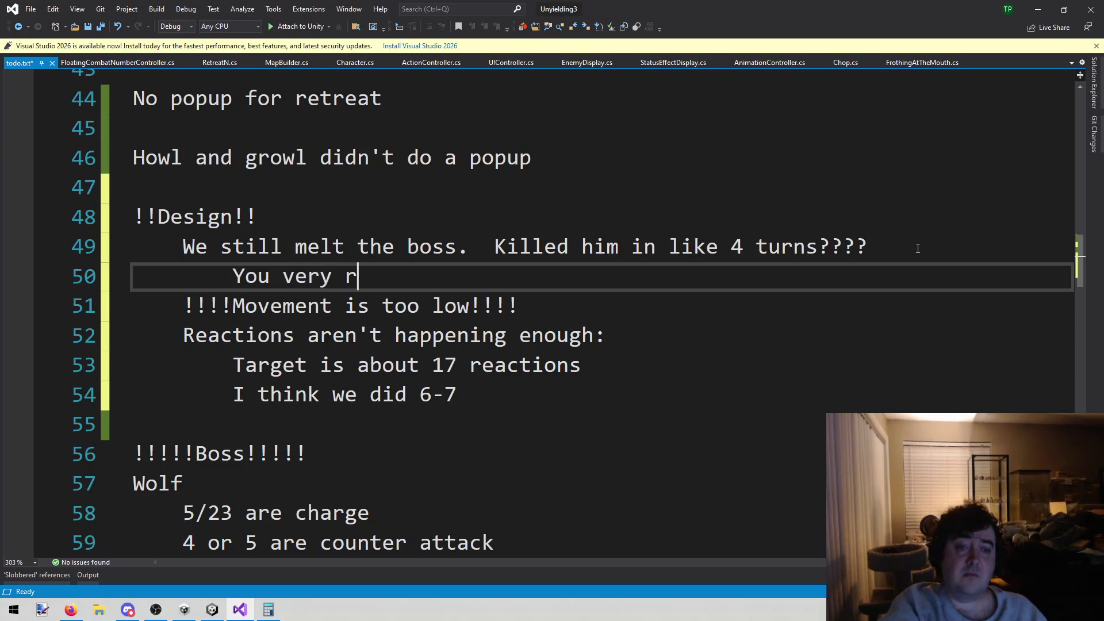
{"action": "type", "text": "arely get to make 4 att"}
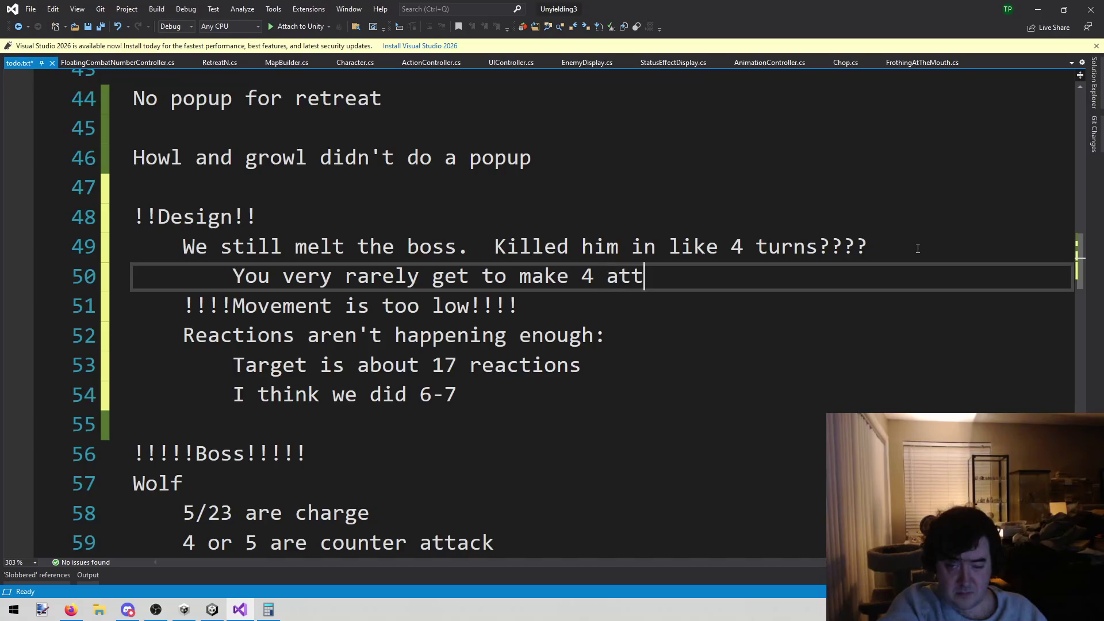
{"action": "type", "text": "DM"}
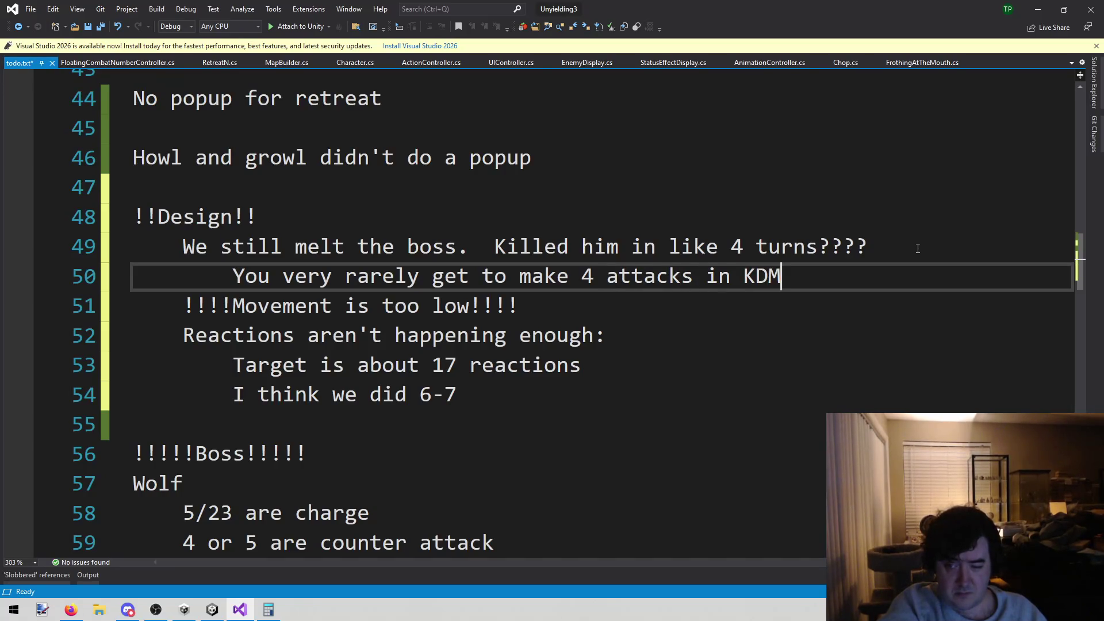
Step: Add a deeper-indented 'Is this true for the P-WL?' line and save todo.txt
{"action": "key", "text": "Return"}
{"action": "key", "text": "Tab"}
{"action": "type", "text": "Is this t"}
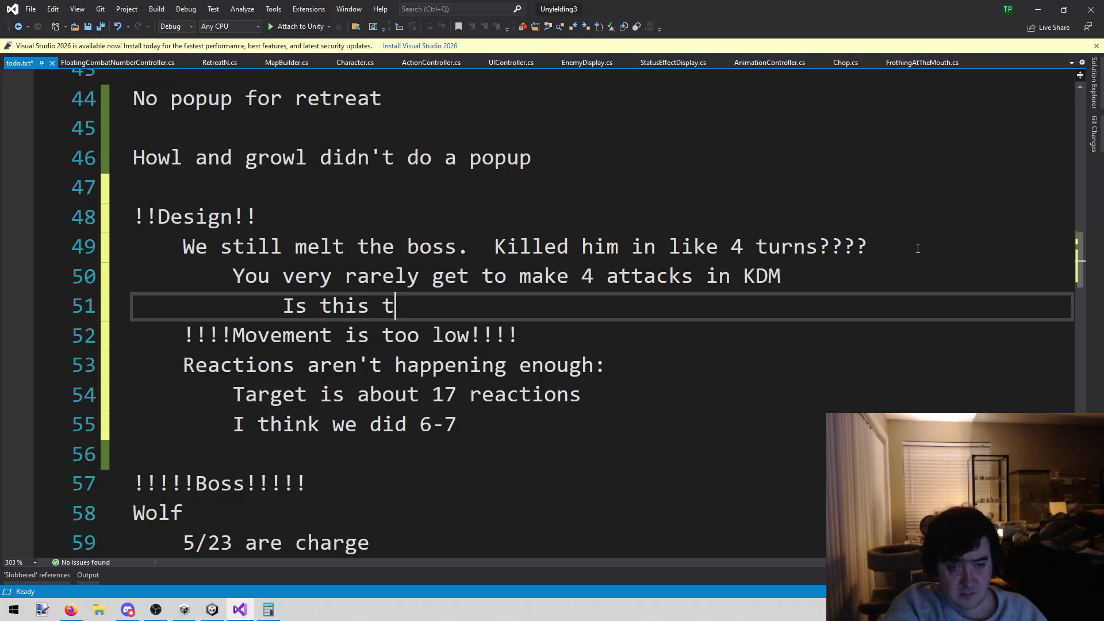
{"action": "type", "text": "rue for the p"}
{"action": "key", "text": "BackSpace"}
{"action": "type", "text": "P W"}
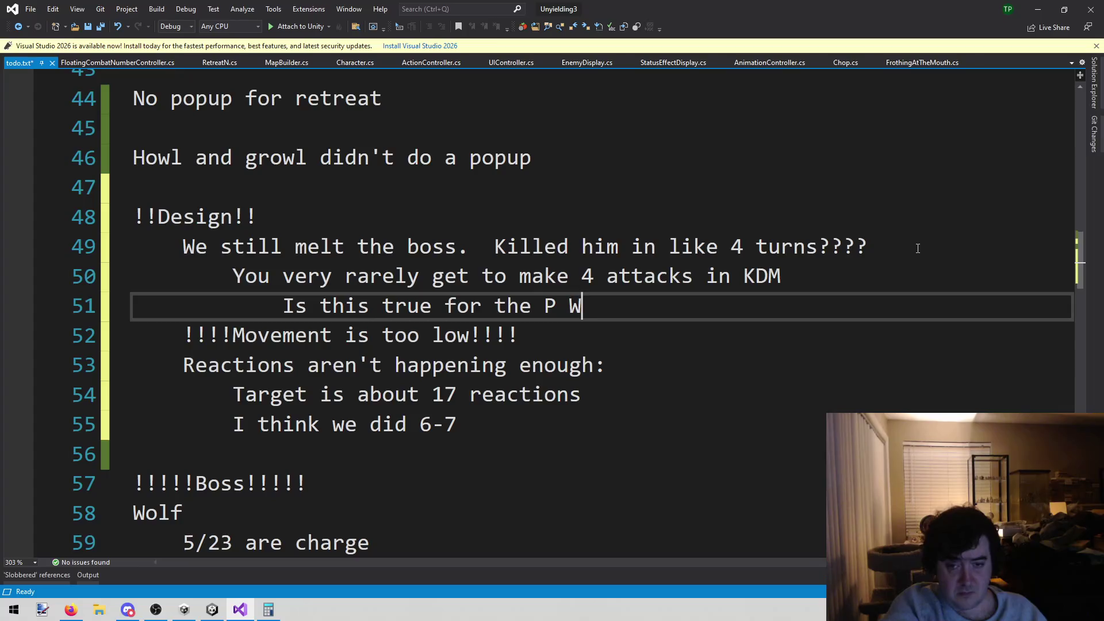
{"action": "key", "text": "BackSpace"}
{"action": "key", "text": "BackSpace"}
{"action": "type", "text": "-WL?"}
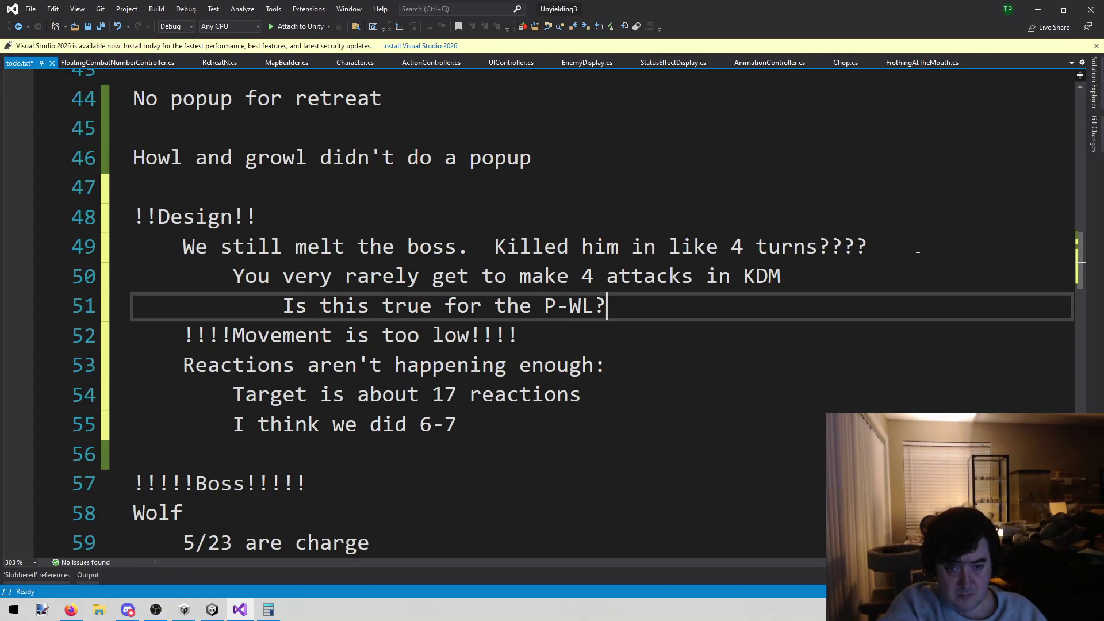
{"action": "key", "text": "ctrl+s"}
Step: Add an indented 'Backstab mechanic?' line under the movement note and save
{"action": "key", "text": "Down"}
{"action": "key", "text": "Down"}
{"action": "key", "text": "Down"}
{"action": "key", "text": "Up"}
{"action": "key", "text": "Up"}
{"action": "key", "text": "Up"}
{"action": "key", "text": "Up"}
{"action": "key", "text": "Down"}
{"action": "key", "text": "Down"}
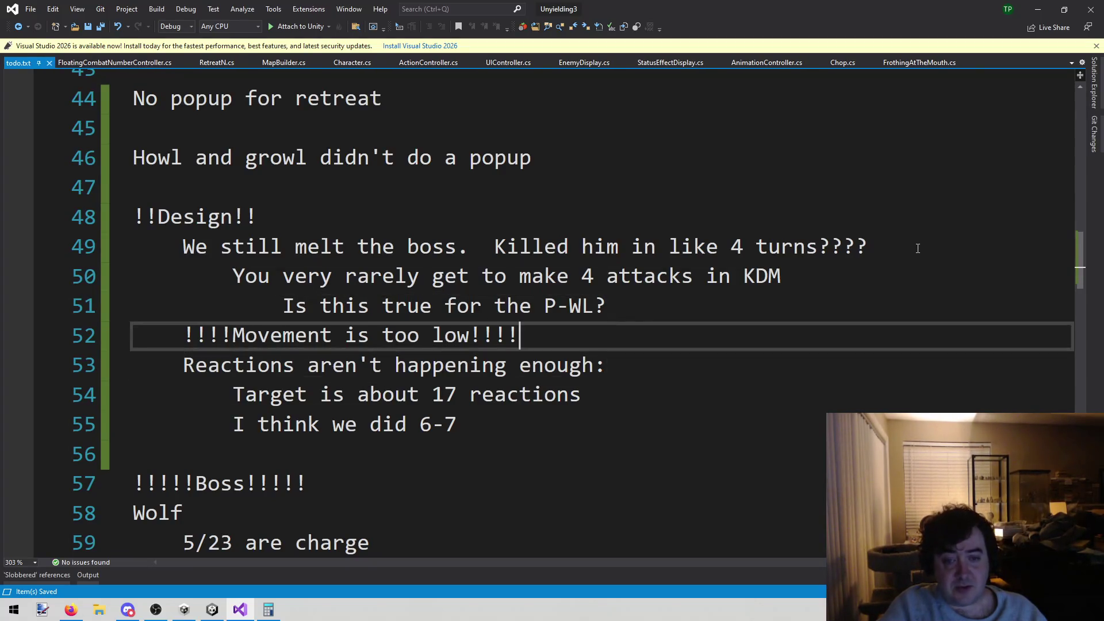
{"action": "key", "text": "Return"}
{"action": "key", "text": "Tab"}
{"action": "type", "text": "Backst"}
{"action": "type", "text": "avb"}
{"action": "key", "text": "BackSpace"}
{"action": "key", "text": "BackSpace"}
{"action": "type", "text": "b mecha"}
{"action": "key", "text": "BackSpace"}
{"action": "key", "text": "BackSpace"}
{"action": "type", "text": "chanic?"}
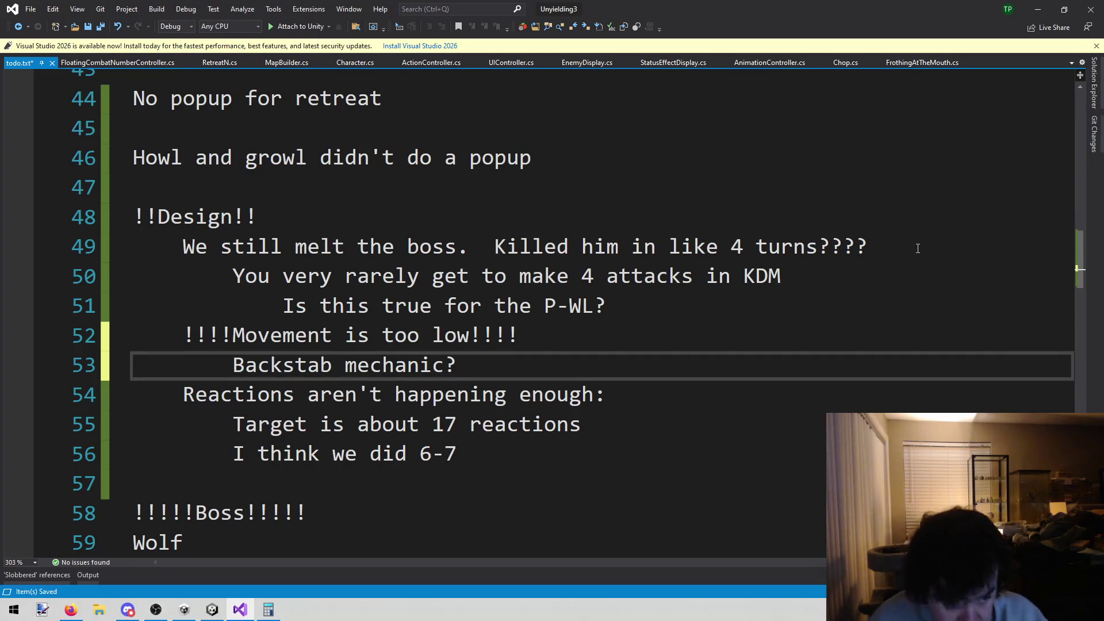
{"action": "triple_click", "coordinate": [726, 362]}
{"action": "key", "text": "ctrl+s"}
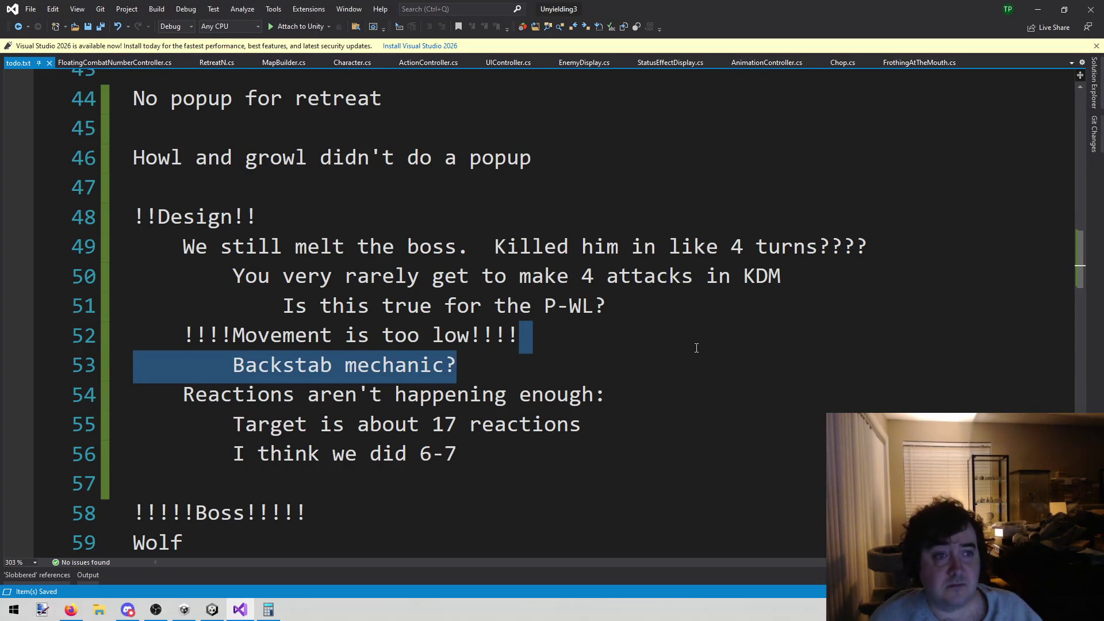
Step: Look over the design notes on lines 48–56, then go back to Unity
{"action": "left_click", "coordinate": [690, 363]}
{"action": "mouse_move", "coordinate": [147, 217]}
{"action": "left_mouse_down"}
{"action": "mouse_move", "coordinate": [489, 336]}
{"action": "mouse_move", "coordinate": [574, 442]}
{"action": "left_mouse_up"}
{"action": "left_click", "coordinate": [573, 446]}
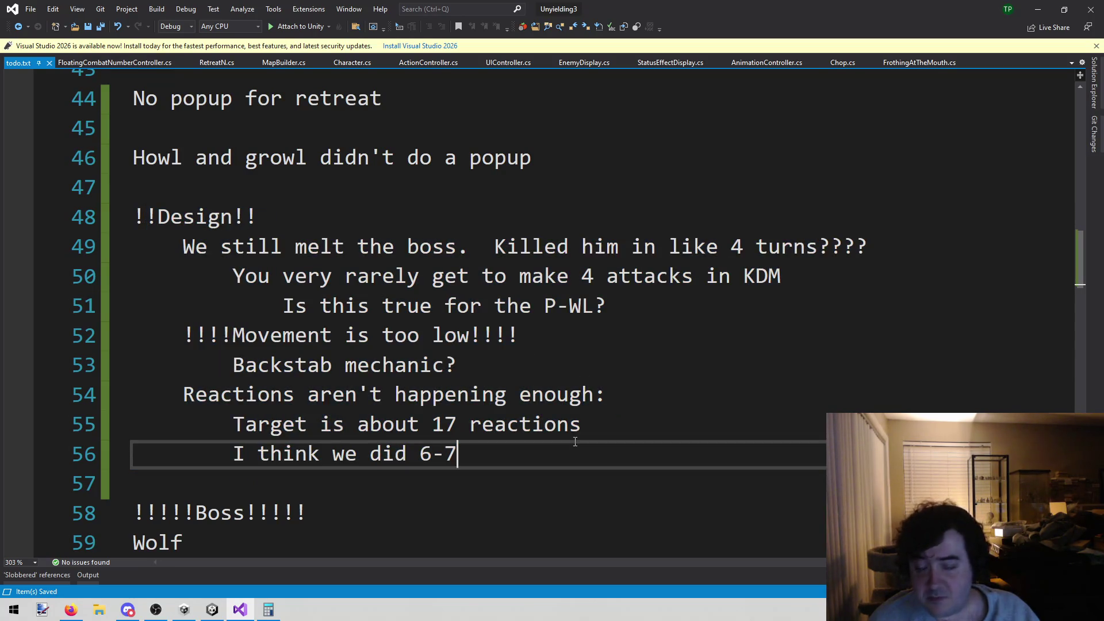
{"action": "key", "text": "alt+Tab"}
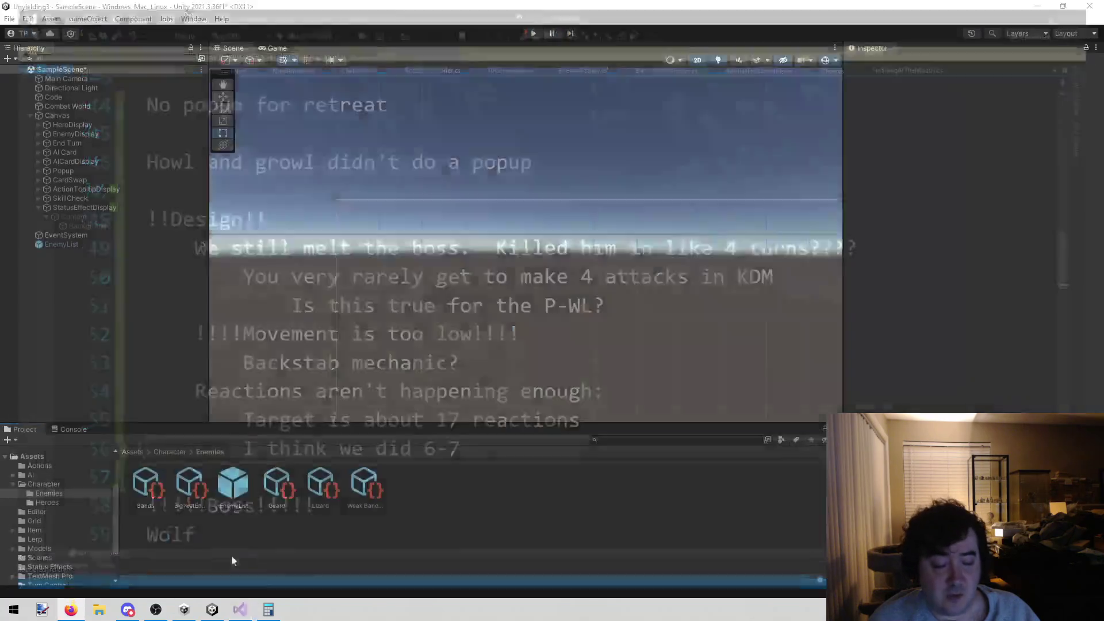
Step: Close Unyielding3 saving its scene, and open the unyielding2 project from Unity Hub
{"action": "left_click", "coordinate": [1089, 6]}
{"action": "left_click", "coordinate": [549, 332]}
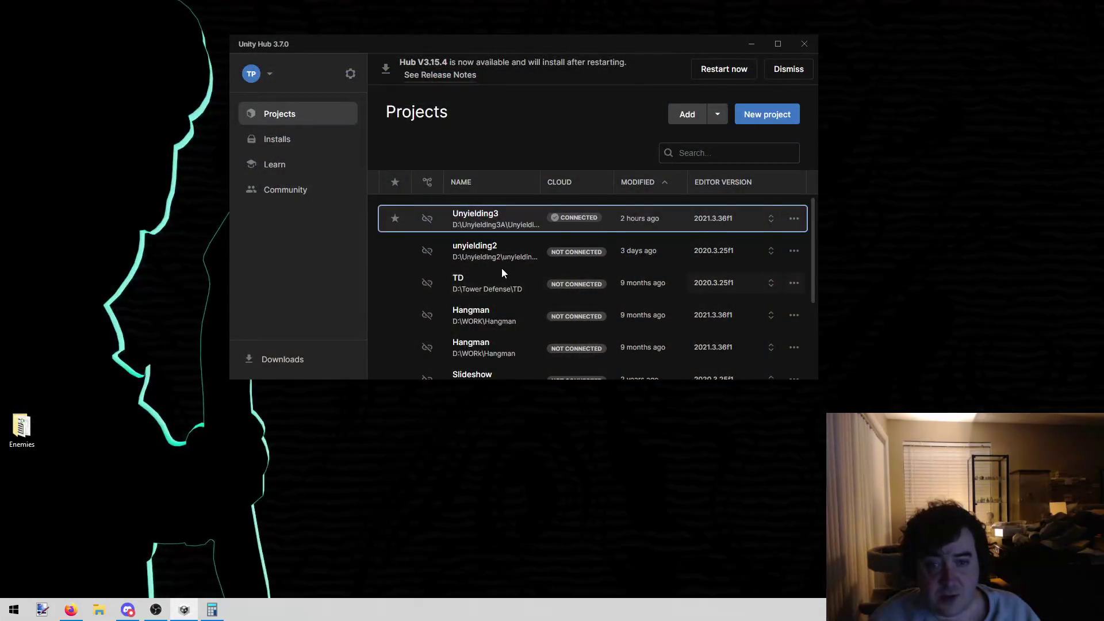
{"action": "left_click", "coordinate": [504, 265]}
{"action": "left_click", "coordinate": [804, 48]}
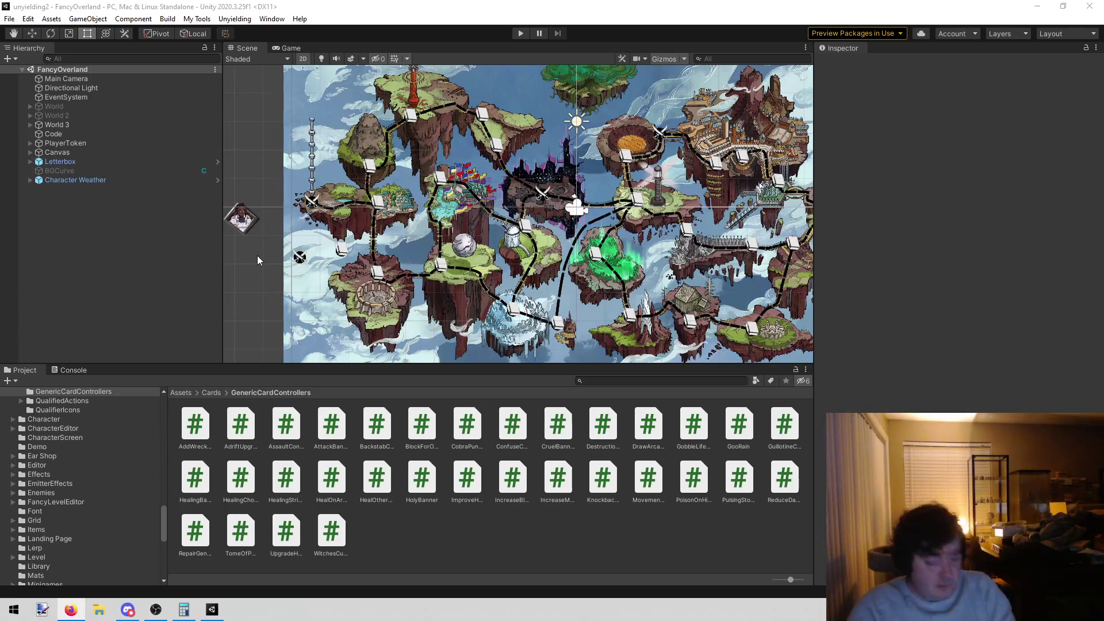
Step: Use Assets > Open C# Project to load unyielding2's code in Visual Studio
{"action": "left_click", "coordinate": [56, 19]}
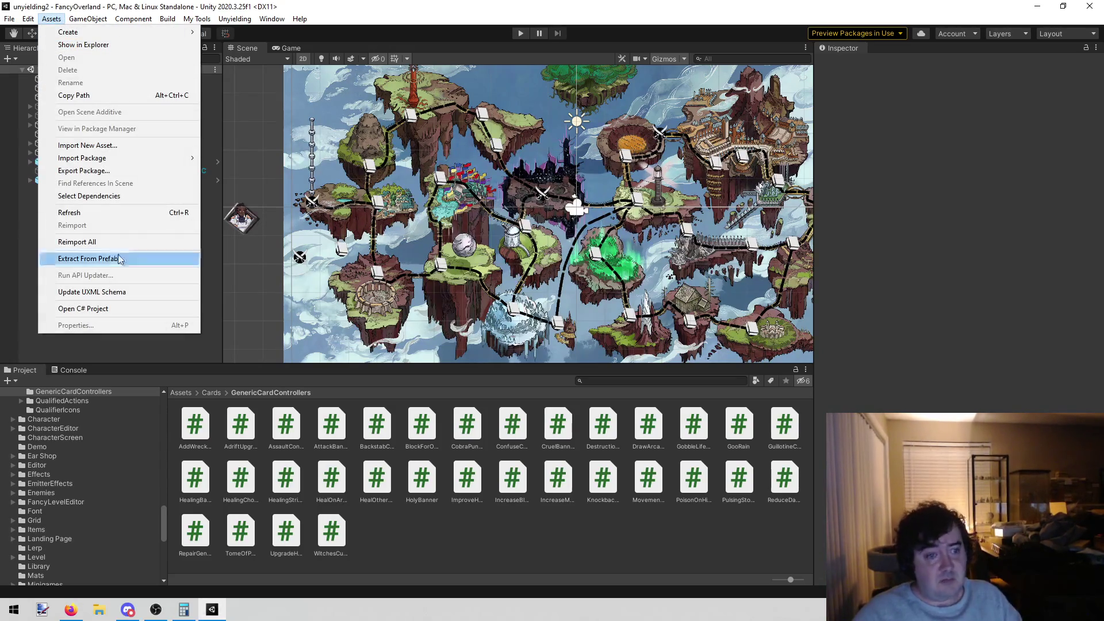
{"action": "left_click", "coordinate": [146, 309]}
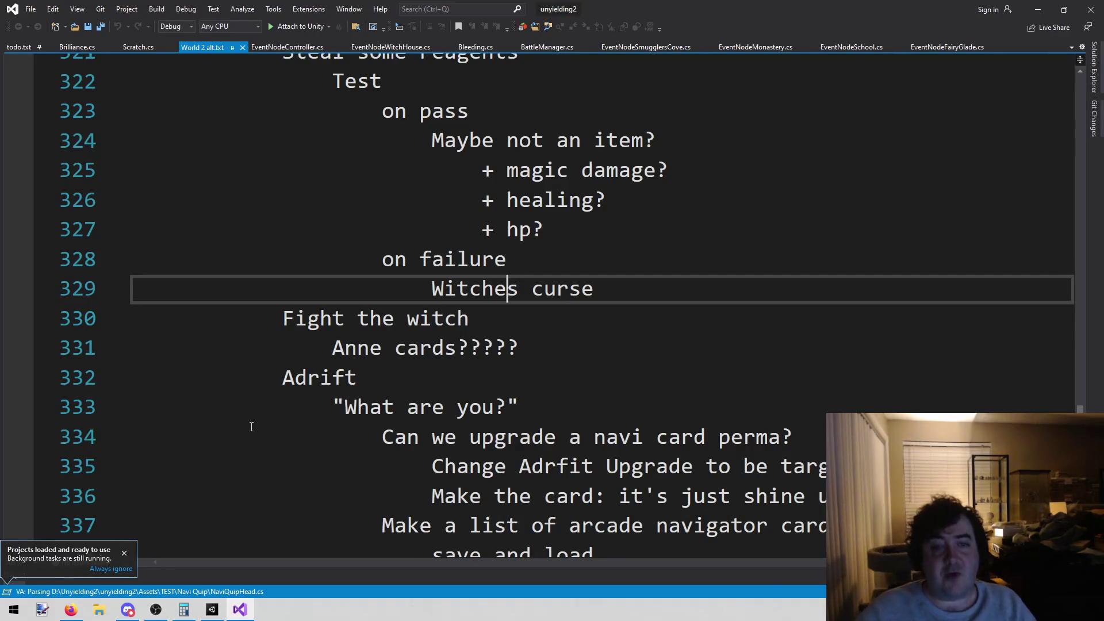
Step: Read through the World 2 alt.txt notes on lines 334–341, including the navi card upgrade question
{"action": "scroll", "coordinate": [441, 410], "scroll_direction": "down", "scroll_amount": 1}
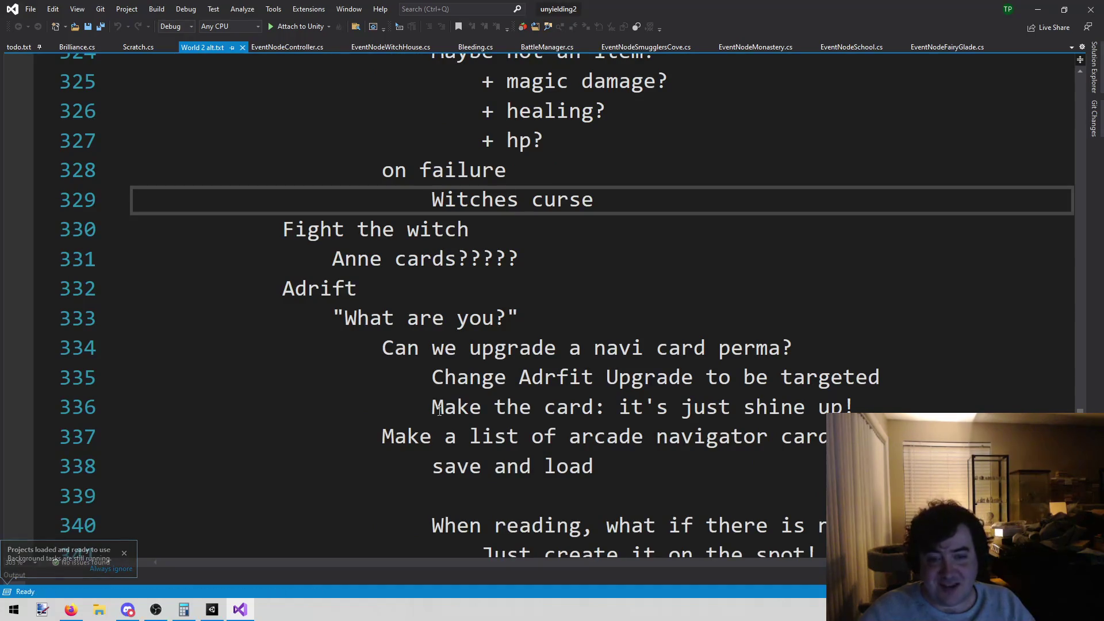
{"action": "left_click_drag", "start_coordinate": [398, 353], "coordinate": [807, 339]}
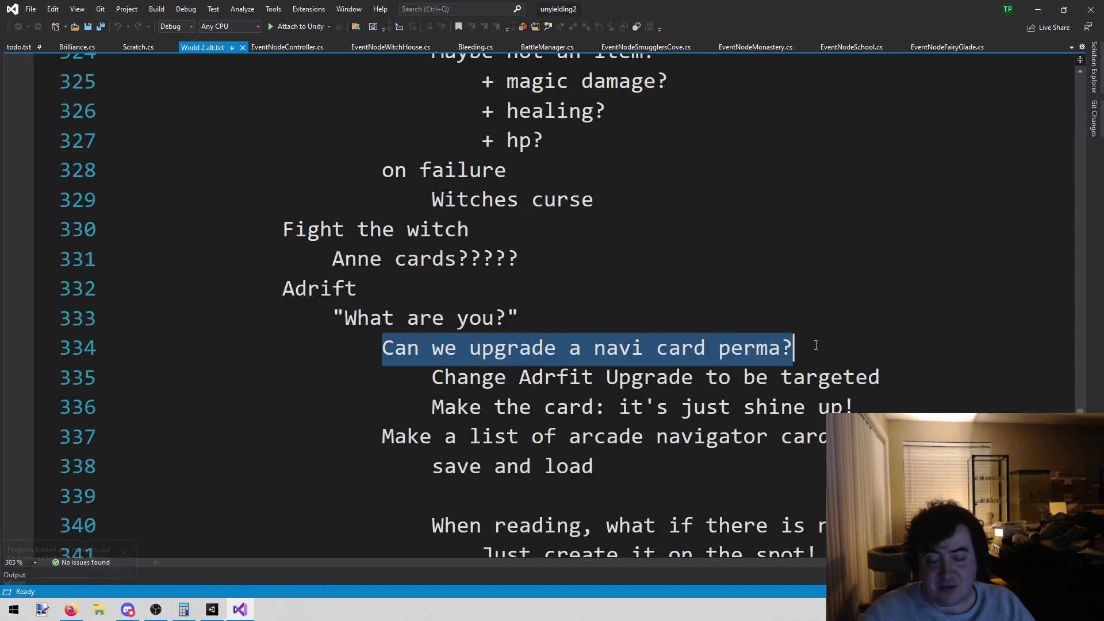
{"action": "left_click", "coordinate": [817, 355]}
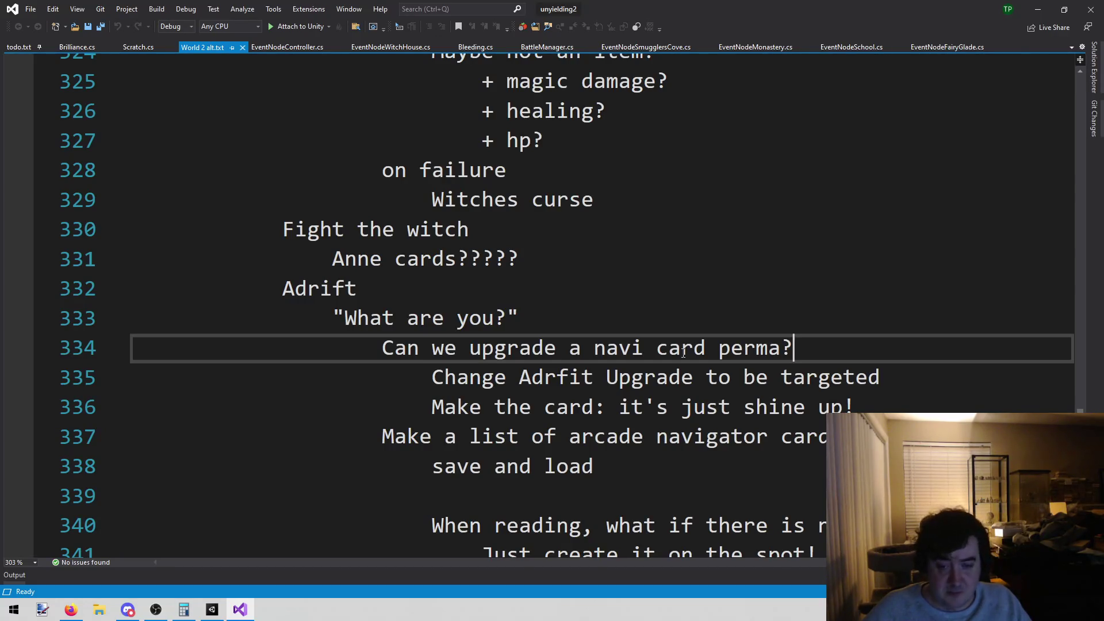
{"action": "scroll", "coordinate": [680, 318], "scroll_direction": "down", "scroll_amount": 2}
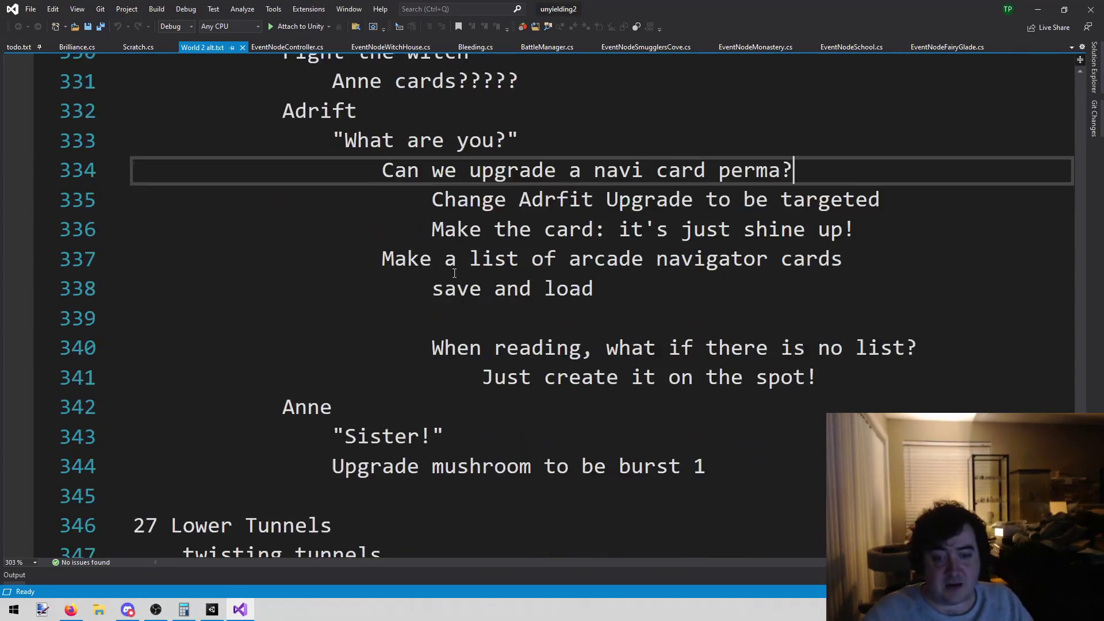
{"action": "mouse_move", "coordinate": [384, 171]}
{"action": "left_mouse_down"}
{"action": "mouse_move", "coordinate": [451, 205]}
{"action": "mouse_move", "coordinate": [1049, 390]}
{"action": "mouse_move", "coordinate": [1035, 393]}
{"action": "left_mouse_up"}
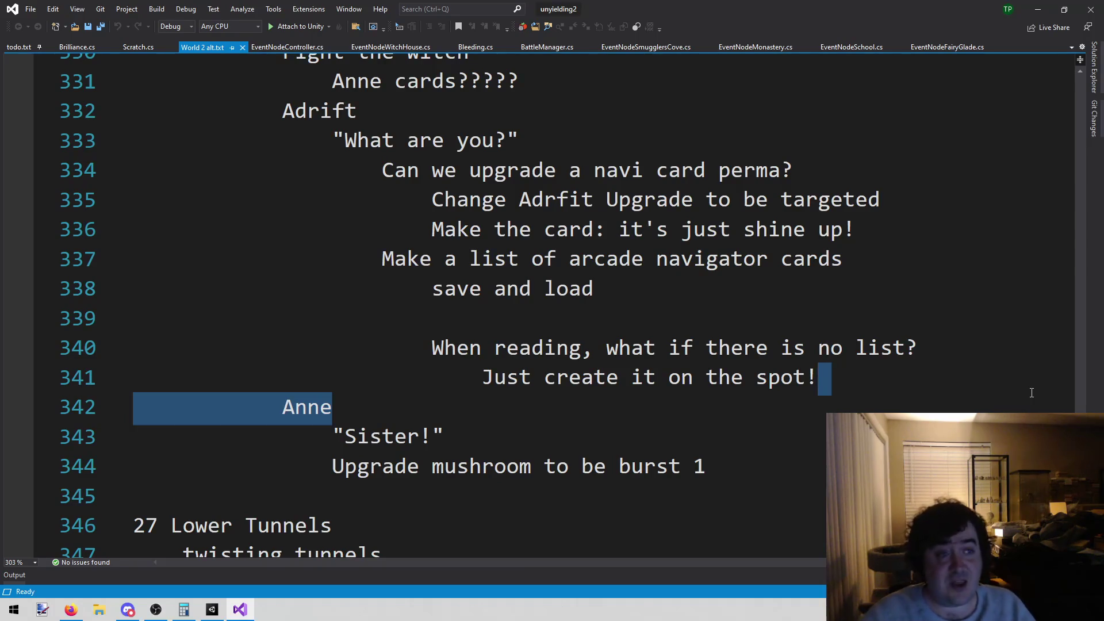
Step: Close Brilliance.cs, Scratch.cs, the EventNode files, Bleeding.cs and BattleManager.cs
{"action": "middle_click", "coordinate": [78, 46]}
{"action": "middle_click", "coordinate": [77, 46]}
{"action": "left_click", "coordinate": [790, 351]}
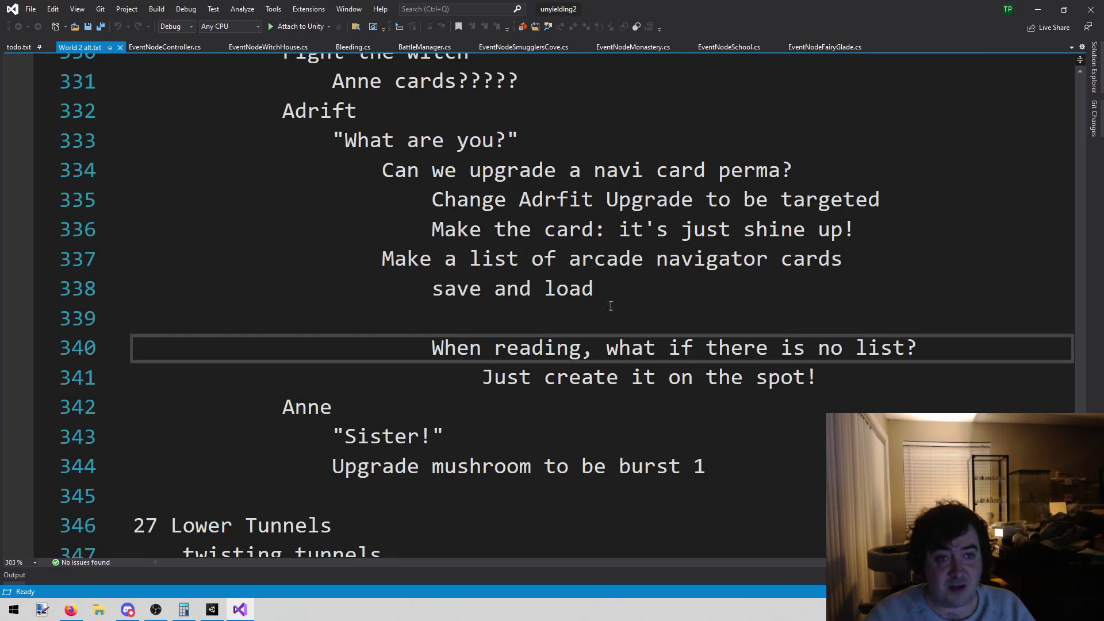
{"action": "middle_click", "coordinate": [160, 50]}
{"action": "middle_click", "coordinate": [160, 51]}
{"action": "middle_click", "coordinate": [160, 50]}
{"action": "middle_click", "coordinate": [160, 51]}
{"action": "middle_click", "coordinate": [159, 50]}
{"action": "middle_click", "coordinate": [160, 51]}
{"action": "middle_click", "coordinate": [160, 51]}
{"action": "middle_click", "coordinate": [156, 47]}
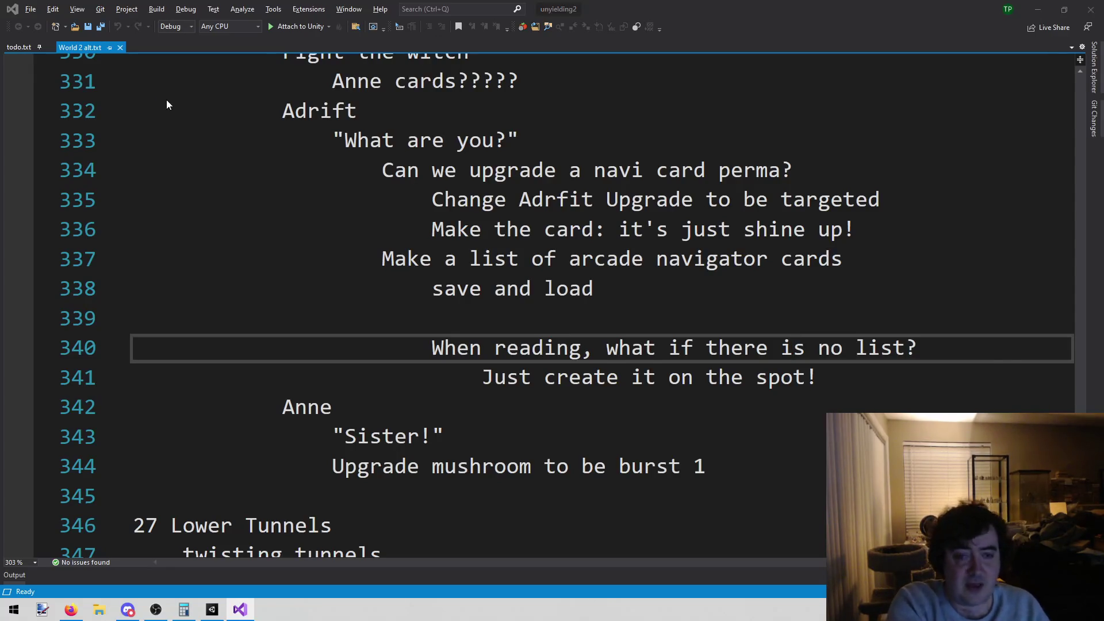
Step: Open NavigatorDefinition.cs with the quick file finder using 'navi'
{"action": "key", "text": "alt+shift+o"}
{"action": "type", "text": "navi"}
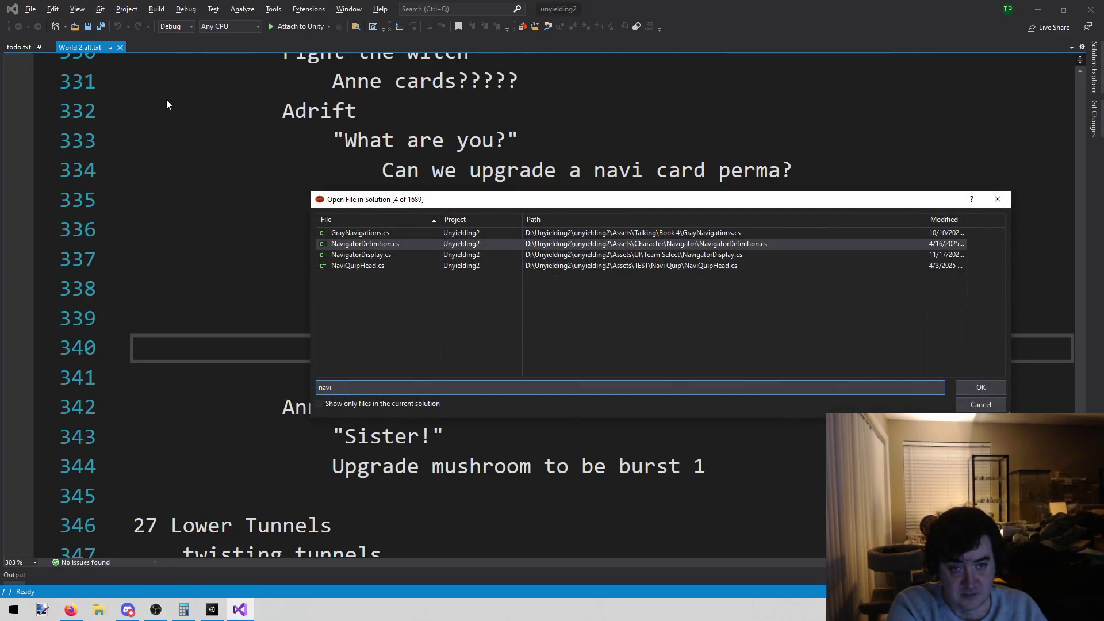
{"action": "key", "text": "Return"}
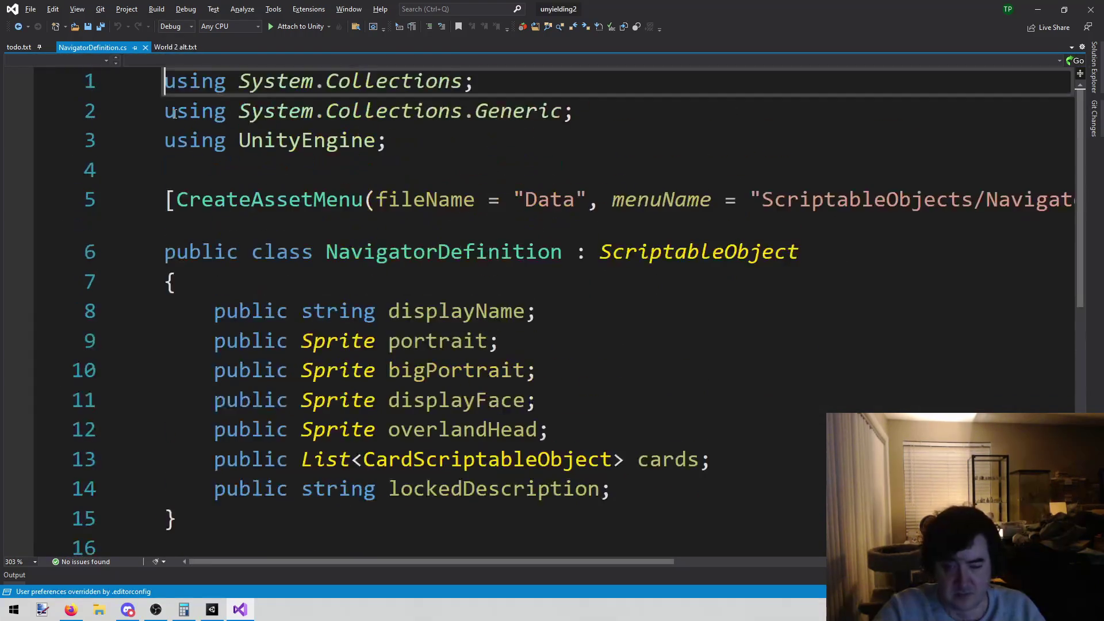
{"action": "key", "text": "alt+shift+o"}
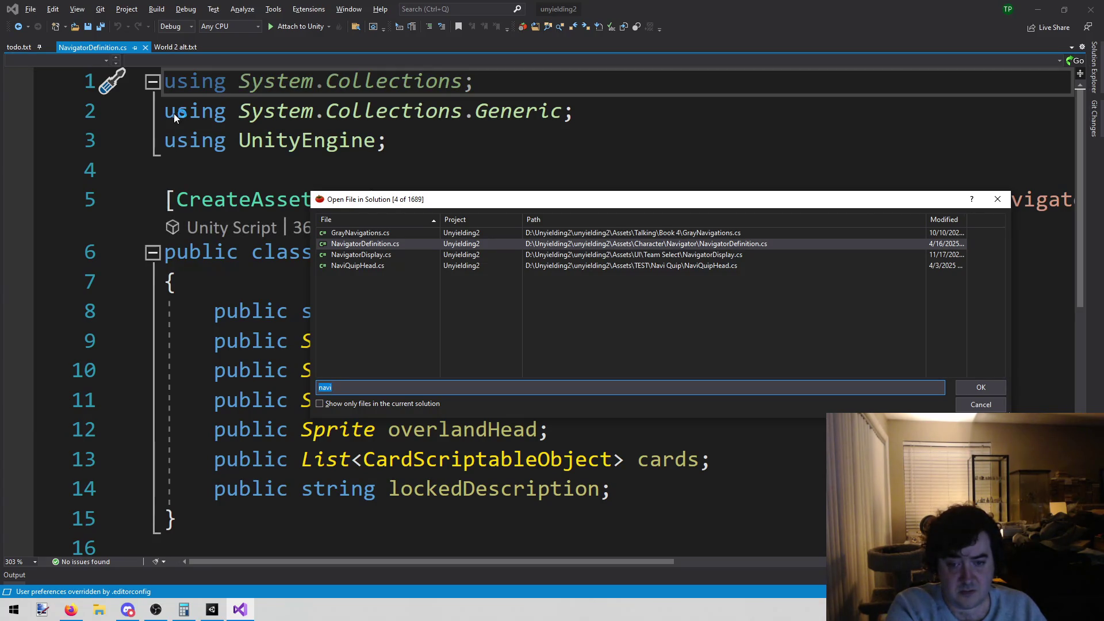
{"action": "key", "text": "Escape"}
Step: Find all references to the cards field and inspect its use on BattleManager.cs line 759
{"action": "left_click", "coordinate": [675, 460]}
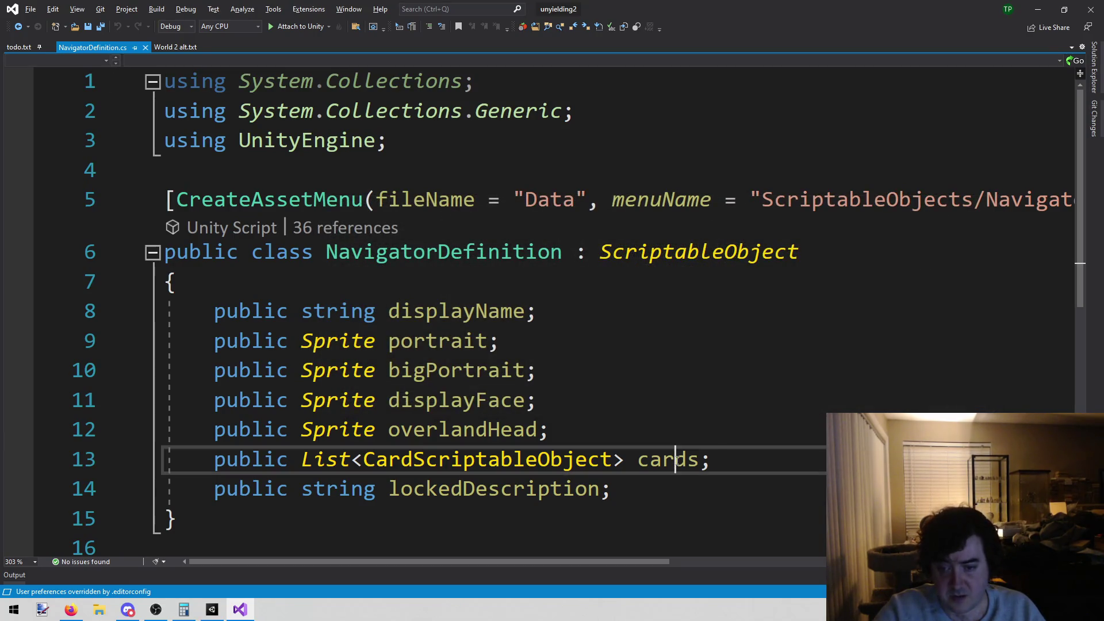
{"action": "right_click", "coordinate": [676, 459]}
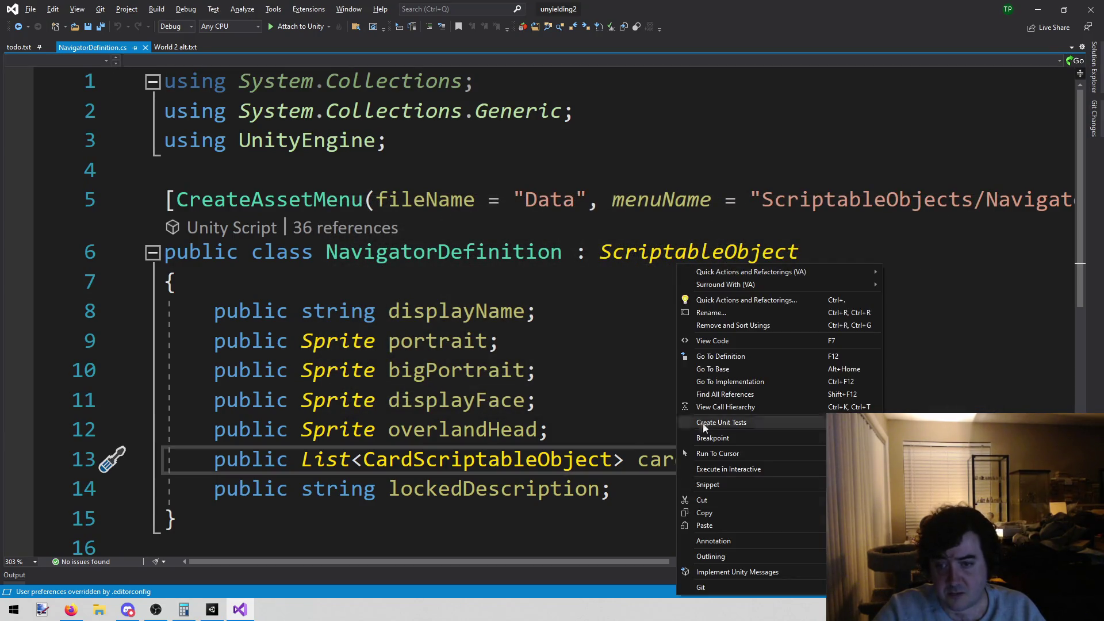
{"action": "left_click", "coordinate": [729, 395]}
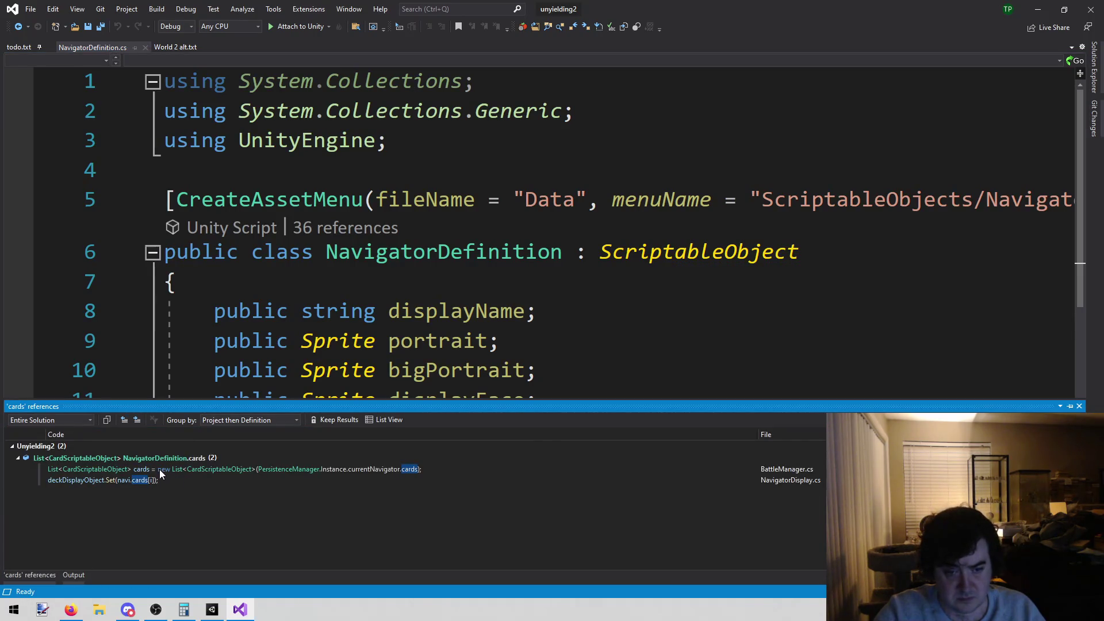
{"action": "left_click", "coordinate": [160, 469]}
{"action": "left_click", "coordinate": [659, 264]}
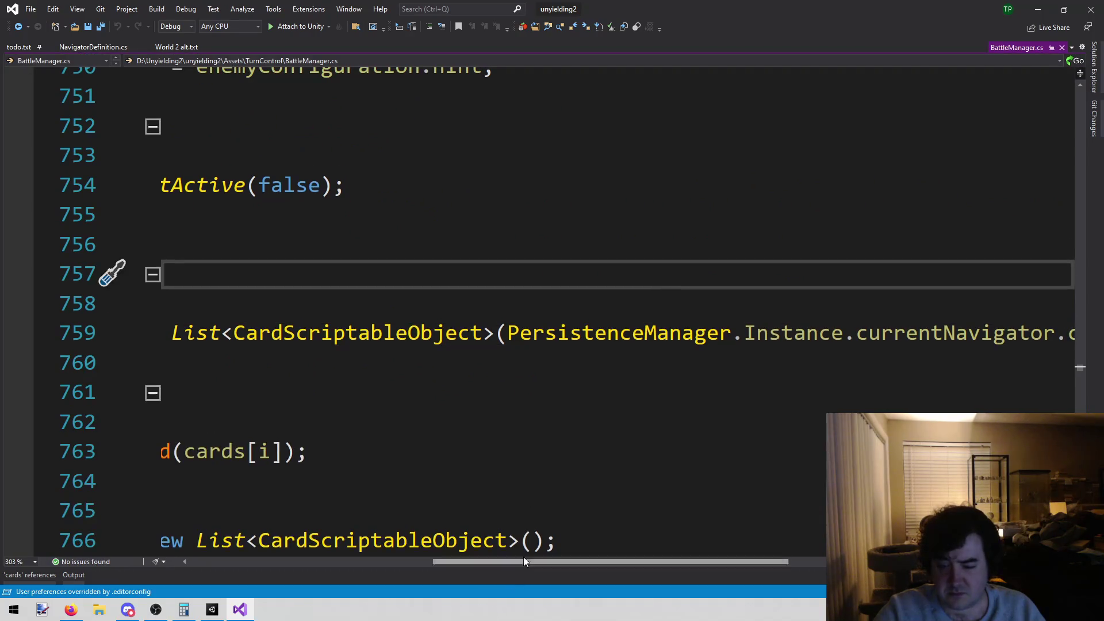
{"action": "mouse_move", "coordinate": [523, 568]}
{"action": "left_mouse_down"}
{"action": "mouse_move", "coordinate": [655, 573]}
{"action": "mouse_move", "coordinate": [291, 566]}
{"action": "mouse_move", "coordinate": [650, 581]}
{"action": "mouse_move", "coordinate": [680, 567]}
{"action": "mouse_move", "coordinate": [341, 572]}
{"action": "mouse_move", "coordinate": [677, 554]}
{"action": "left_mouse_up"}
{"action": "left_click", "coordinate": [757, 333]}
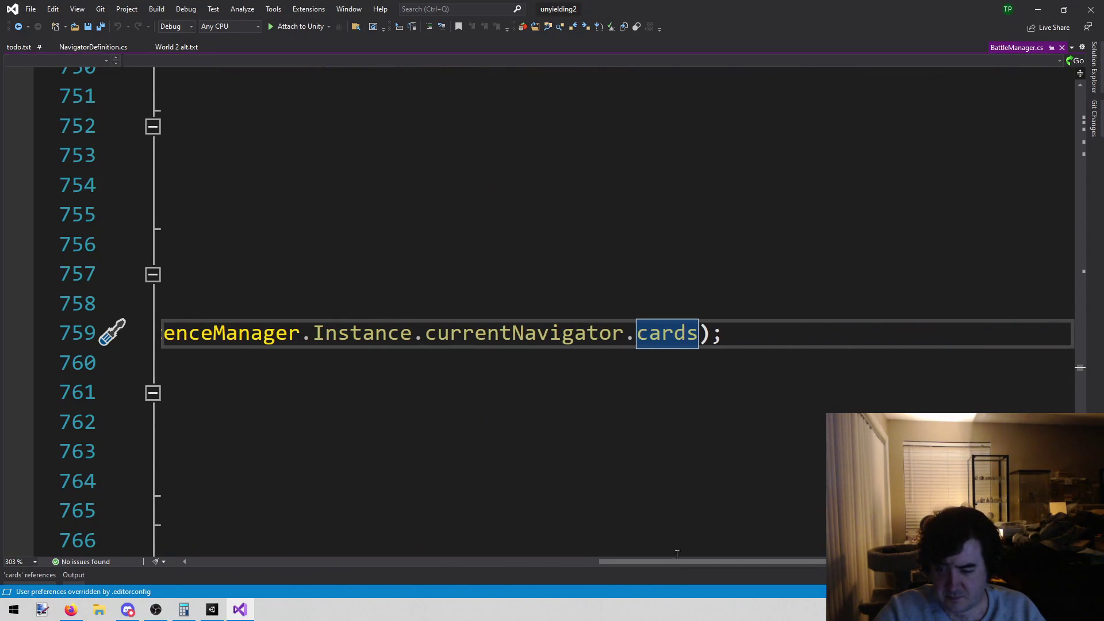
{"action": "right_click", "coordinate": [663, 328]}
{"action": "left_click", "coordinate": [716, 353]}
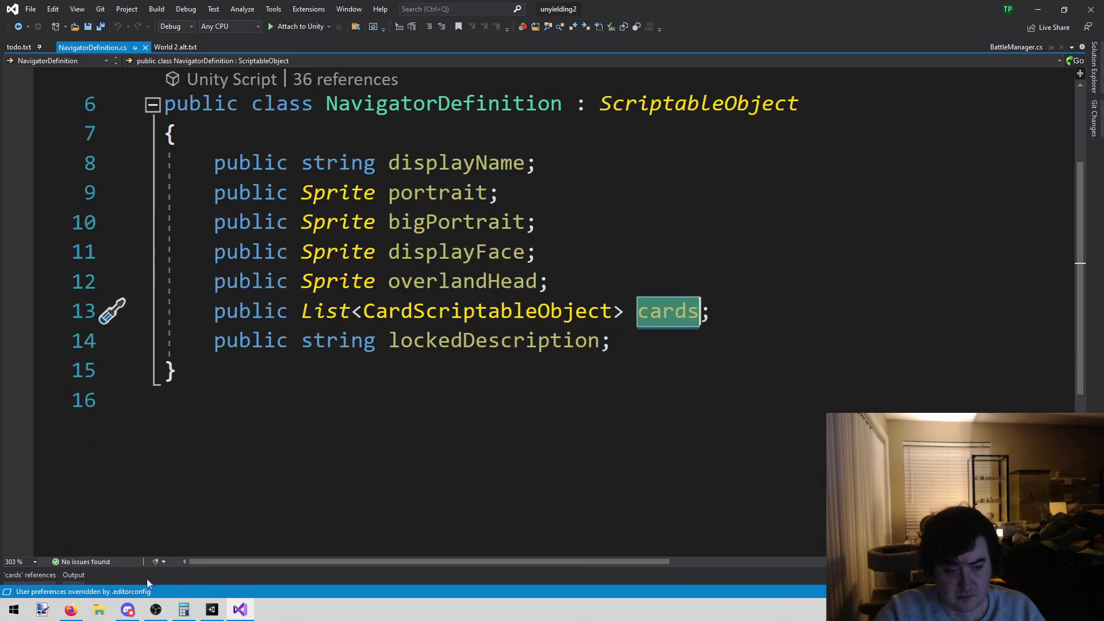
{"action": "left_click", "coordinate": [19, 575]}
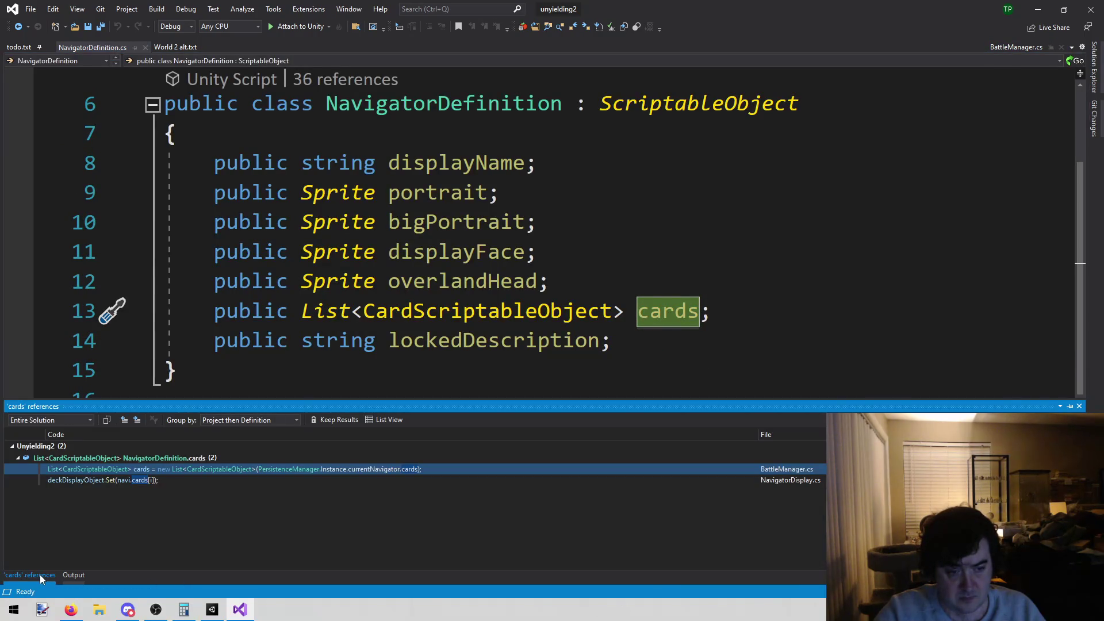
{"action": "left_click", "coordinate": [558, 281]}
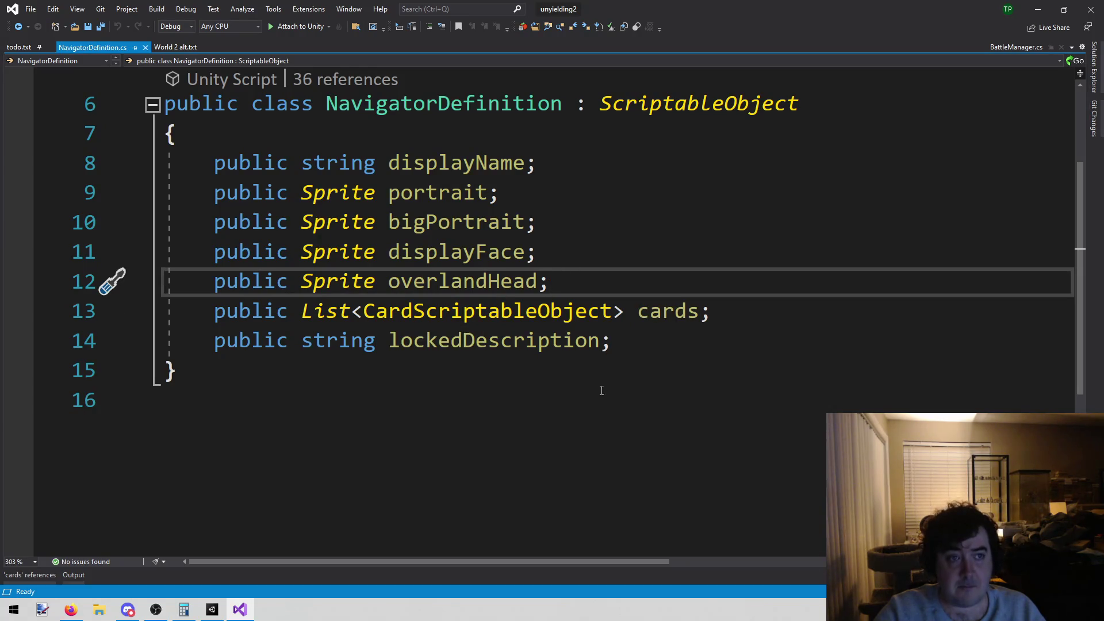
Step: Add new blank lines below the lockedDescription field in NavigatorDefinition
{"action": "scroll", "coordinate": [601, 397], "scroll_direction": "up", "scroll_amount": 1}
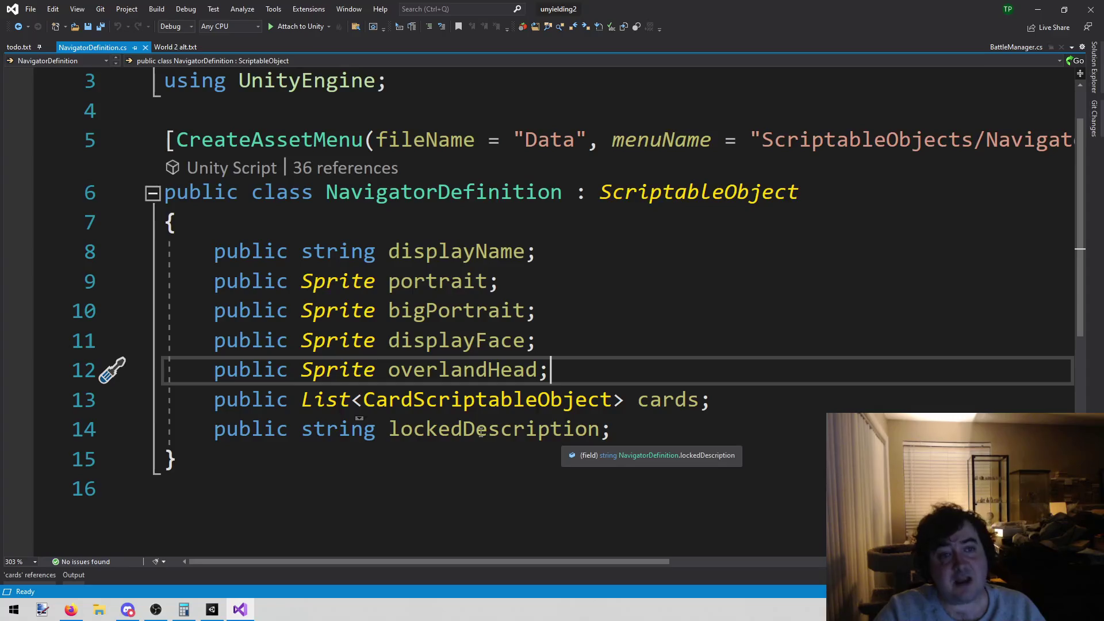
{"action": "left_click", "coordinate": [430, 479]}
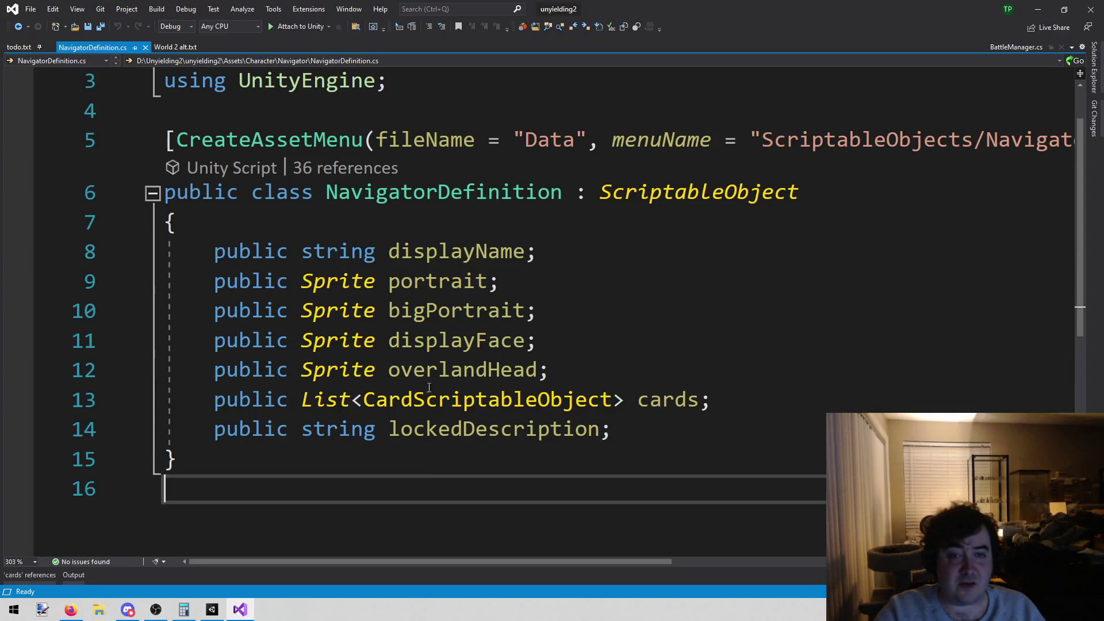
{"action": "left_click", "coordinate": [426, 196]}
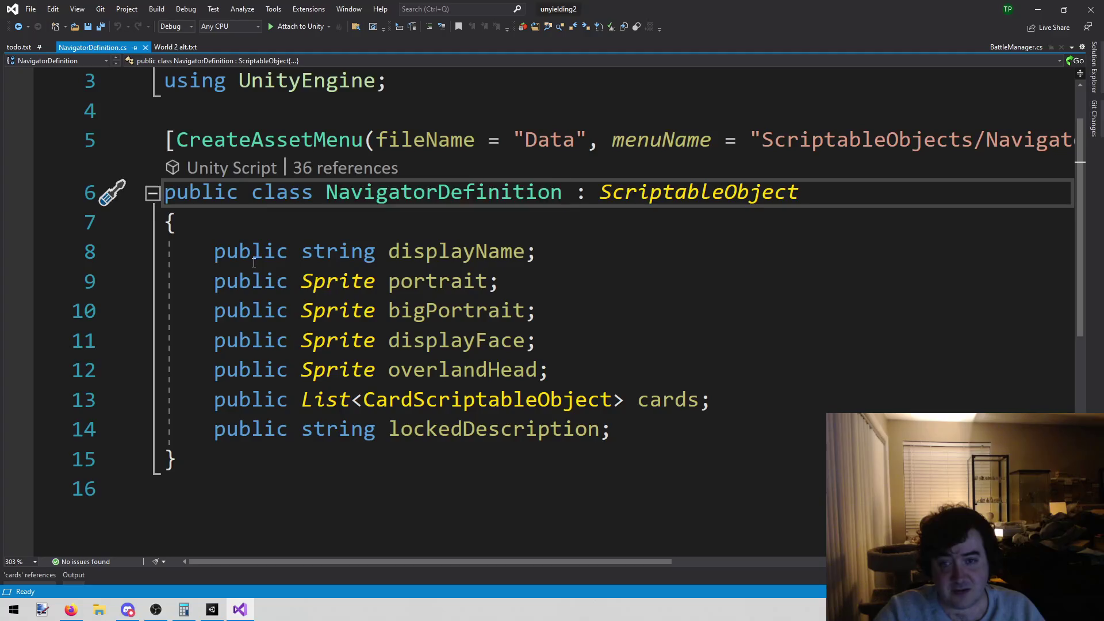
{"action": "left_click", "coordinate": [631, 432]}
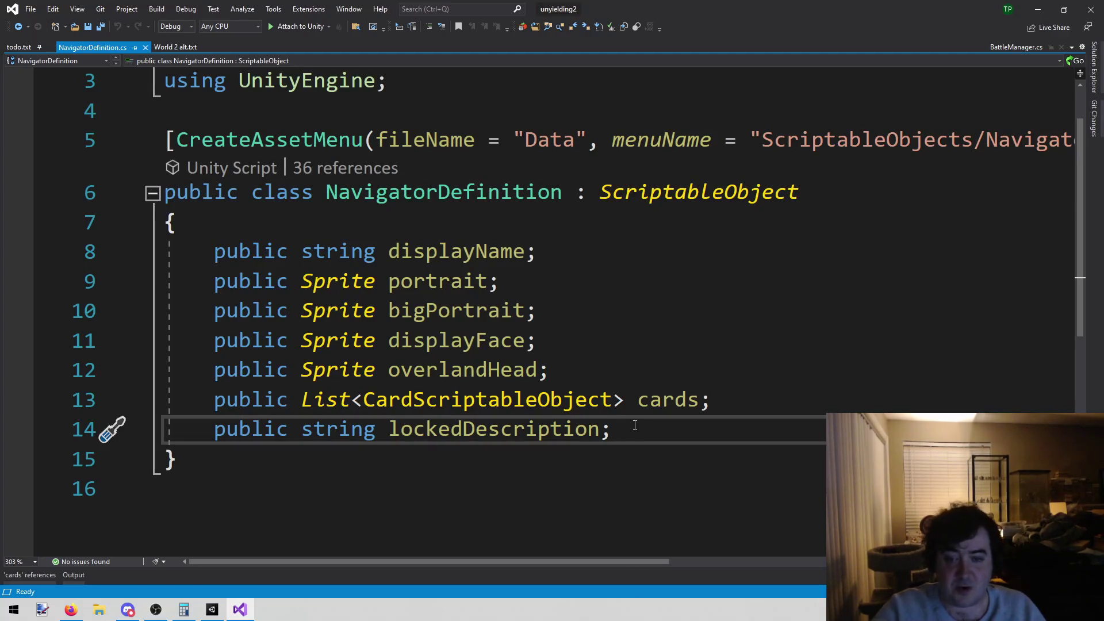
{"action": "key", "text": "Return"}
{"action": "key", "text": "Return"}
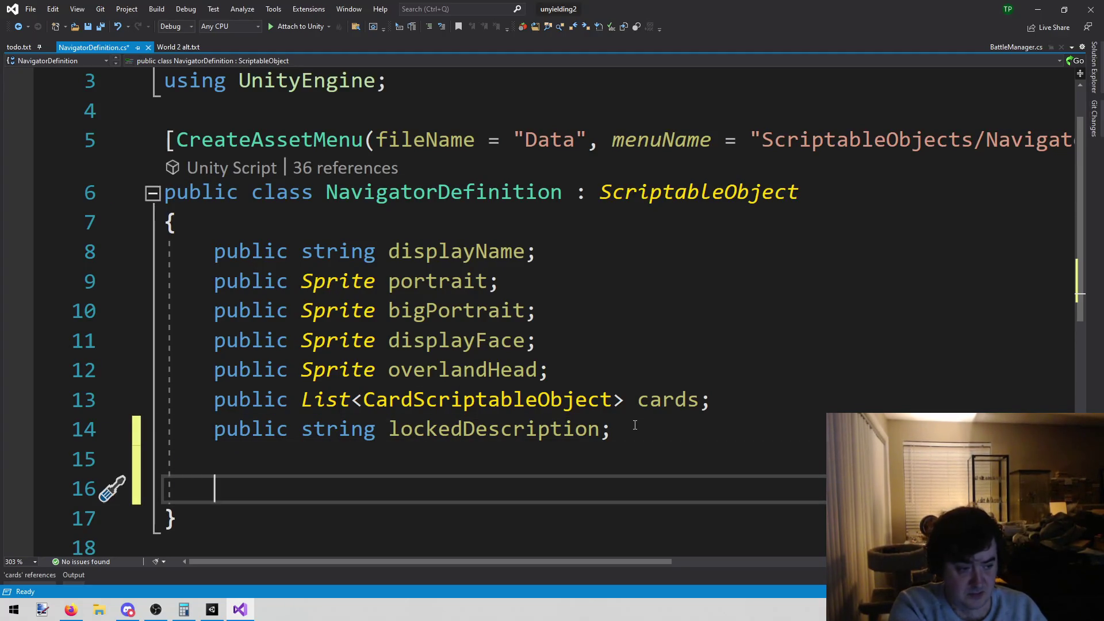
{"action": "type", "text": "public void L"}
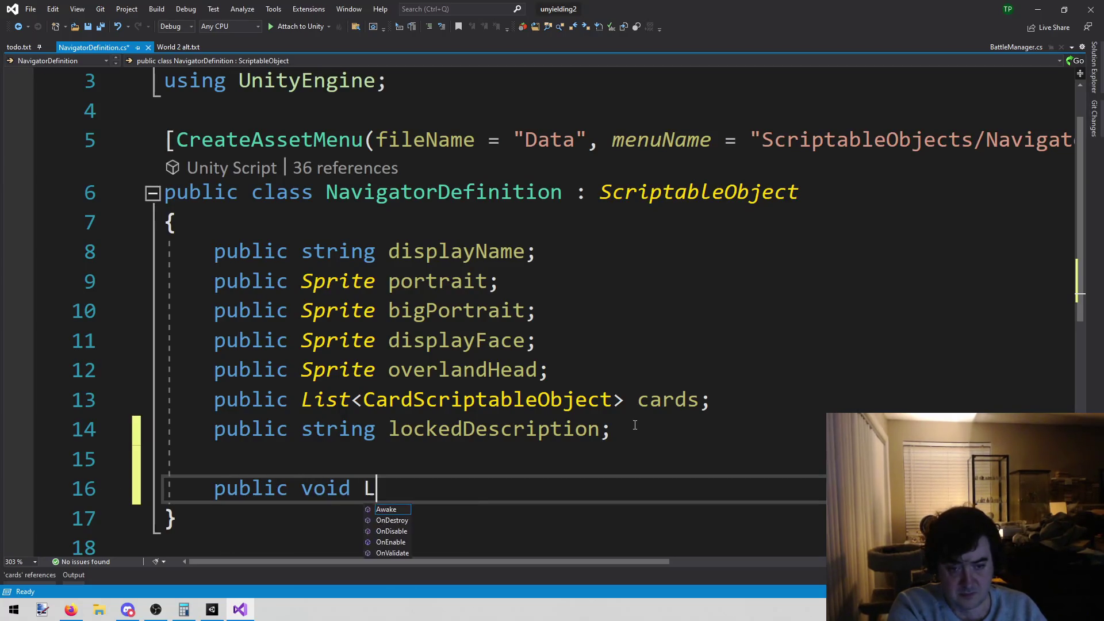
{"action": "type", "text": "ist<Card"}
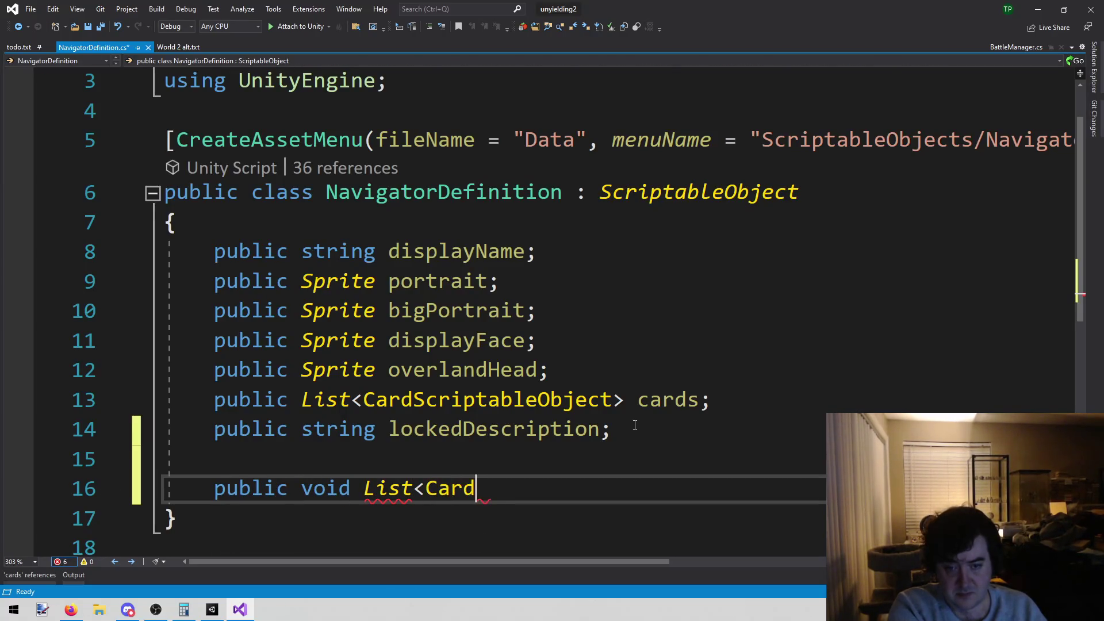
{"action": "type", "text": "Scriptable"}
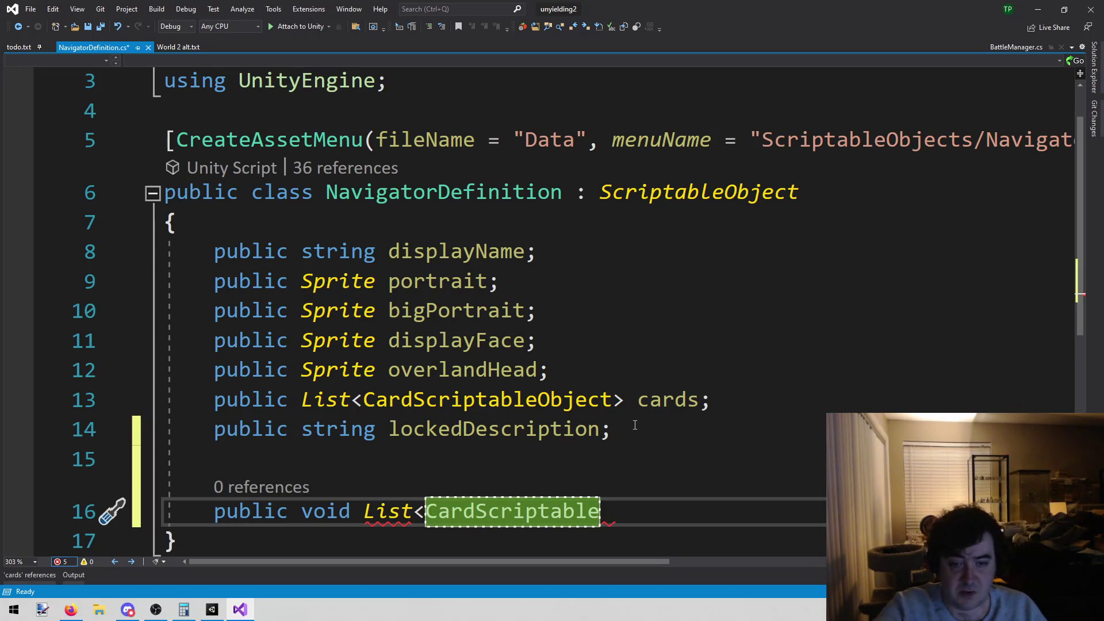
{"action": "double_click", "coordinate": [506, 401]}
{"action": "key", "text": "ctrl+c"}
{"action": "double_click", "coordinate": [518, 512]}
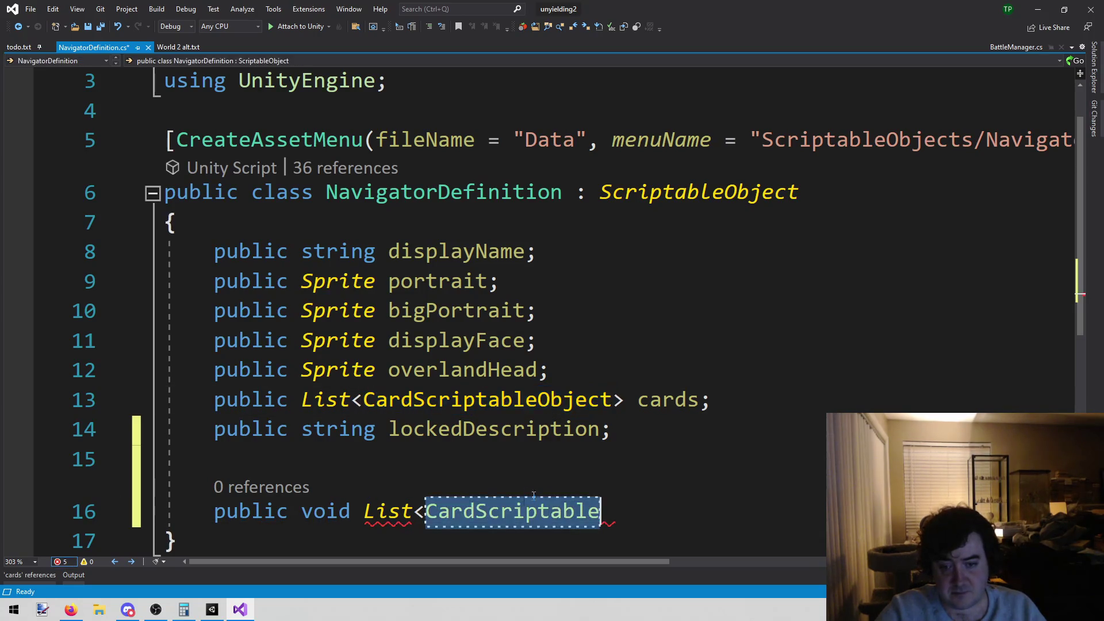
{"action": "key", "text": "ctrl+v"}
{"action": "type", "text": ">"}
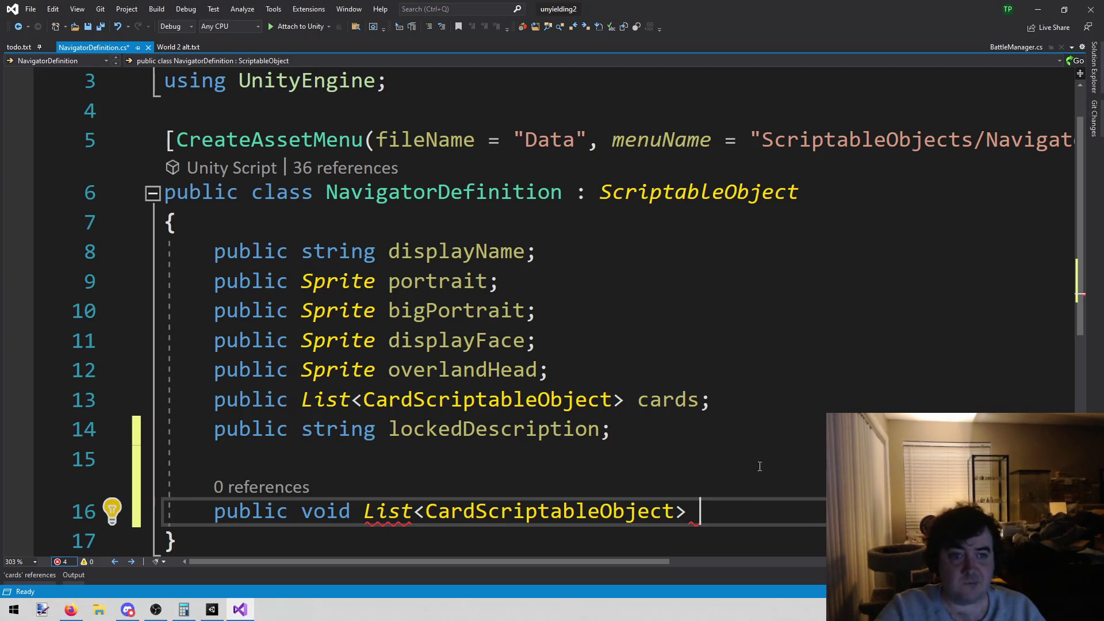
{"action": "scroll", "coordinate": [559, 229], "scroll_direction": "up", "scroll_amount": 1}
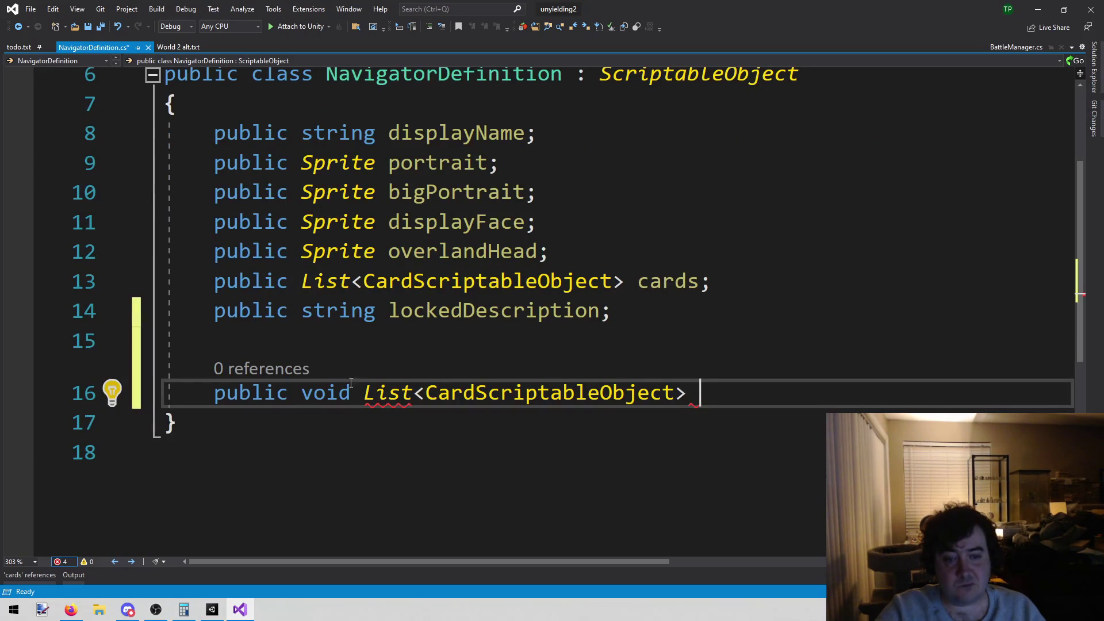
{"action": "mouse_move", "coordinate": [381, 389]}
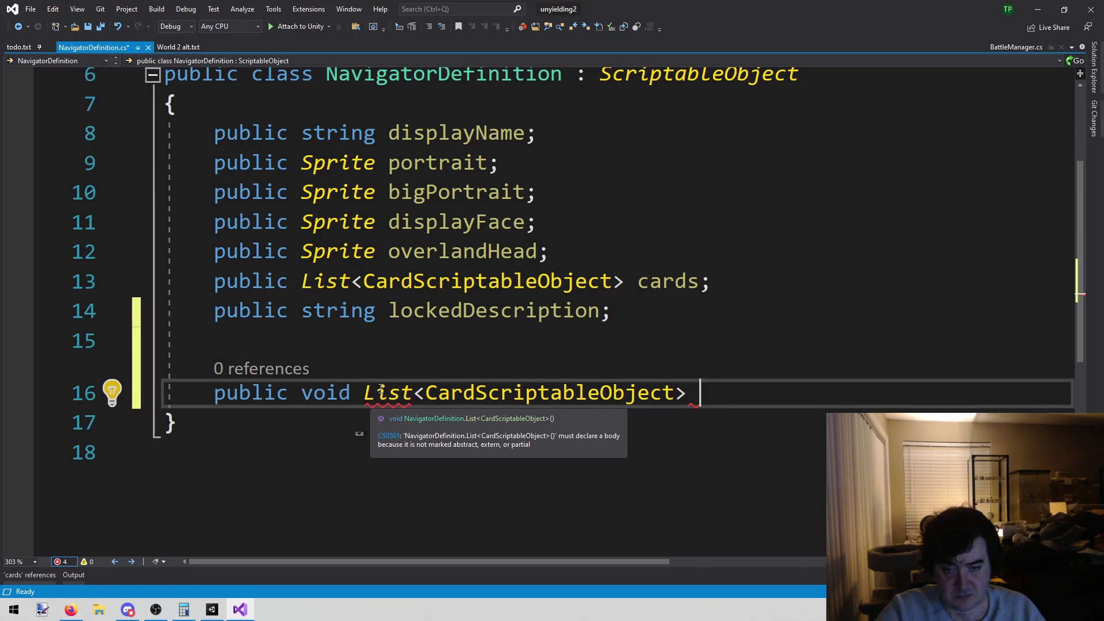
{"action": "scroll", "coordinate": [382, 389], "scroll_direction": "up", "scroll_amount": 2}
{"action": "scroll", "coordinate": [793, 323], "scroll_direction": "down", "scroll_amount": 3}
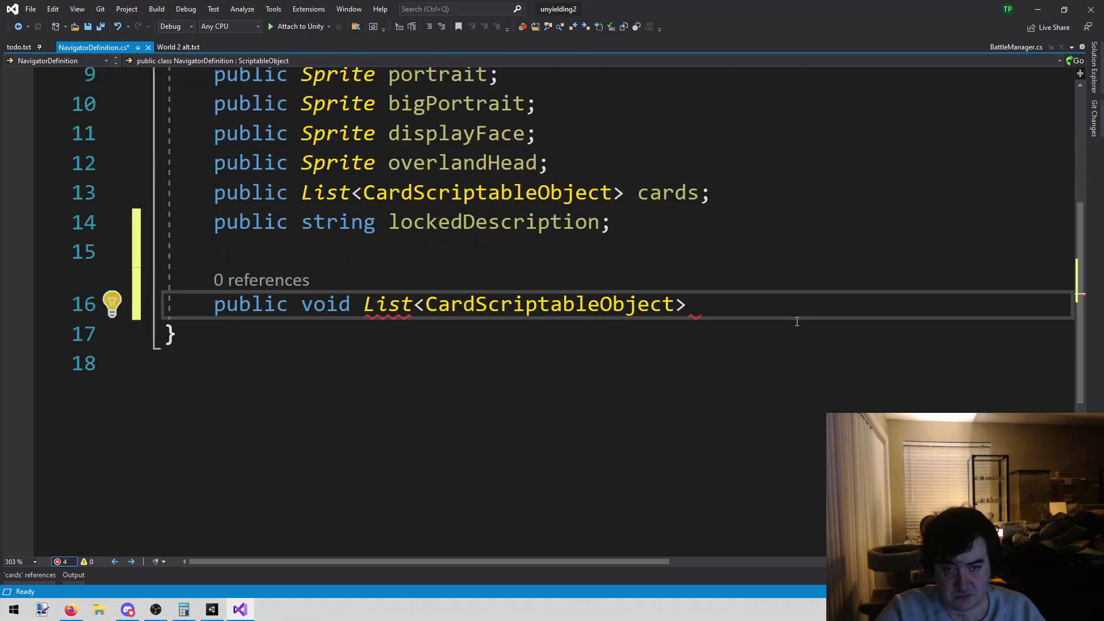
{"action": "left_click_drag", "start_coordinate": [739, 306], "coordinate": [164, 304]}
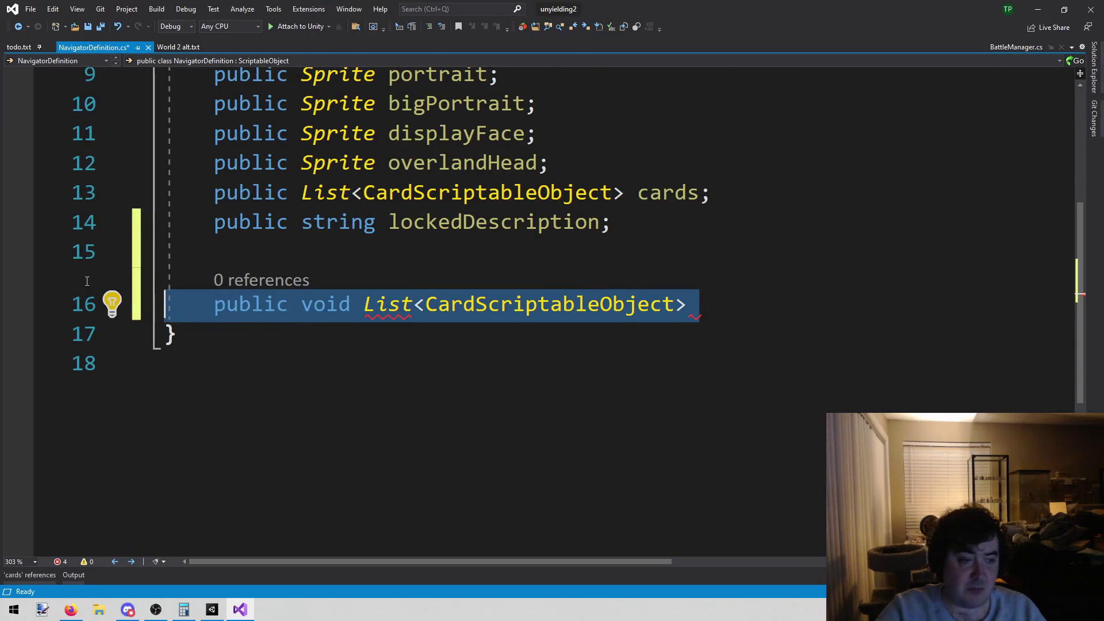
{"action": "key", "text": "BackSpace"}
{"action": "key", "text": "BackSpace"}
{"action": "key", "text": "BackSpace"}
{"action": "key", "text": "ctrl+s"}
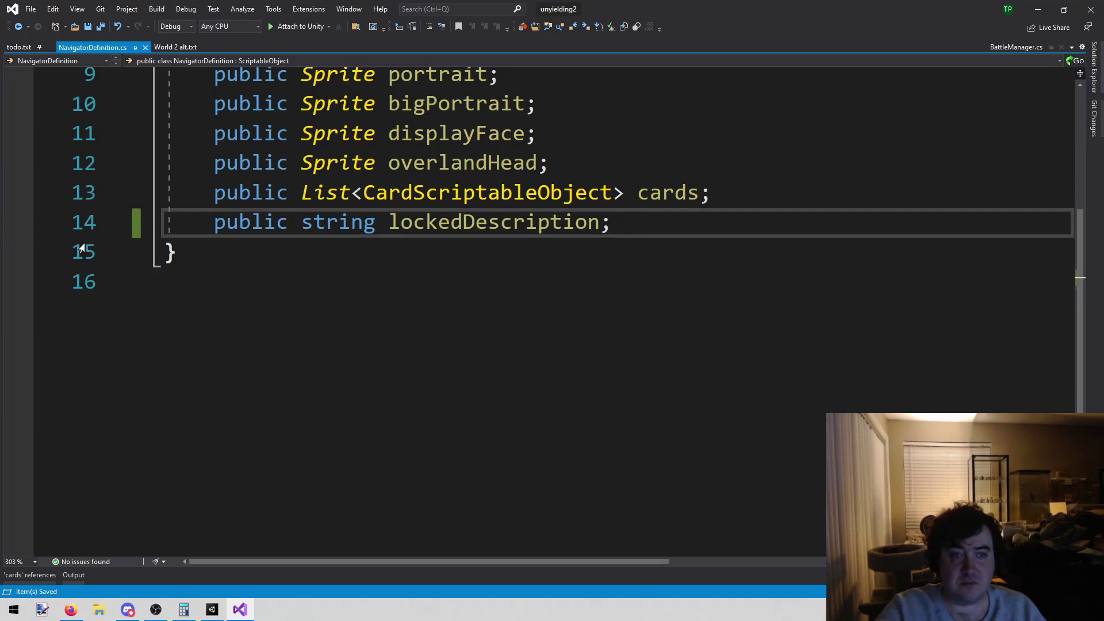
Step: Jump to the cards usage in BattleManager.cs and scroll to the end of the class
{"action": "left_click", "coordinate": [22, 575]}
{"action": "double_click", "coordinate": [187, 469]}
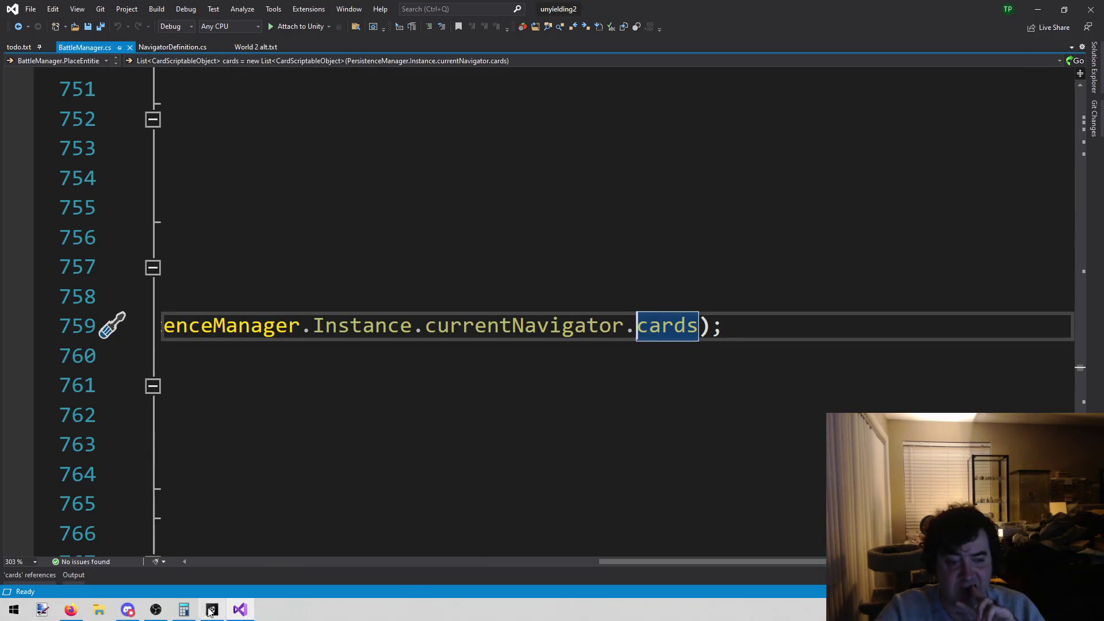
{"action": "left_click", "coordinate": [22, 576]}
{"action": "left_click", "coordinate": [394, 172]}
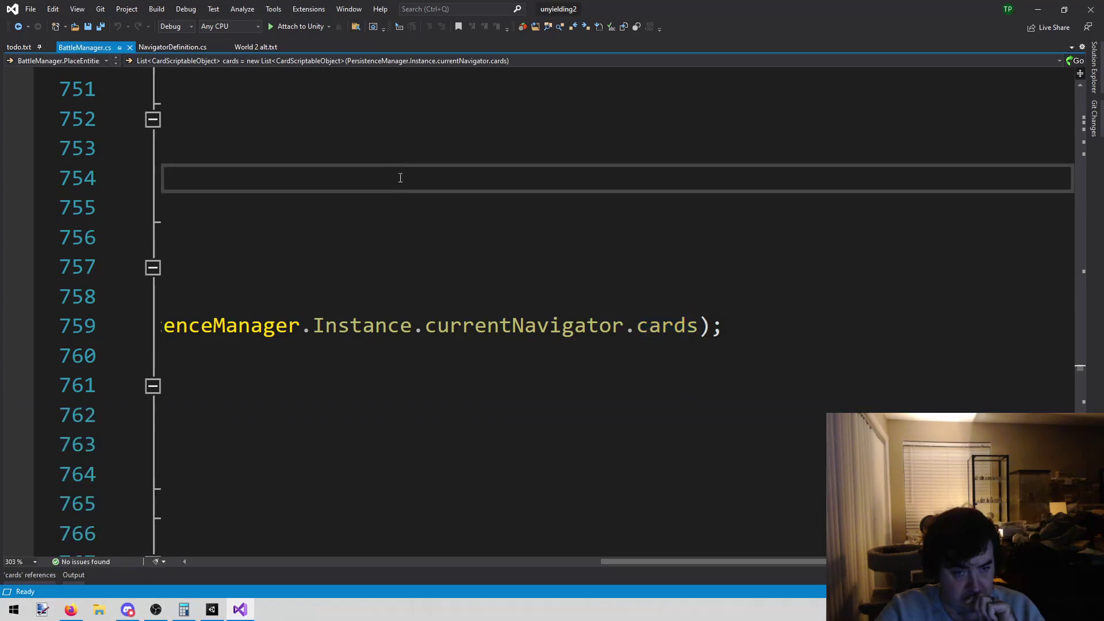
{"action": "scroll", "coordinate": [620, 567], "scroll_direction": "left", "scroll_amount": 2}
{"action": "mouse_move", "coordinate": [620, 566]}
{"action": "left_mouse_down"}
{"action": "mouse_move", "coordinate": [273, 571]}
{"action": "mouse_move", "coordinate": [252, 581]}
{"action": "mouse_move", "coordinate": [336, 587]}
{"action": "mouse_move", "coordinate": [271, 586]}
{"action": "left_mouse_up"}
{"action": "scroll", "coordinate": [520, 328], "scroll_direction": "down", "scroll_amount": 10}
{"action": "scroll", "coordinate": [520, 327], "scroll_direction": "down", "scroll_amount": 20}
{"action": "scroll", "coordinate": [515, 325], "scroll_direction": "down", "scroll_amount": 20}
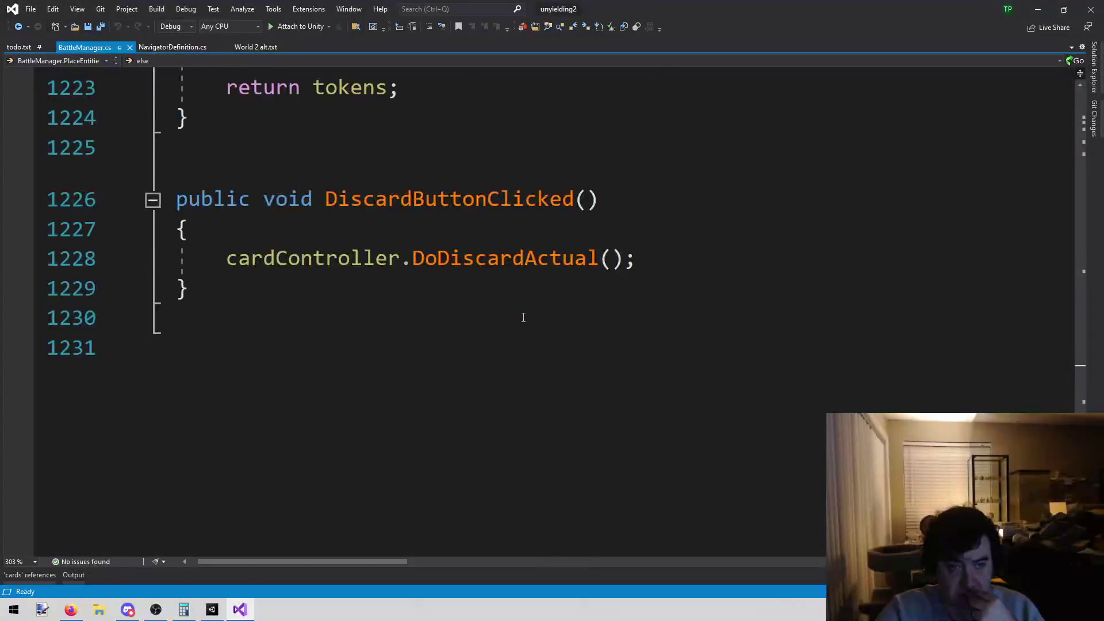
{"action": "left_click_drag", "start_coordinate": [343, 562], "coordinate": [334, 562]}
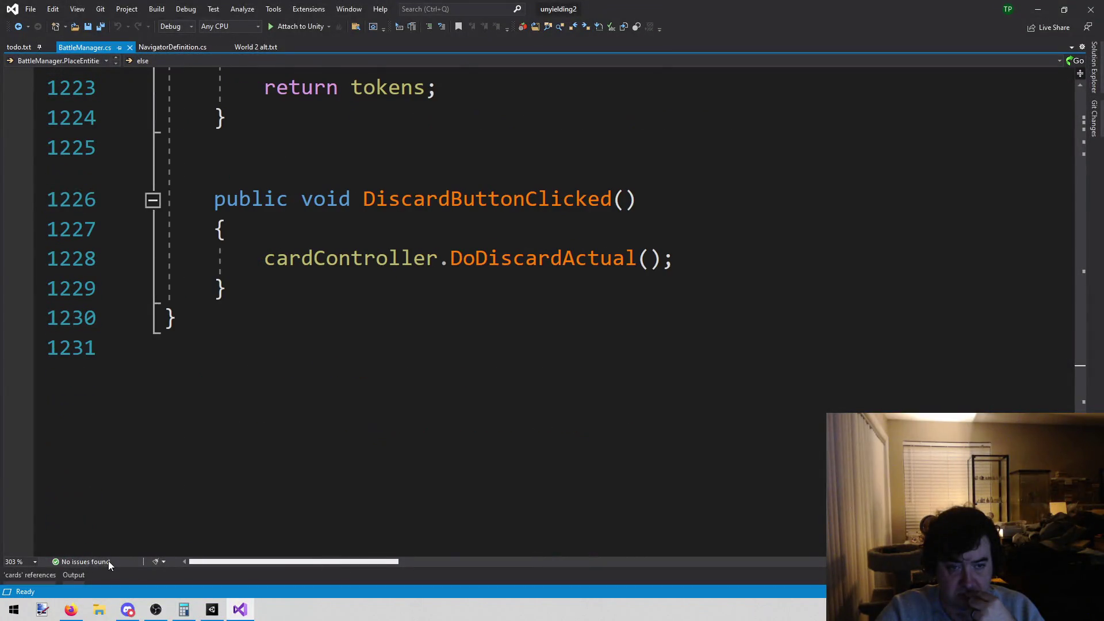
Step: After DiscardButtonClicked, start a method signature 'public List<CardScriptableObject> GetNavigatorCards'
{"action": "left_click", "coordinate": [335, 297]}
{"action": "key", "text": "Return"}
{"action": "key", "text": "Return"}
{"action": "type", "text": "public List<Car"}
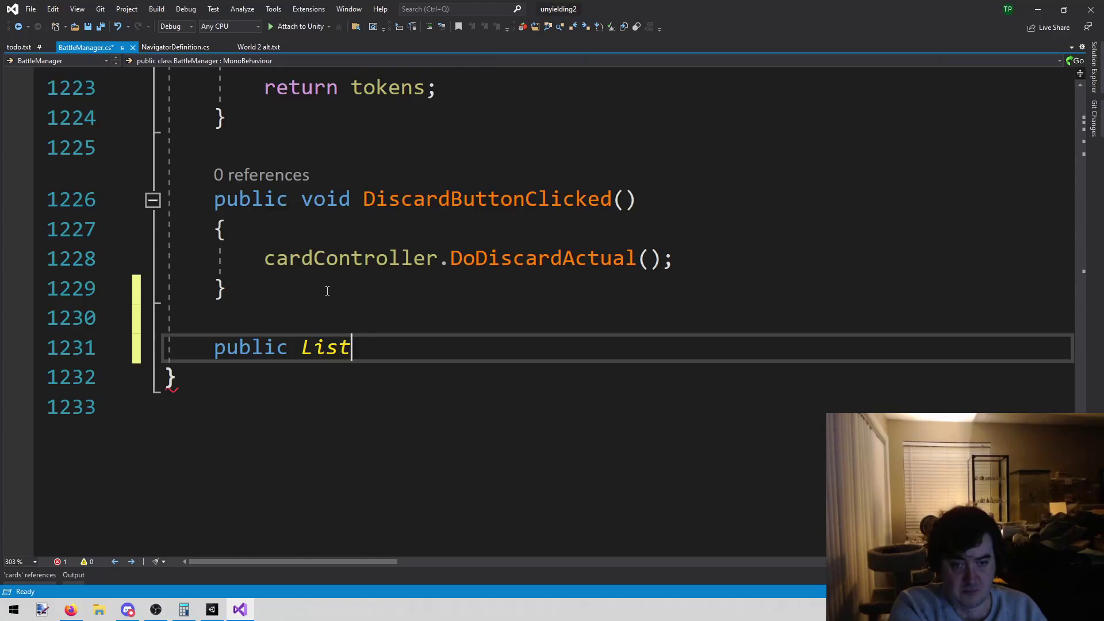
{"action": "type", "text": "dScr"}
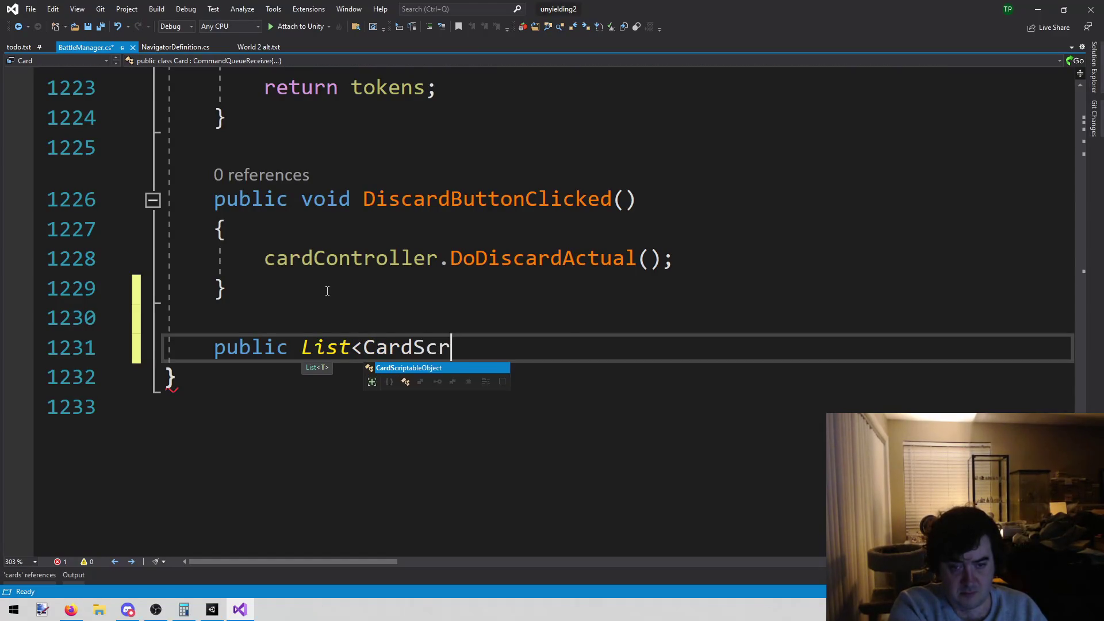
{"action": "key", "text": "Tab"}
{"action": "type", "text": "> getN"}
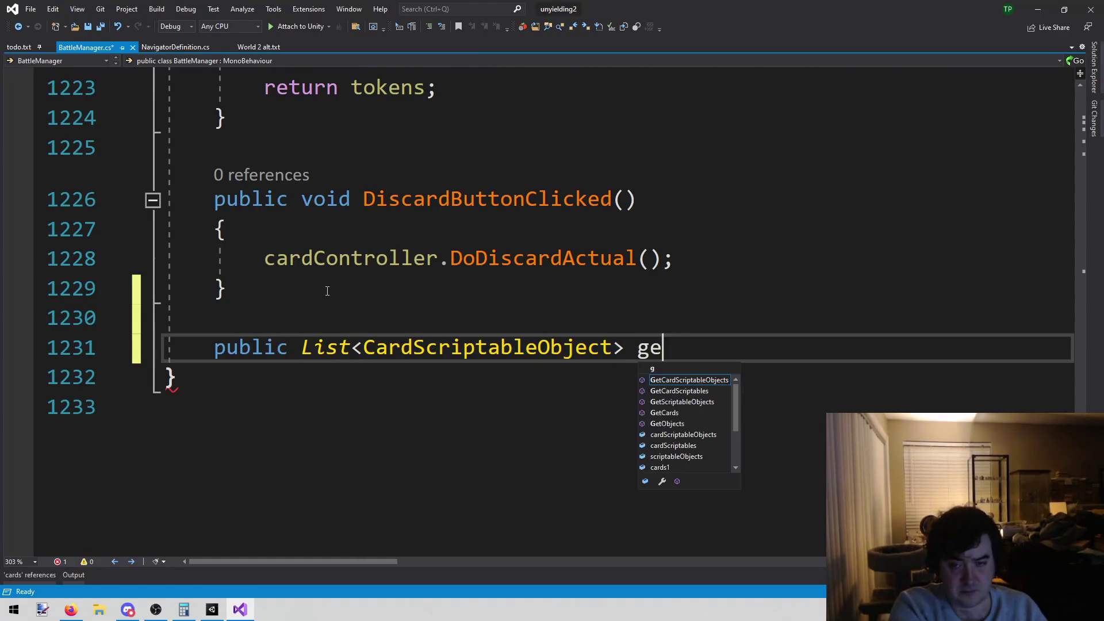
{"action": "key", "text": "BackSpace"}
{"action": "key", "text": "BackSpace"}
{"action": "key", "text": "BackSpace"}
{"action": "key", "text": "BackSpace"}
{"action": "type", "text": "GetNavic"}
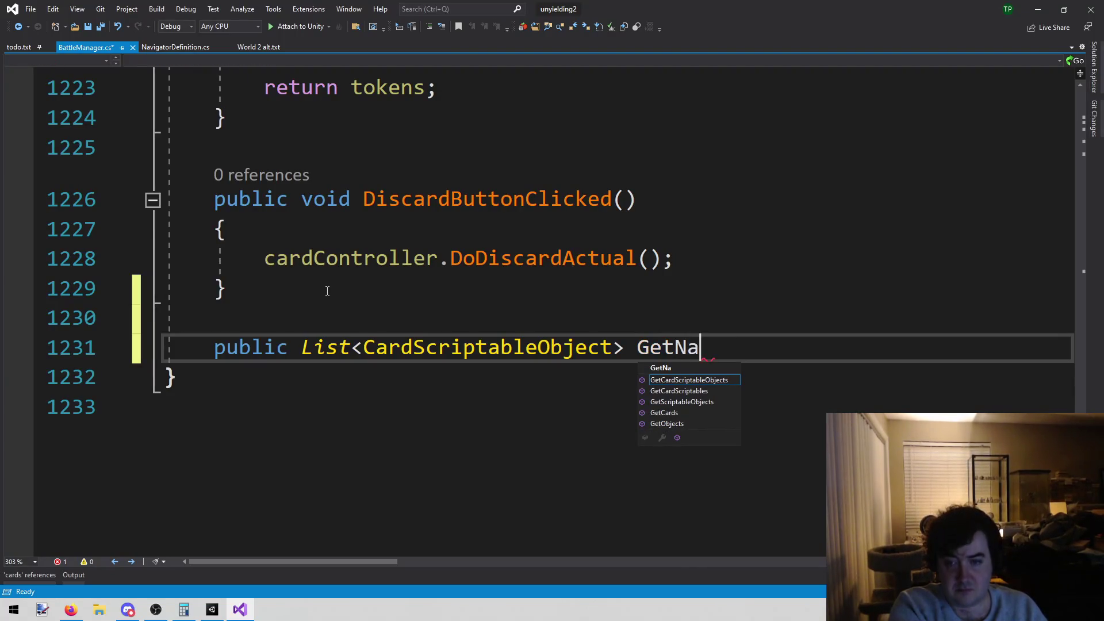
{"action": "key", "text": "BackSpace"}
{"action": "type", "text": "gatorC"}
{"action": "type", "text": "ards"}
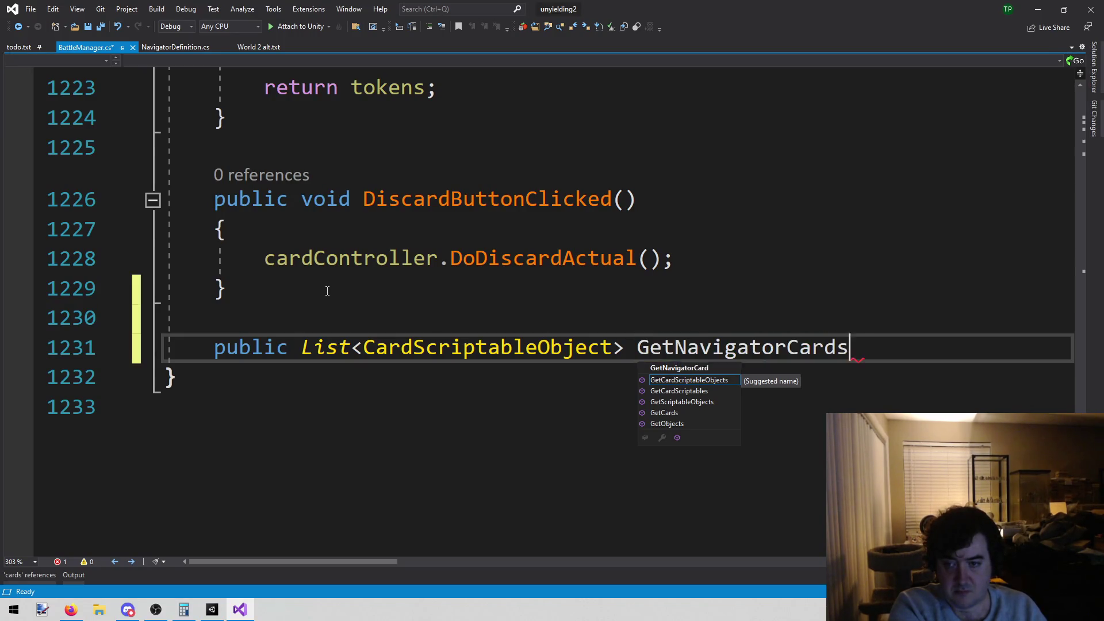
{"action": "key", "text": "Escape"}
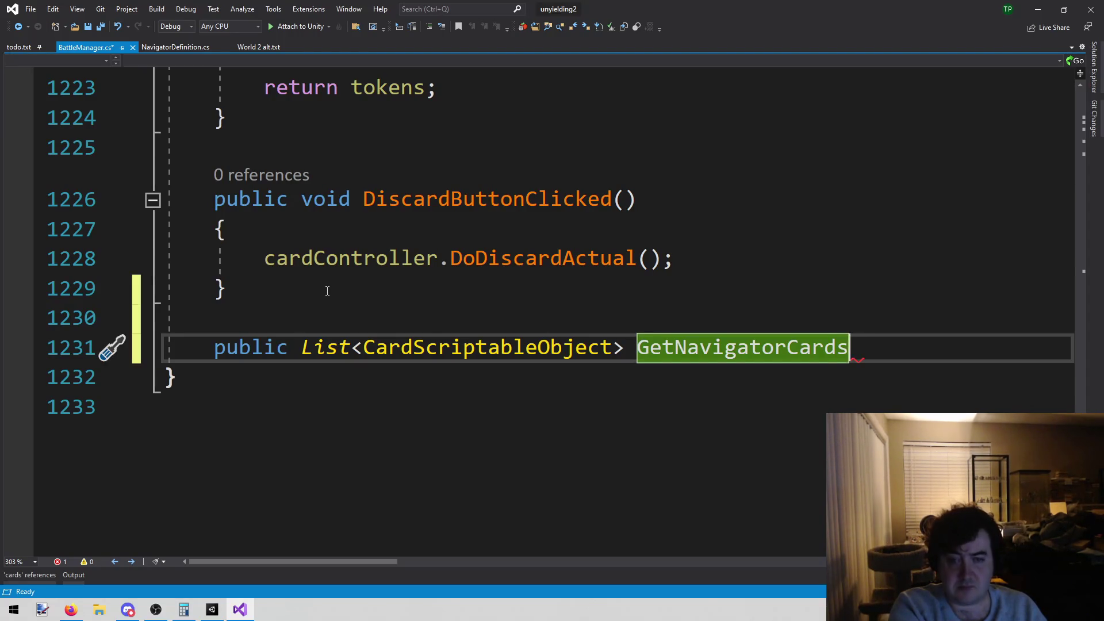
Step: Add the empty parentheses and brace body to GetNavigatorCards, then save BattleManager.cs
{"action": "type", "text": "()"}
{"action": "key", "text": "Return"}
{"action": "type", "text": "{"}
{"action": "key", "text": "Return"}
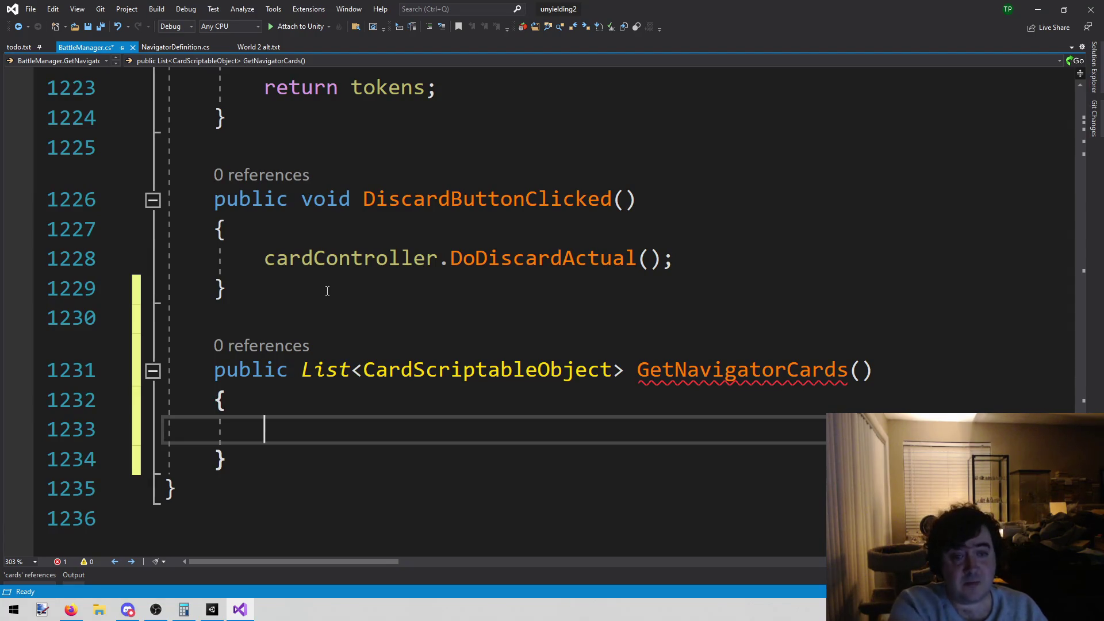
{"action": "key", "text": "ctrl+s"}
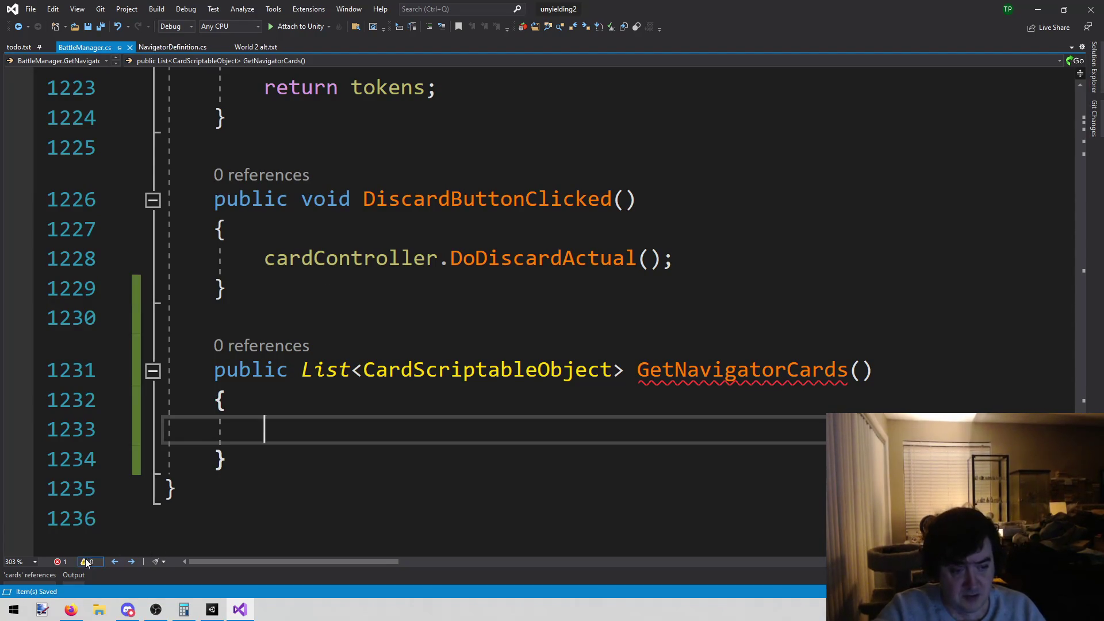
{"action": "left_click", "coordinate": [23, 580]}
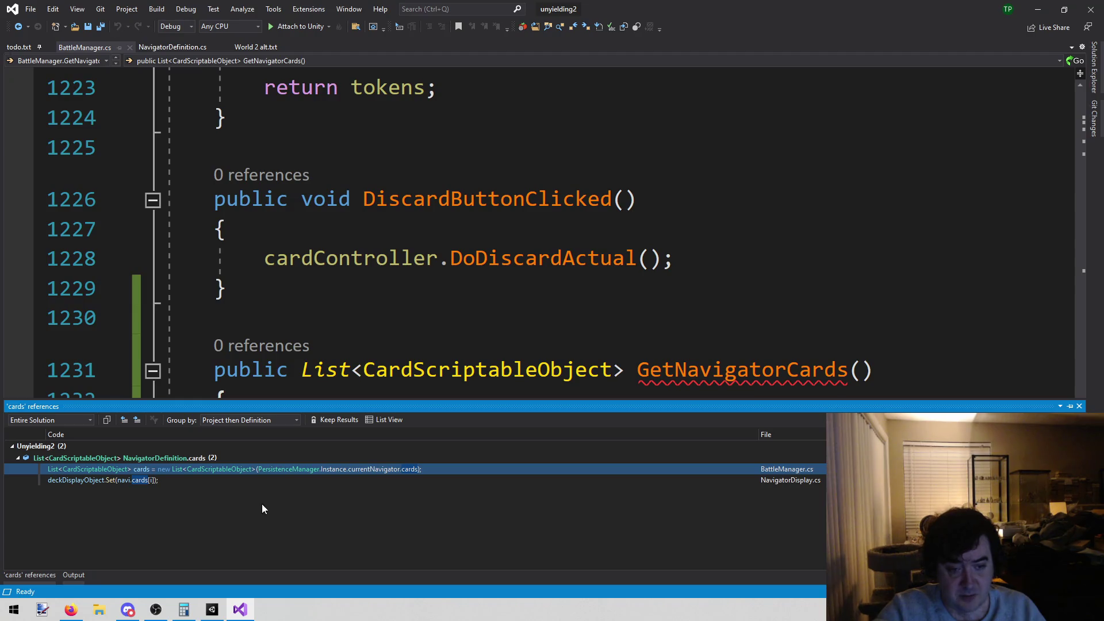
Step: Copy the PersistenceManager.Instance.currentNavigator.cards expression from line 759
{"action": "double_click", "coordinate": [274, 468]}
{"action": "left_click", "coordinate": [504, 326]}
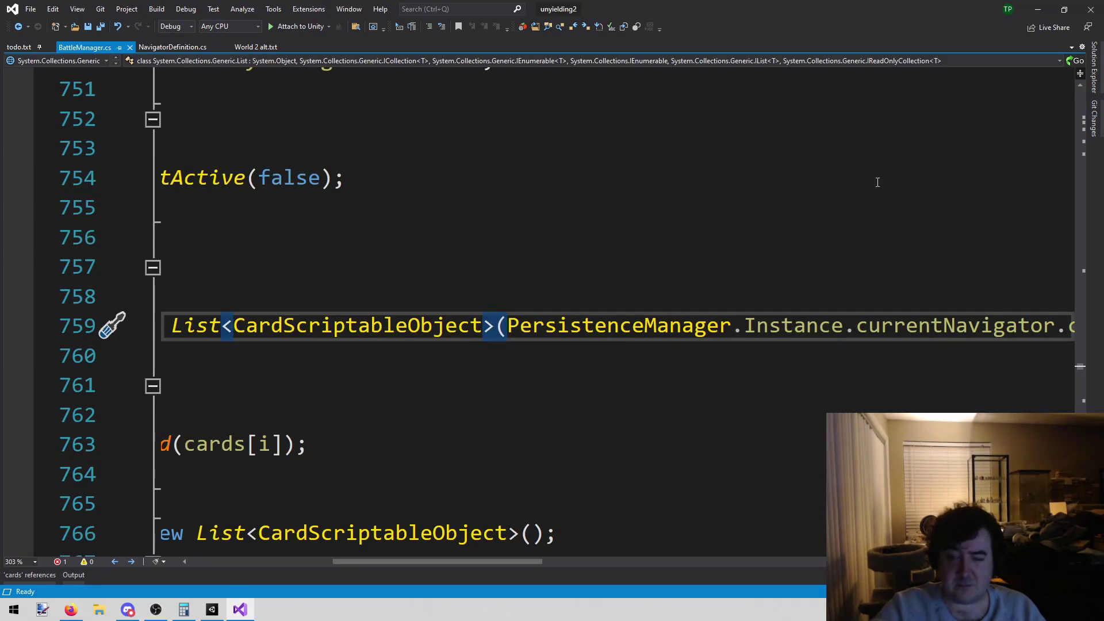
{"action": "key", "text": "ctrl+shift+Right"}
{"action": "key", "text": "ctrl+shift+Right"}
{"action": "key", "text": "ctrl+shift+Right"}
{"action": "key", "text": "ctrl+shift+Right"}
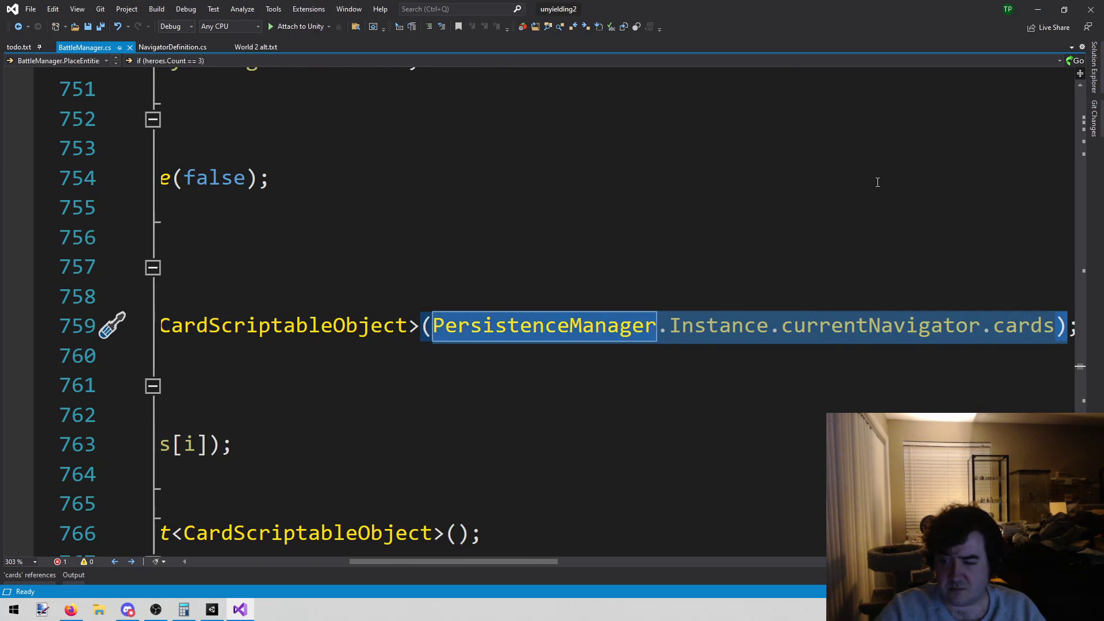
{"action": "key", "text": "Home"}
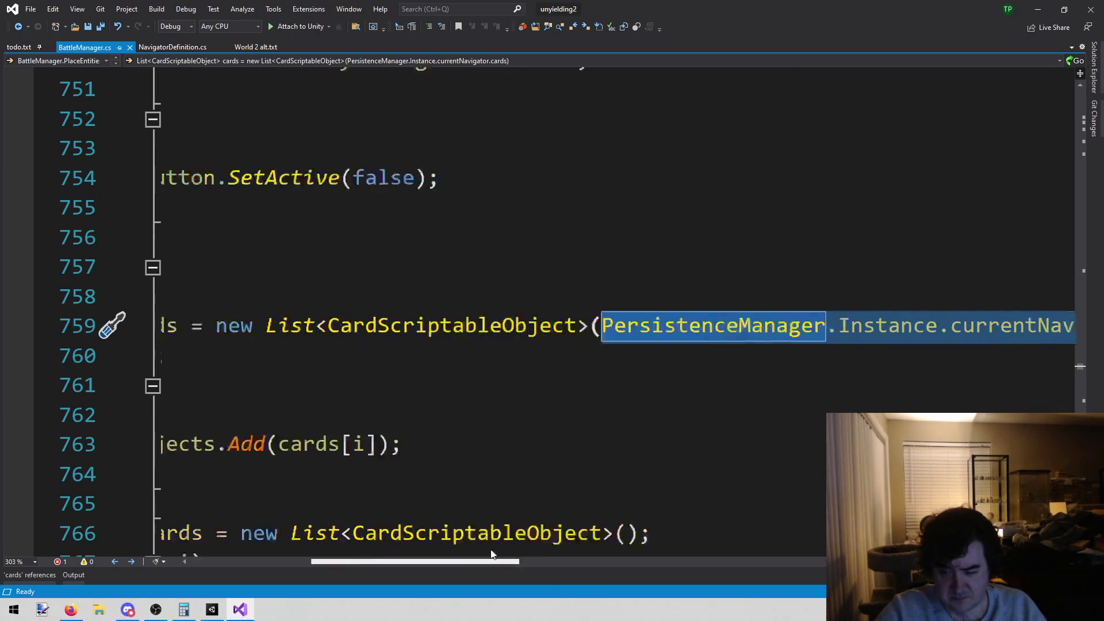
{"action": "left_click_drag", "start_coordinate": [1079, 366], "coordinate": [1080, 547]}
{"action": "scroll", "coordinate": [548, 345], "scroll_direction": "up", "scroll_amount": 4}
Step: Make GetNavigatorCards return PersistenceManager.Instance.currentNavigator.cards; and save the file
{"action": "left_click", "coordinate": [548, 319]}
{"action": "key", "text": "Return"}
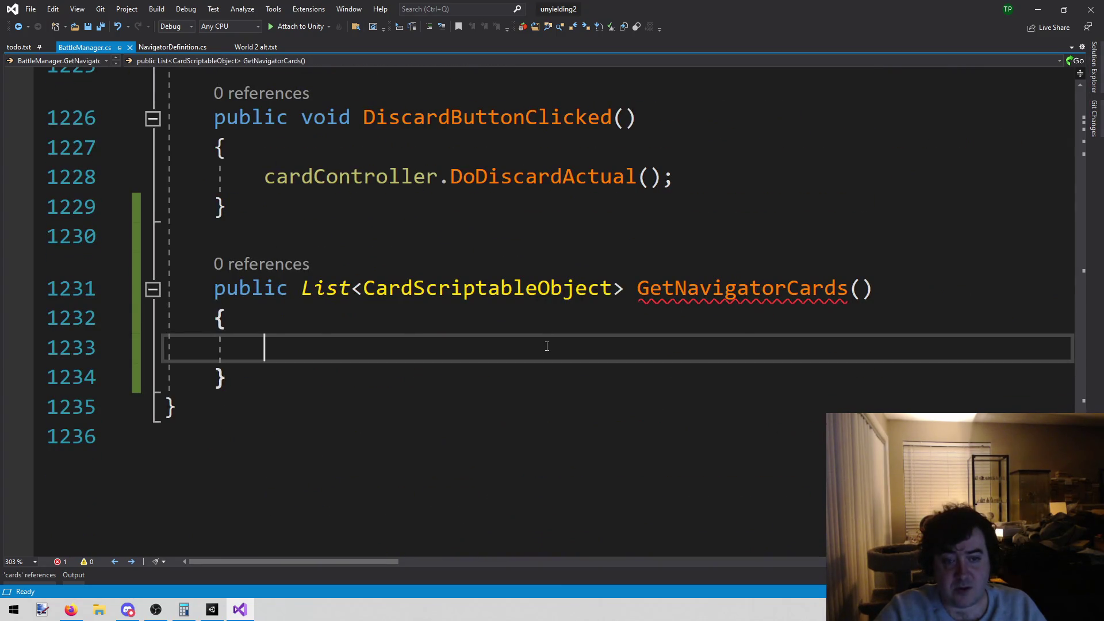
{"action": "type", "text": "PersistenceManager.Instance.currentNavigator.cards"}
{"action": "key", "text": "Home"}
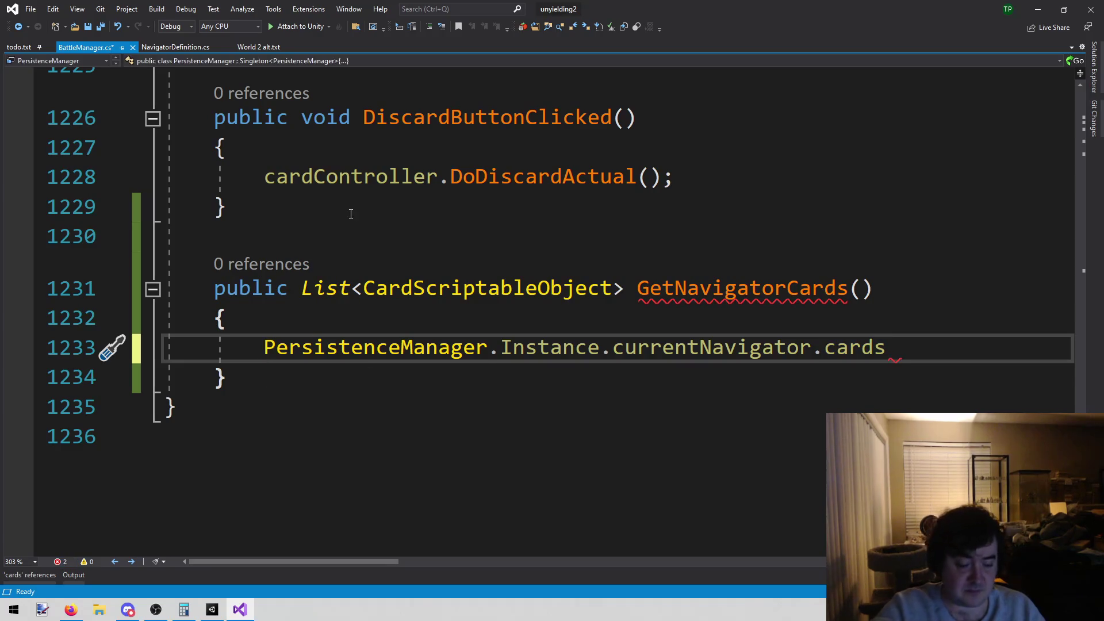
{"action": "type", "text": "return"}
{"action": "key", "text": "ctrl+shift+Right"}
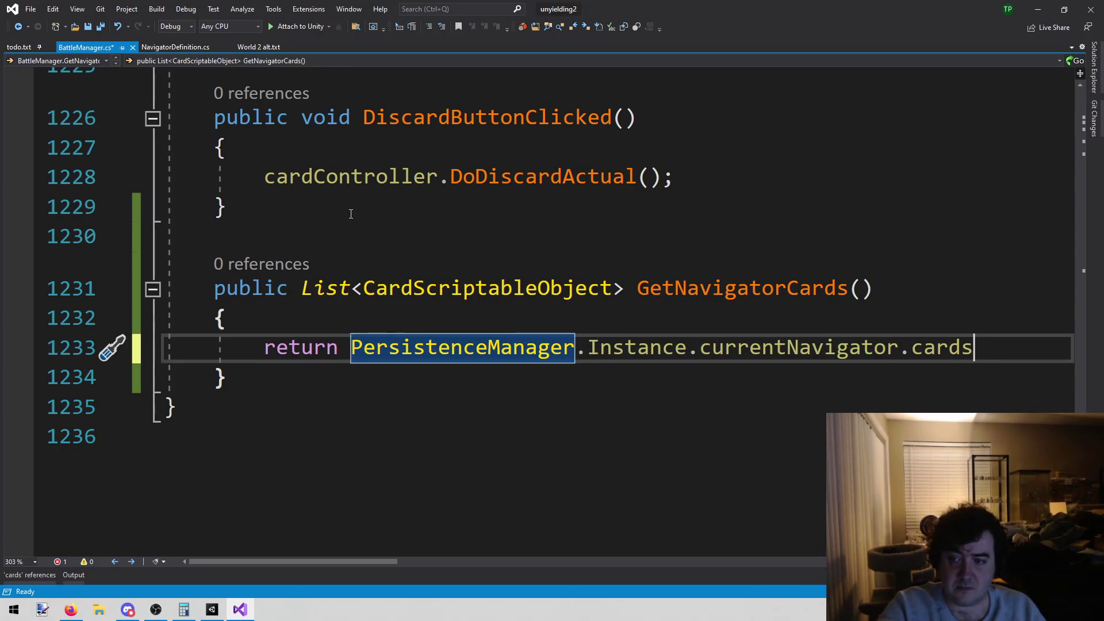
{"action": "type", "text": ";"}
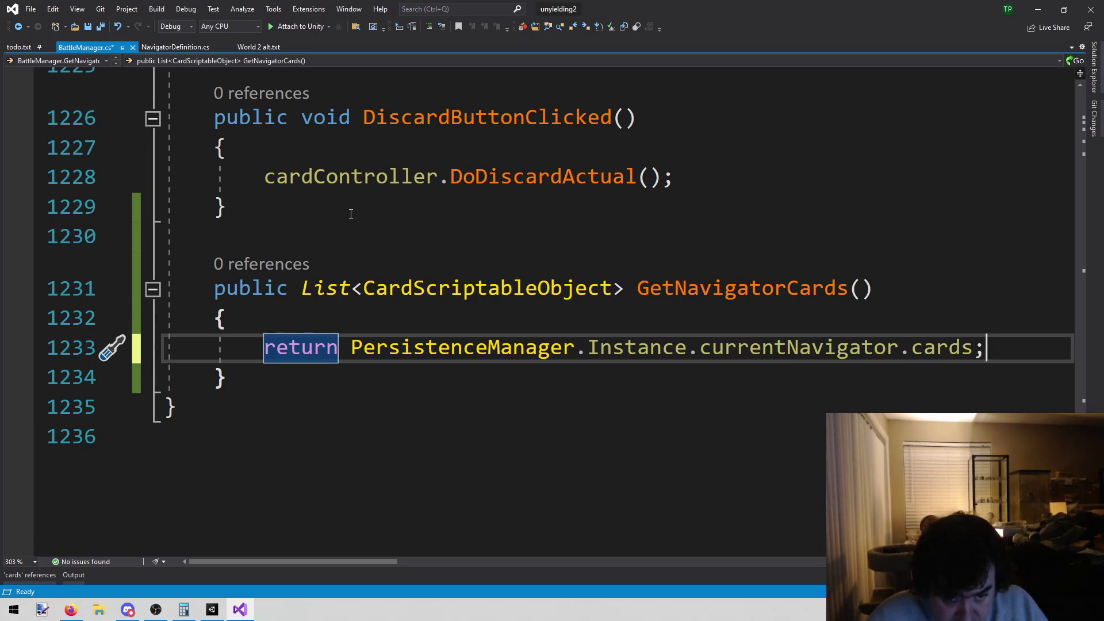
{"action": "key", "text": "ctrl+s"}
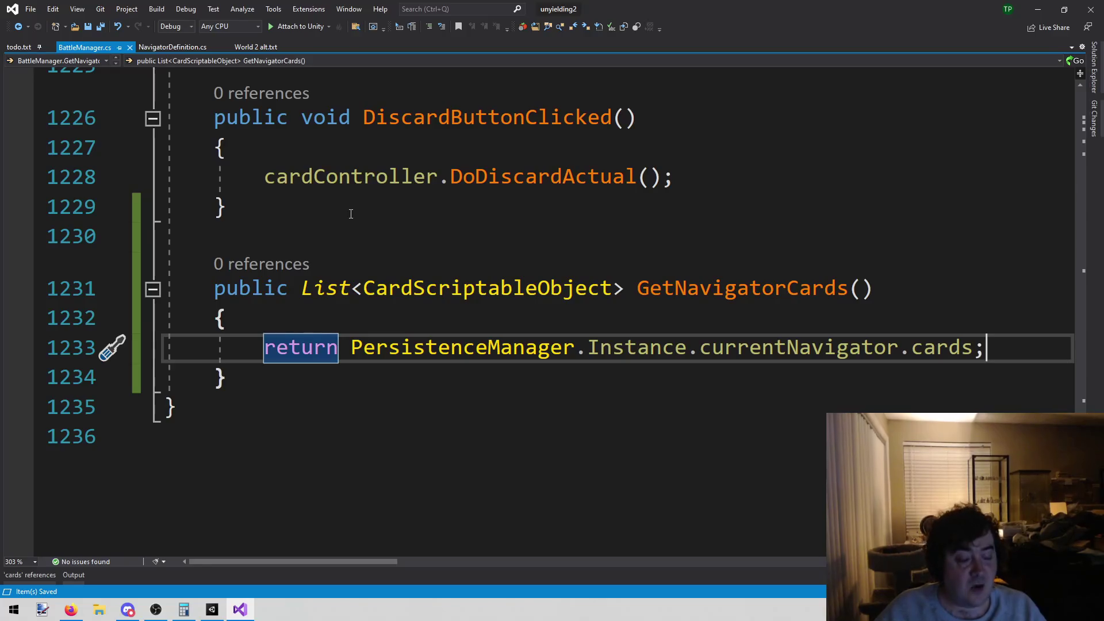
{"action": "key", "text": "Up"}
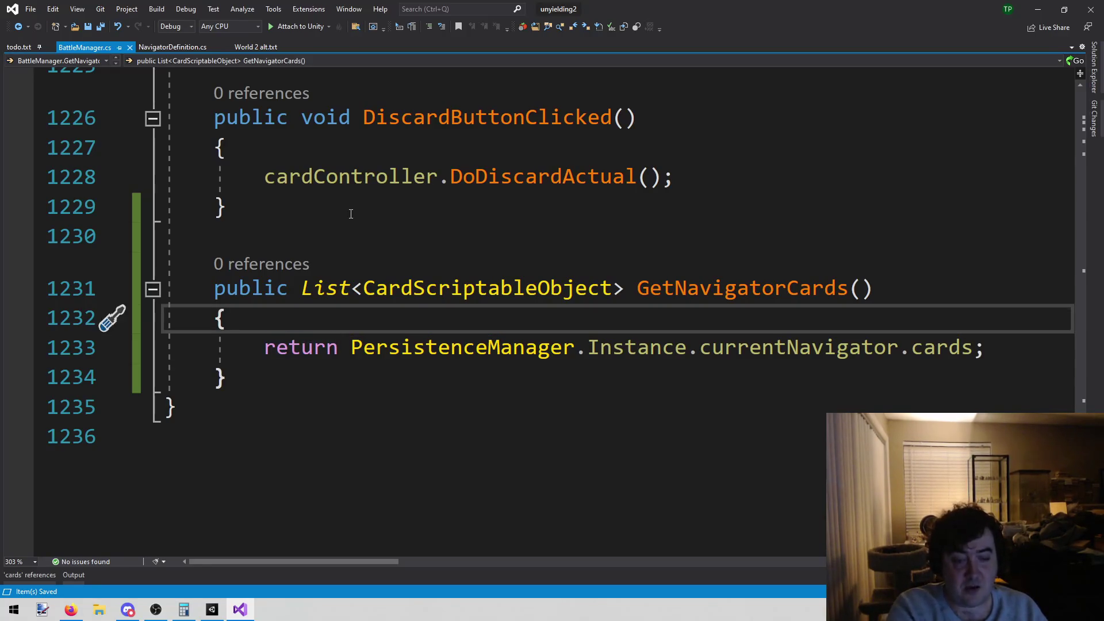
{"action": "key", "text": "Return"}
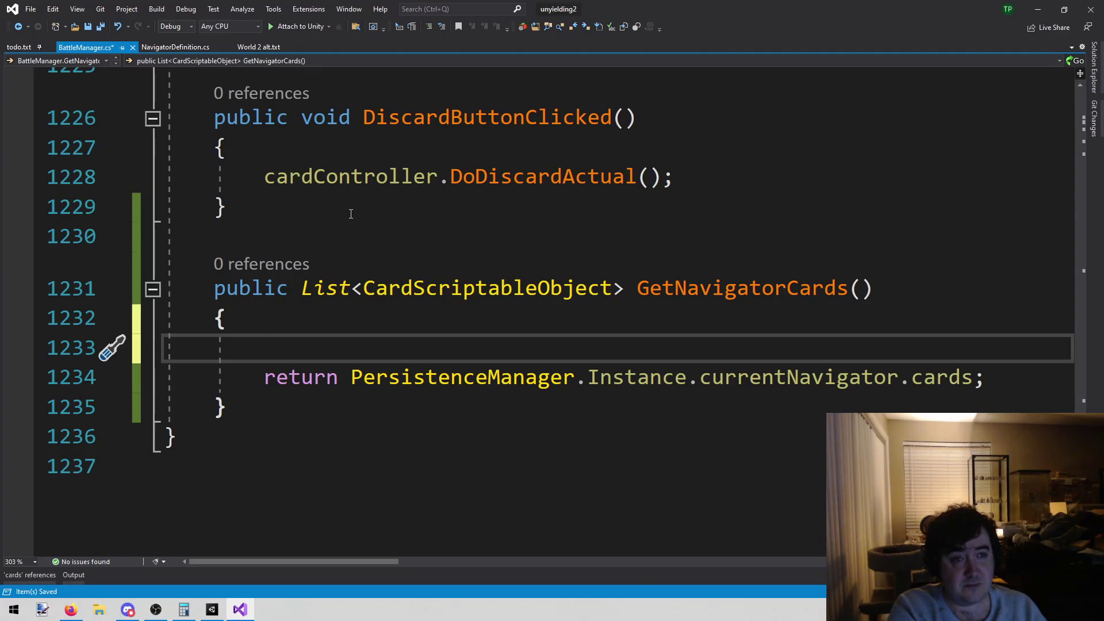
Step: Save BattleManager.cs and locate the inStoryMode field in PersistenceManager.cs
{"action": "key", "text": "ctrl+s"}
{"action": "key", "text": "shift+alt+o"}
{"action": "type", "text": "per"}
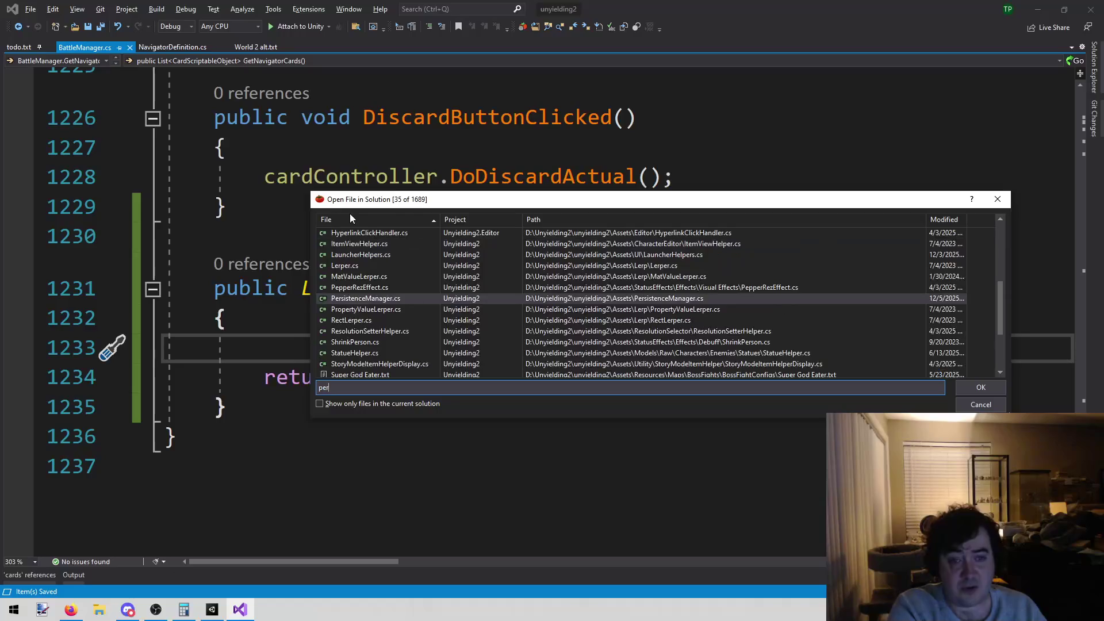
{"action": "key", "text": "Return"}
{"action": "key", "text": "ctrl+f"}
{"action": "type", "text": "stor"}
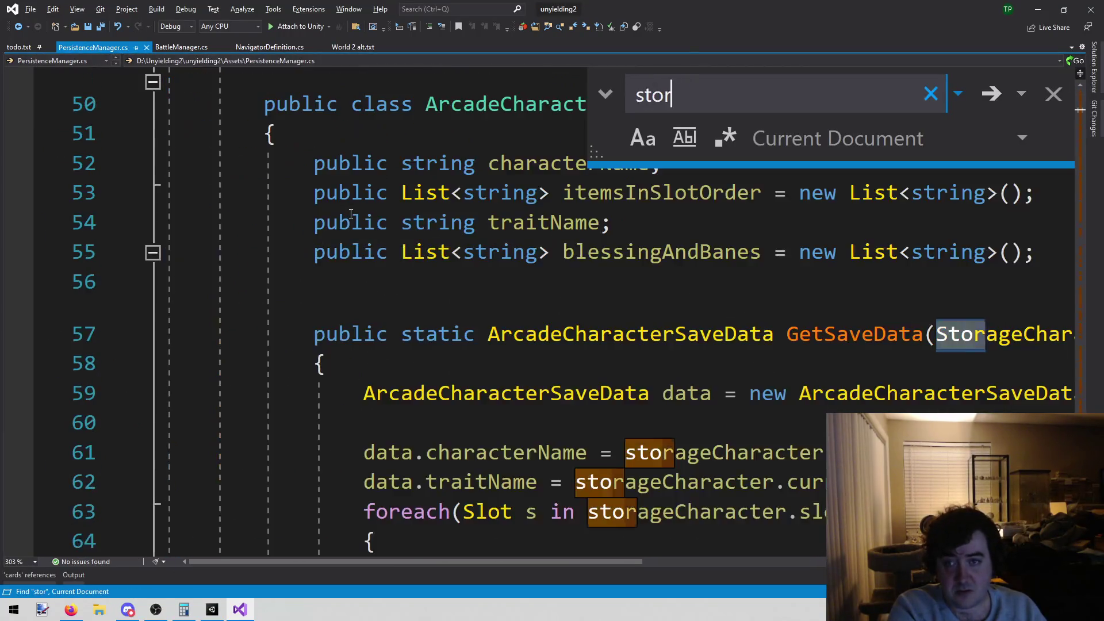
{"action": "type", "text": "ym"}
{"action": "key", "text": "Return"}
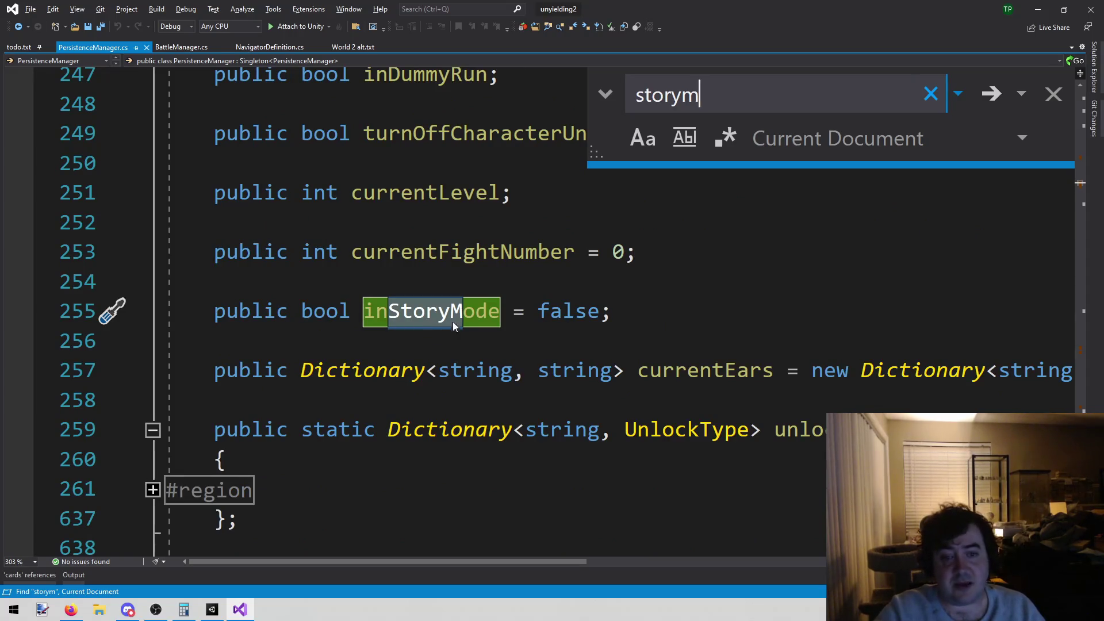
{"action": "left_click", "coordinate": [420, 309]}
{"action": "double_click", "coordinate": [420, 310]}
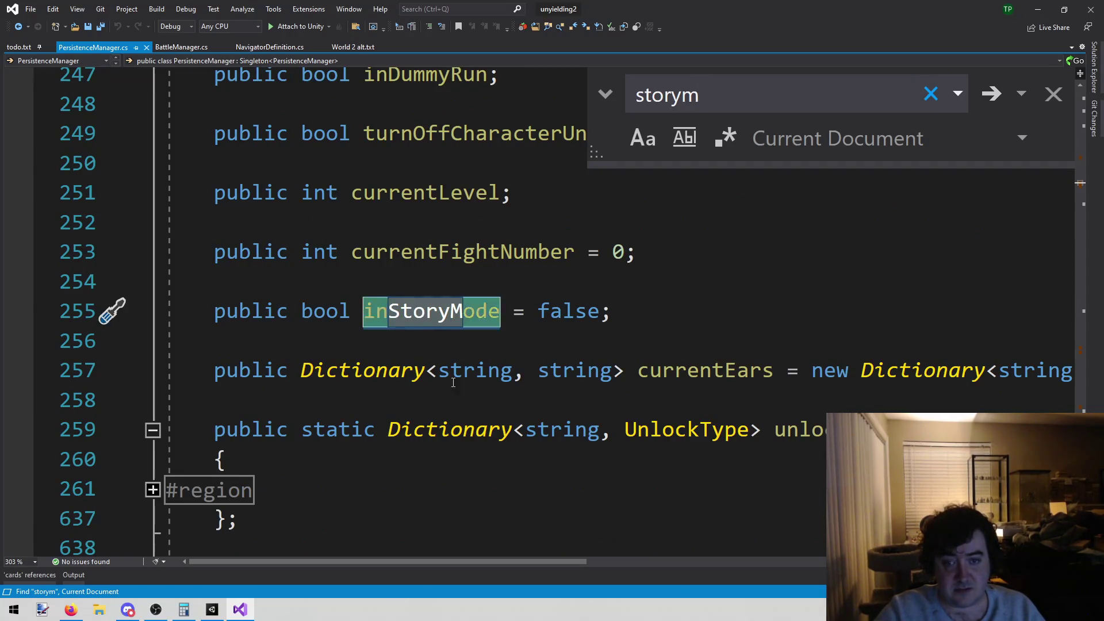
{"action": "key", "text": "ctrl+Home"}
{"action": "key", "text": "ctrl+Tab"}
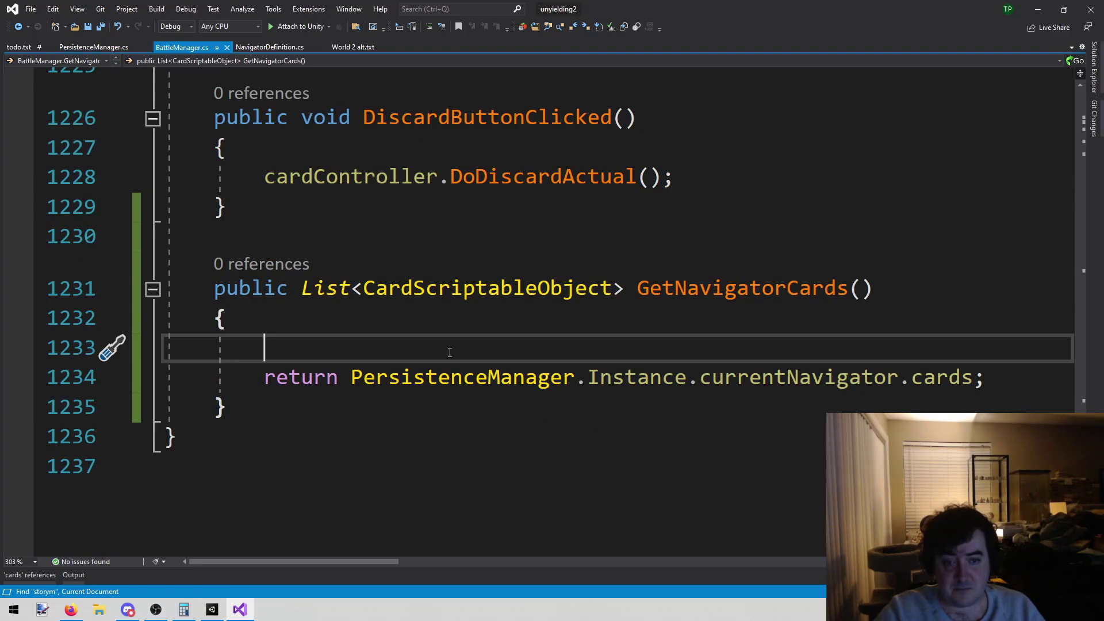
Step: Check PersistenceManager.Instance's members, then cut the GetNavigatorCards method from BattleManager.cs
{"action": "type", "text": "Per"}
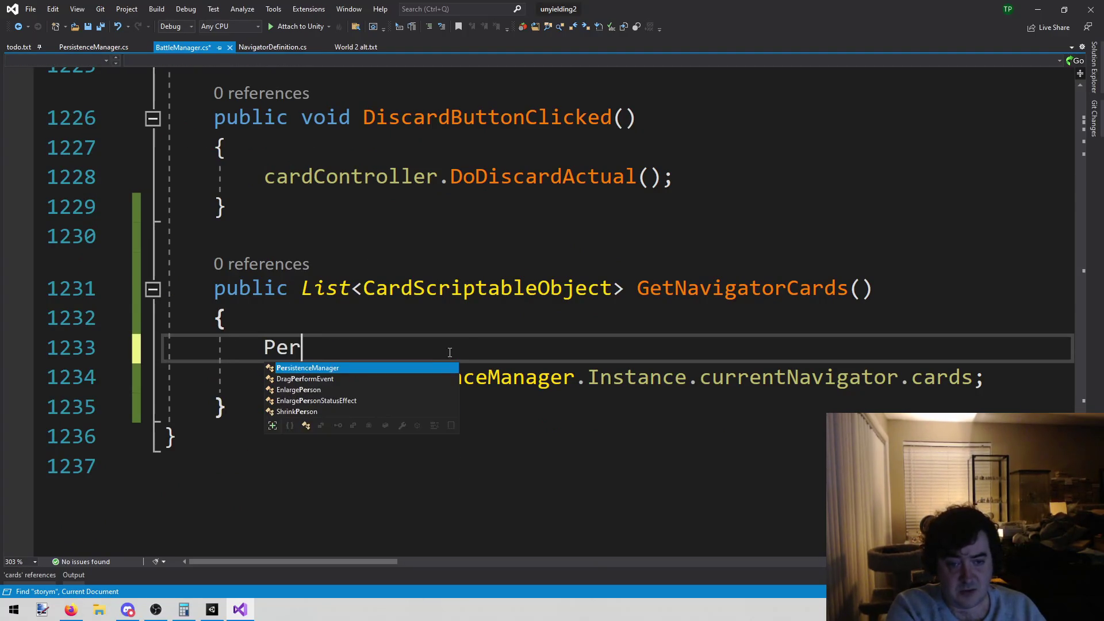
{"action": "type", "text": "sistenceManager.in."}
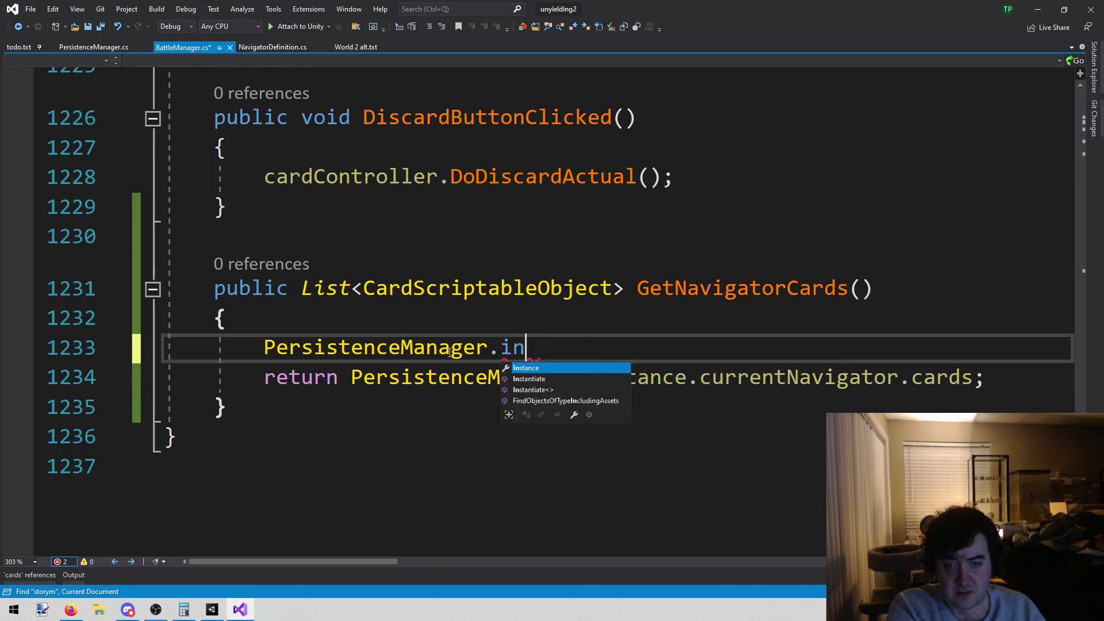
{"action": "key", "text": "Escape"}
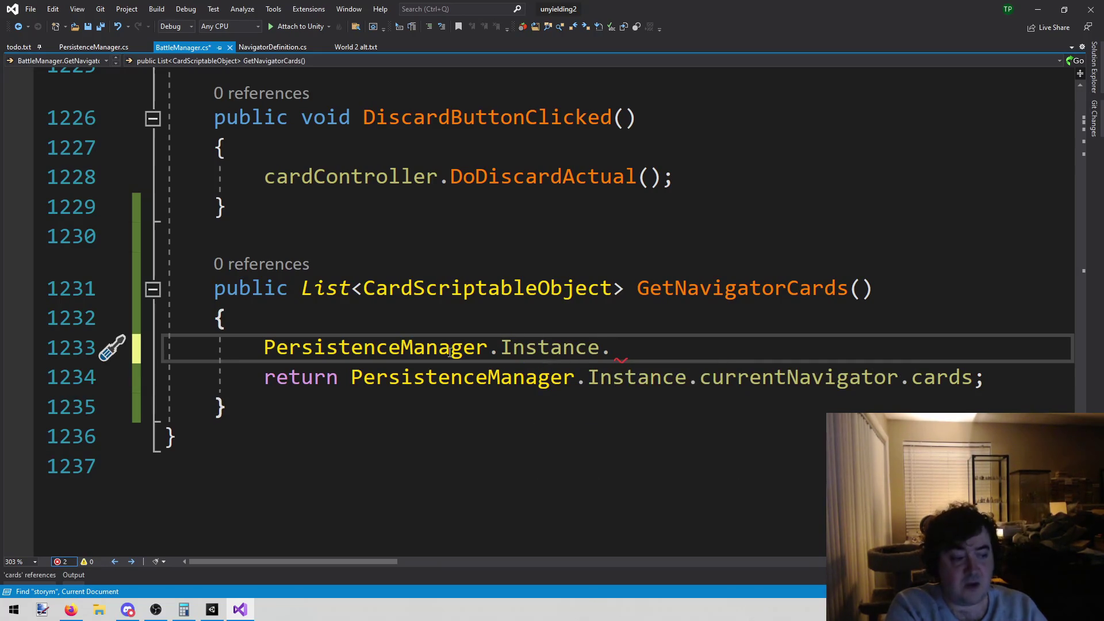
{"action": "left_click", "coordinate": [647, 377]}
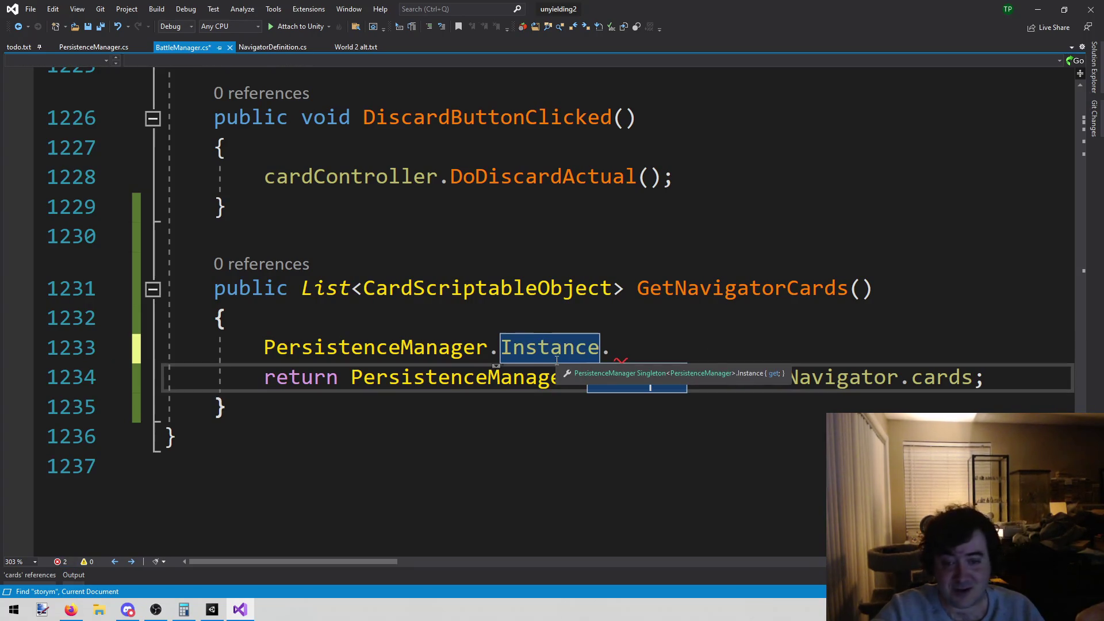
{"action": "key", "text": "Up"}
{"action": "key", "text": "Up"}
{"action": "left_click_drag", "start_coordinate": [214, 288], "coordinate": [347, 420]}
{"action": "key", "text": "ctrl+c"}
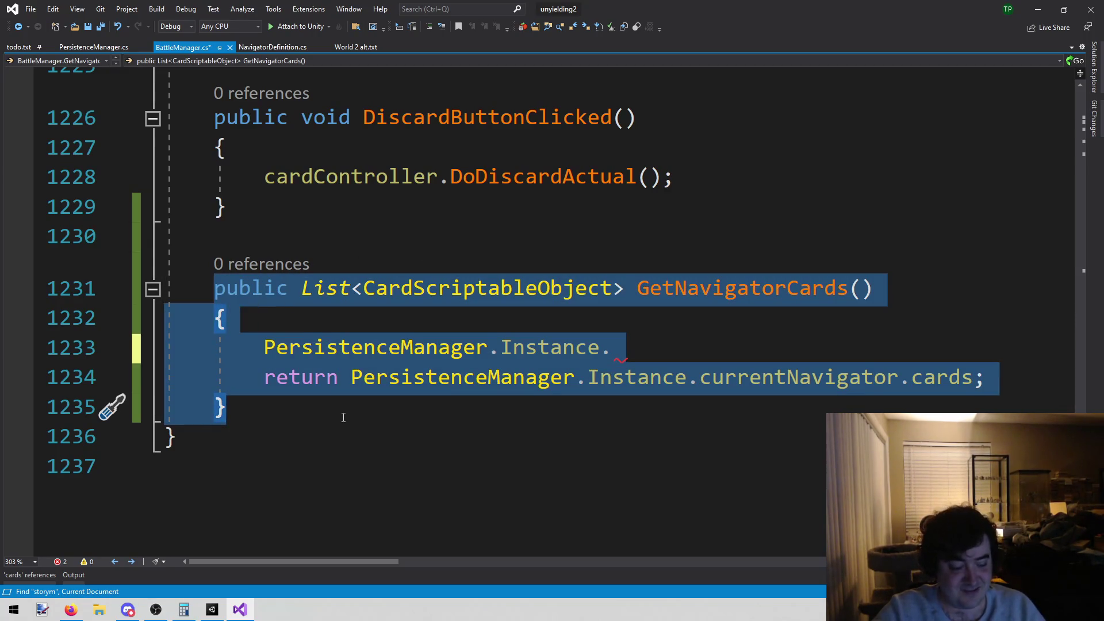
{"action": "key", "text": "Delete"}
{"action": "key", "text": "BackSpace"}
{"action": "key", "text": "BackSpace"}
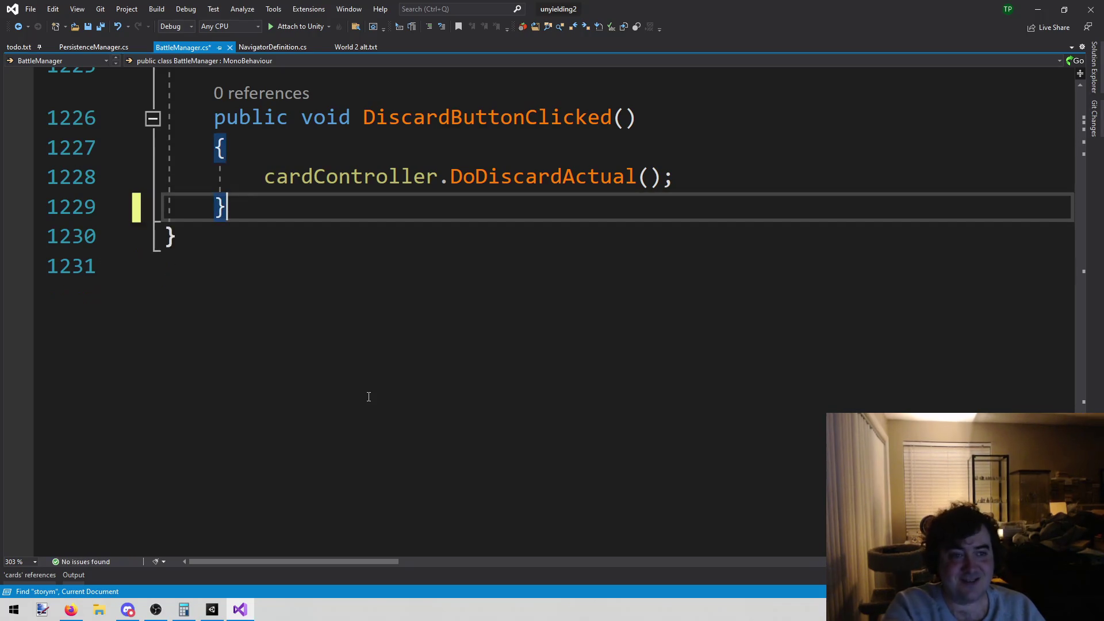
Step: Save BattleManager.cs and paste GetNavigatorCards into PersistenceManager.cs after AddAddedItemUnlock
{"action": "key", "text": "ctrl+s"}
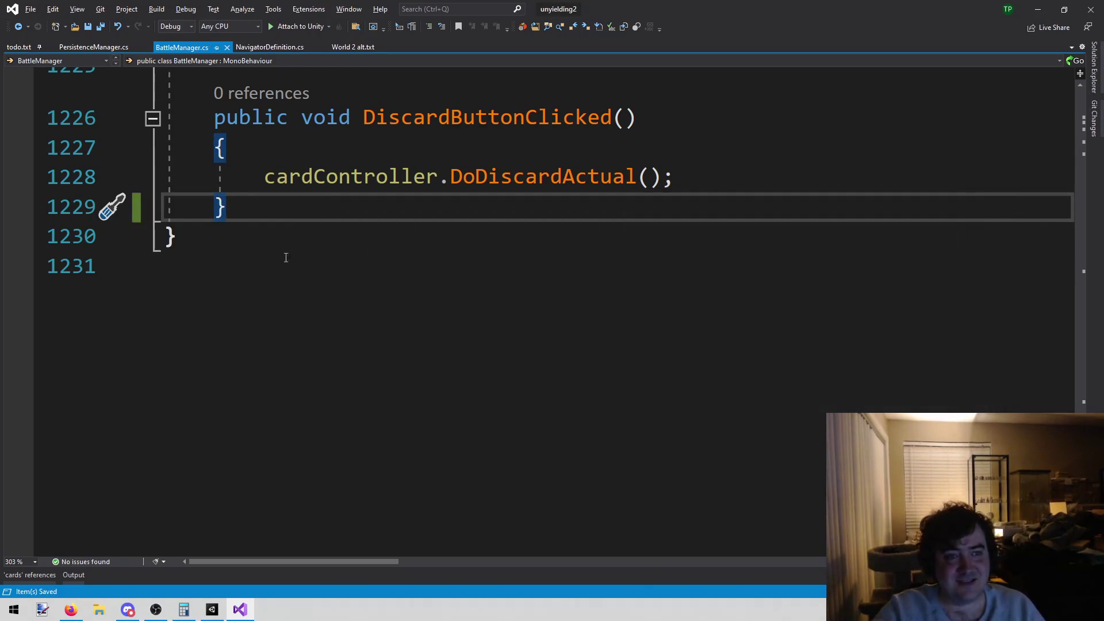
{"action": "left_click", "coordinate": [98, 48]}
{"action": "left_click_drag", "start_coordinate": [1083, 89], "coordinate": [1081, 552]}
{"action": "scroll", "coordinate": [499, 427], "scroll_direction": "up", "scroll_amount": 9}
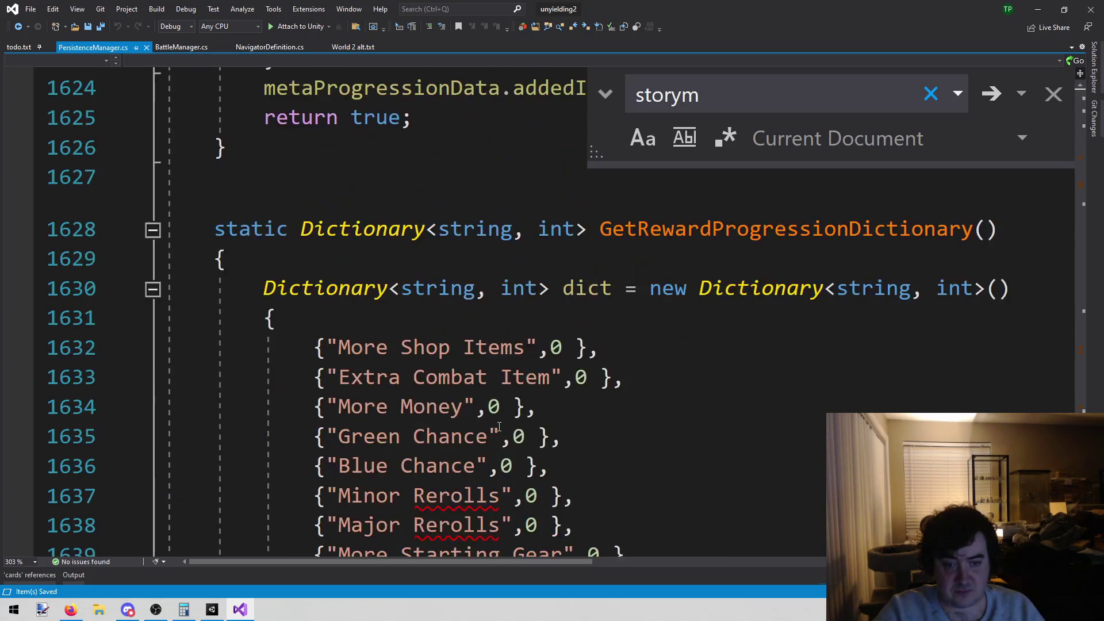
{"action": "scroll", "coordinate": [500, 427], "scroll_direction": "up", "scroll_amount": 4}
{"action": "scroll", "coordinate": [498, 426], "scroll_direction": "down", "scroll_amount": 2}
{"action": "scroll", "coordinate": [497, 426], "scroll_direction": "up", "scroll_amount": 2}
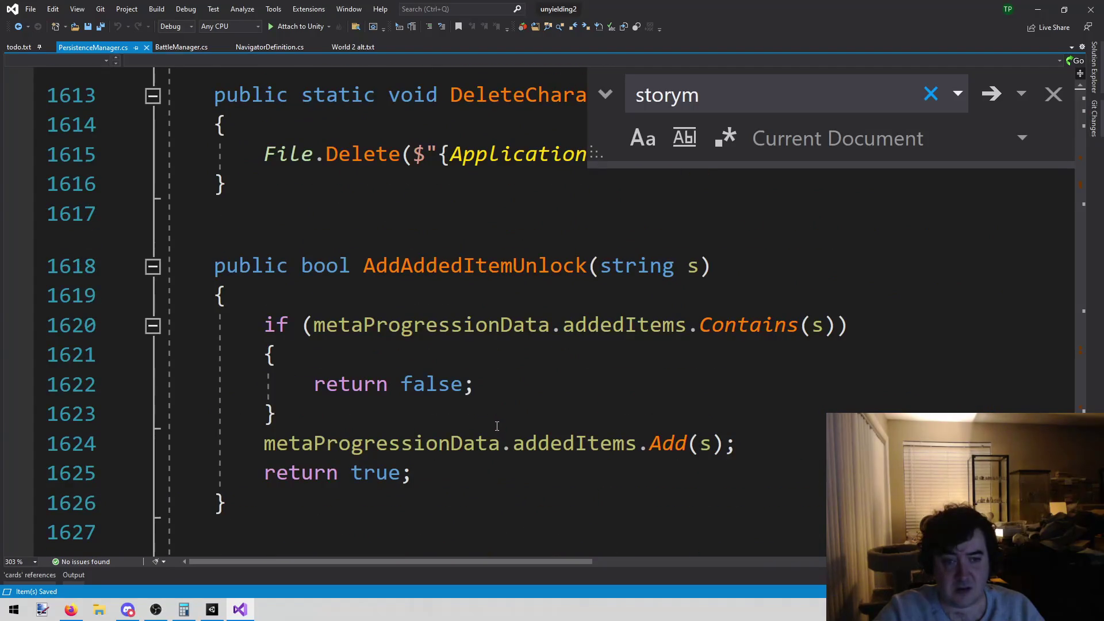
{"action": "scroll", "coordinate": [486, 423], "scroll_direction": "down", "scroll_amount": 3}
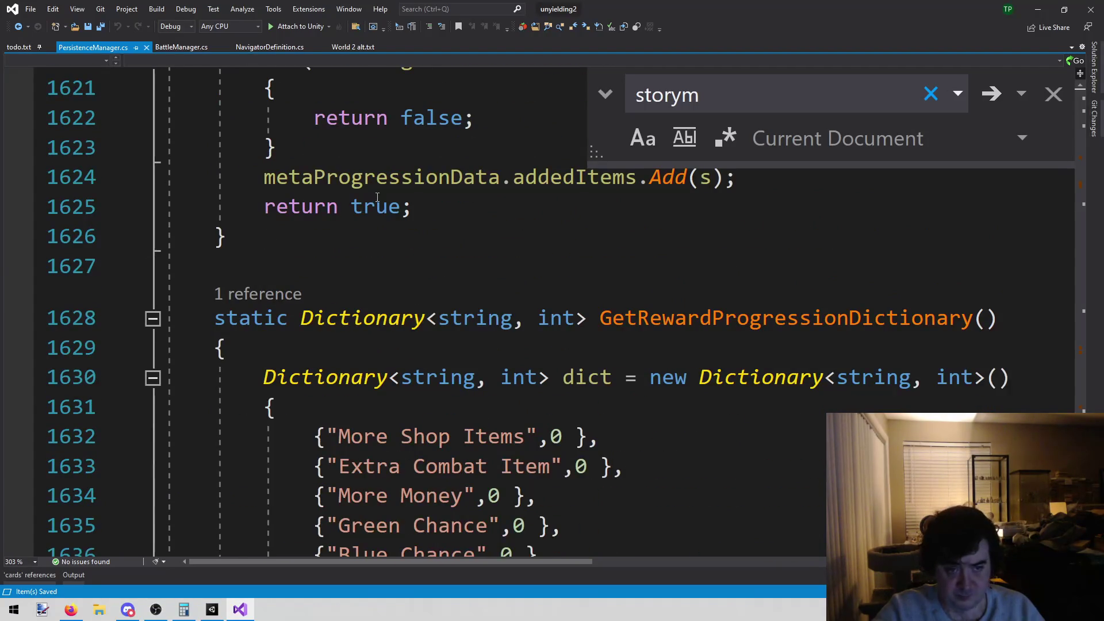
{"action": "left_click", "coordinate": [362, 266]}
{"action": "key", "text": "Return"}
{"action": "key", "text": "Return"}
{"action": "key", "text": "ctrl+v"}
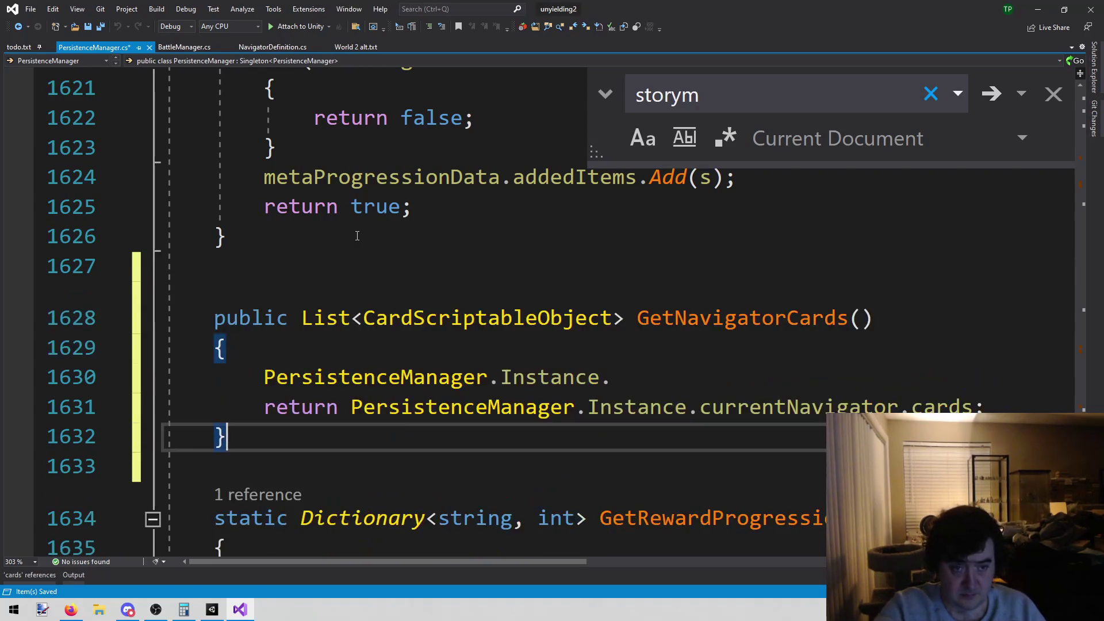
Step: Replace the incomplete PersistenceManager.Instance line with an 'if (inStoryMode) {' block
{"action": "left_click", "coordinate": [660, 370]}
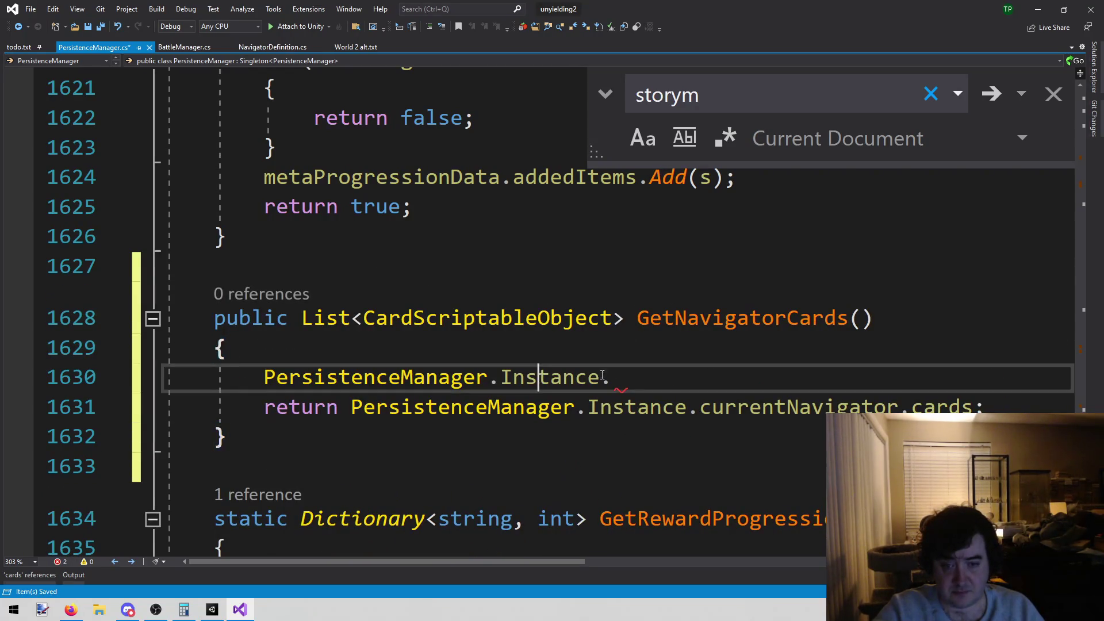
{"action": "mouse_move", "coordinate": [659, 370]}
{"action": "left_mouse_down"}
{"action": "mouse_move", "coordinate": [424, 378]}
{"action": "mouse_move", "coordinate": [283, 407]}
{"action": "mouse_move", "coordinate": [264, 378]}
{"action": "left_mouse_up"}
{"action": "type", "text": "instor"}
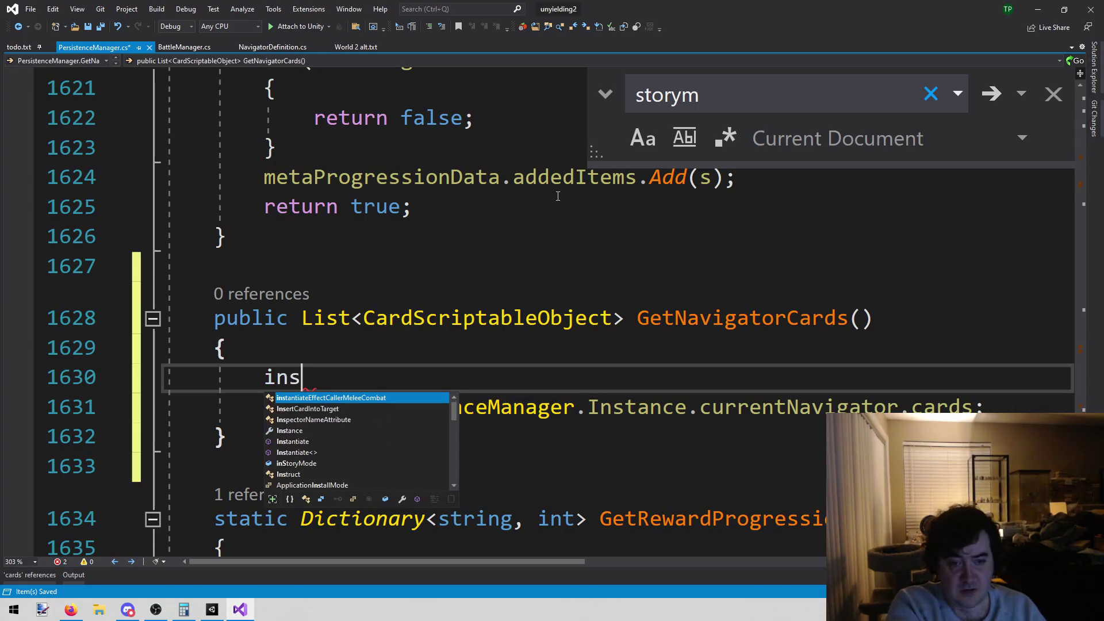
{"action": "key", "text": "Tab"}
{"action": "key", "text": "Home"}
{"action": "type", "text": "if ("}
{"action": "key", "text": "End"}
{"action": "type", "text": ")"}
{"action": "key", "text": "Return"}
{"action": "type", "text": "{"}
{"action": "key", "text": "Return"}
Step: Move the return statement inside the if block and start an else block
{"action": "key", "text": "Down"}
{"action": "key", "text": "Down"}
{"action": "key", "text": "Home"}
{"action": "key", "text": "shift+End"}
{"action": "key", "text": "ctrl+x"}
{"action": "key", "text": "Up"}
{"action": "key", "text": "Up"}
{"action": "key", "text": "ctrl+v"}
{"action": "key", "text": "Down"}
{"action": "type", "text": "else"}
{"action": "key", "text": "Return"}
Step: Add the else block to GetNavigatorCards() and write 'return null;' inside it
{"action": "type", "text": "{"}
{"action": "key", "text": "Return"}
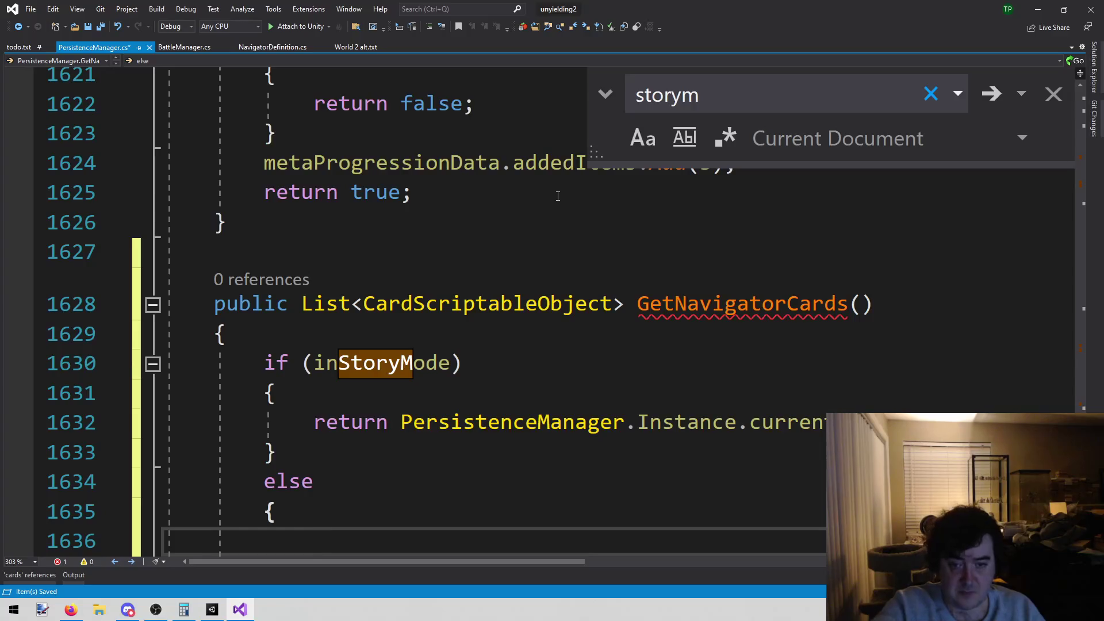
{"action": "scroll", "coordinate": [461, 310], "scroll_direction": "down", "scroll_amount": 2}
{"action": "scroll", "coordinate": [484, 345], "scroll_direction": "up", "scroll_amount": 1}
{"action": "left_click", "coordinate": [603, 305]}
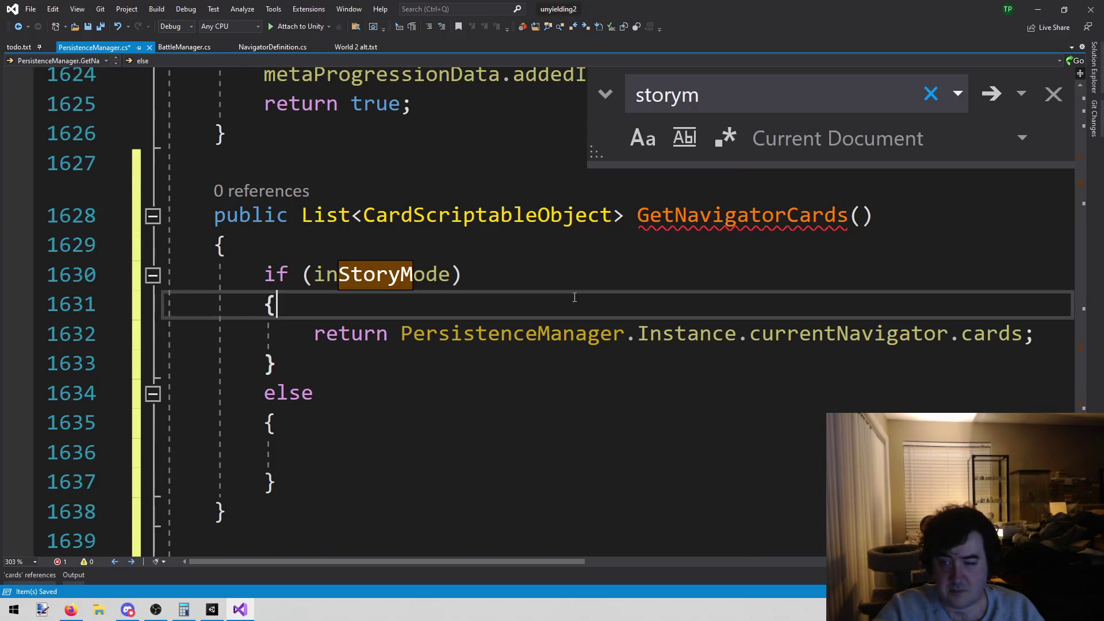
{"action": "left_click_drag", "start_coordinate": [445, 465], "coordinate": [437, 461]}
{"action": "left_click", "coordinate": [419, 431]}
{"action": "left_click", "coordinate": [398, 449]}
{"action": "type", "text": "eturn nill"}
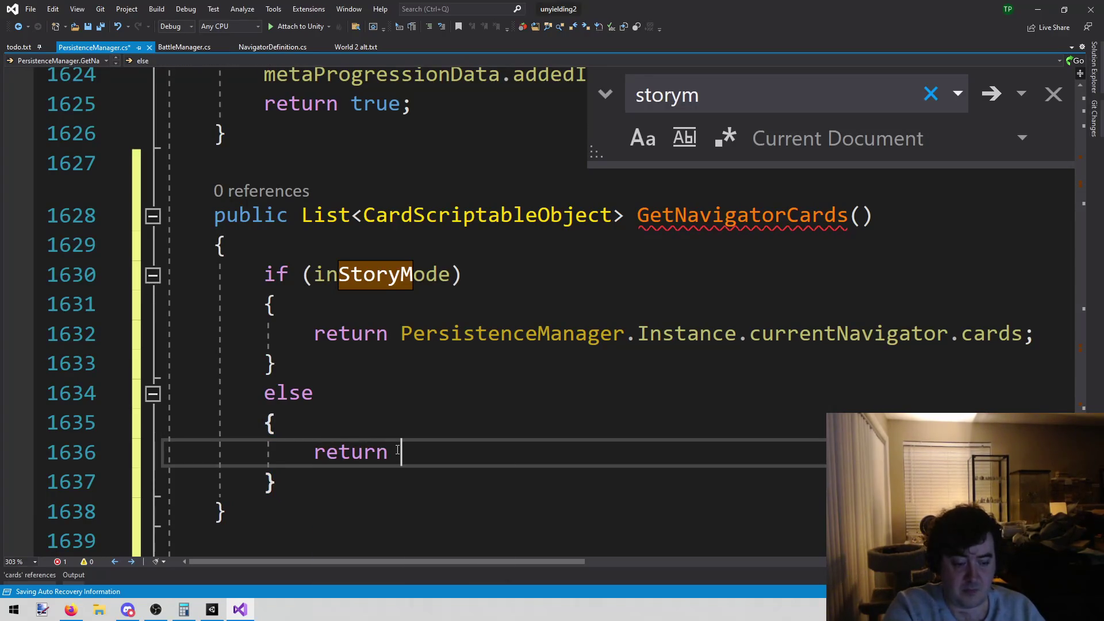
{"action": "key", "text": "BackSpace"}
{"action": "key", "text": "BackSpace"}
{"action": "key", "text": "BackSpace"}
{"action": "type", "text": "ull;'"}
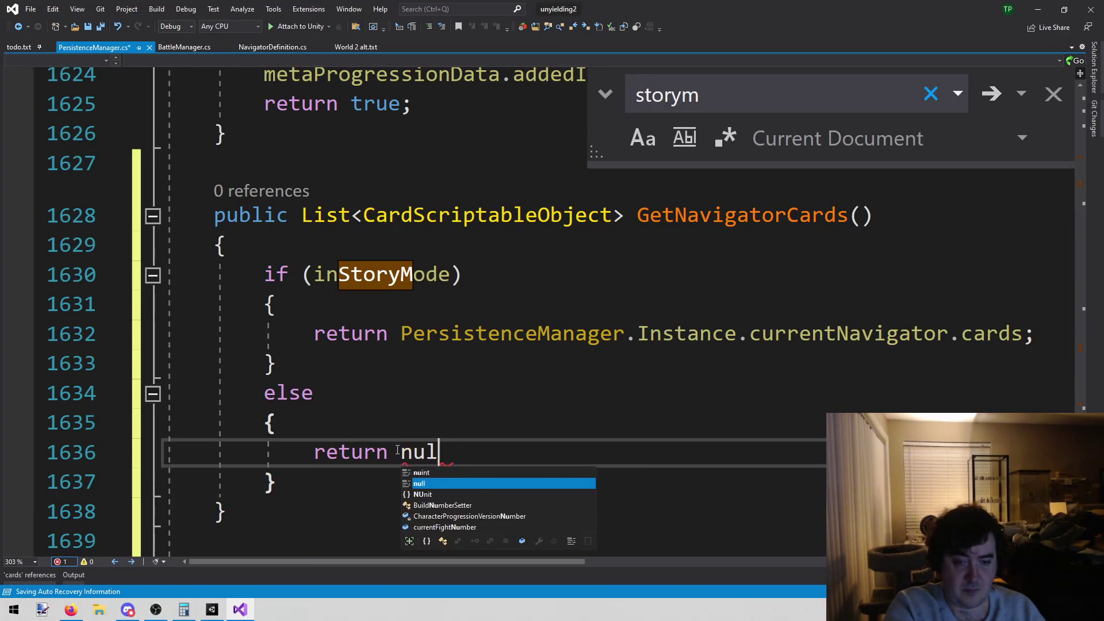
Step: Delete the stray apostrophe after null and check the completed else block
{"action": "scroll", "coordinate": [398, 450], "scroll_direction": "down", "scroll_amount": 1}
{"action": "left_click", "coordinate": [354, 421]}
{"action": "left_click", "coordinate": [483, 362]}
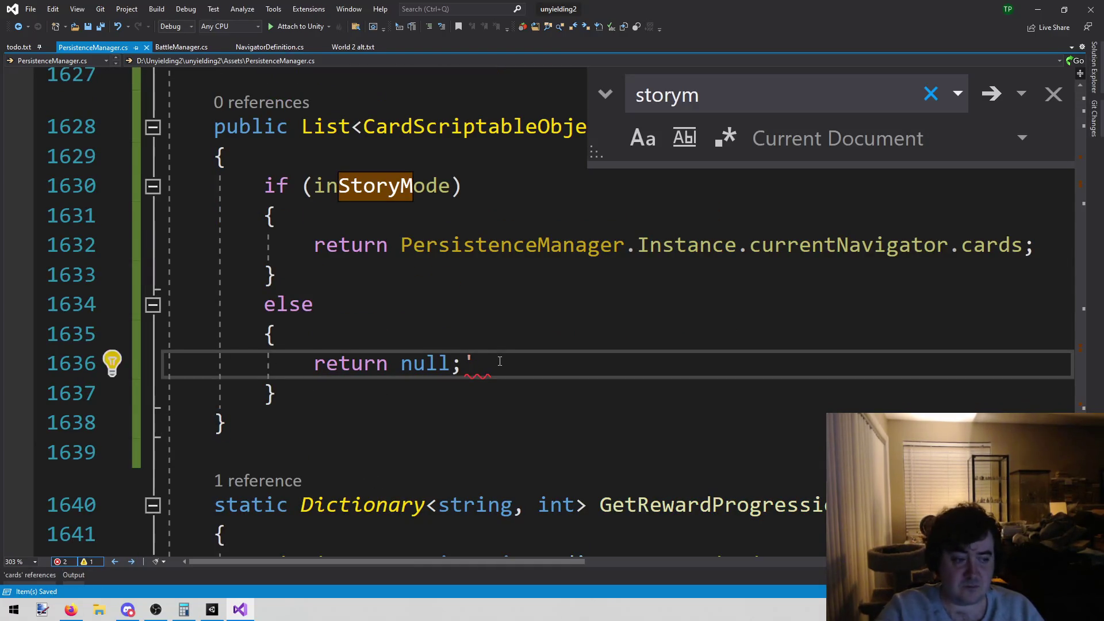
{"action": "key", "text": "BackSpace"}
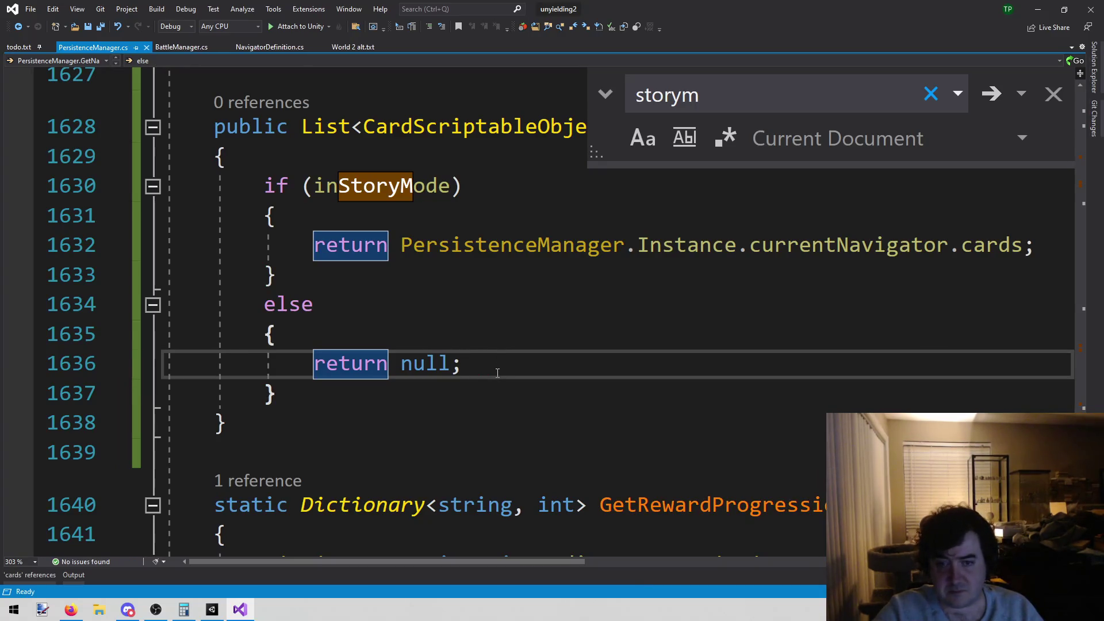
{"action": "scroll", "coordinate": [497, 373], "scroll_direction": "up", "scroll_amount": 1}
{"action": "scroll", "coordinate": [496, 401], "scroll_direction": "up", "scroll_amount": 1}
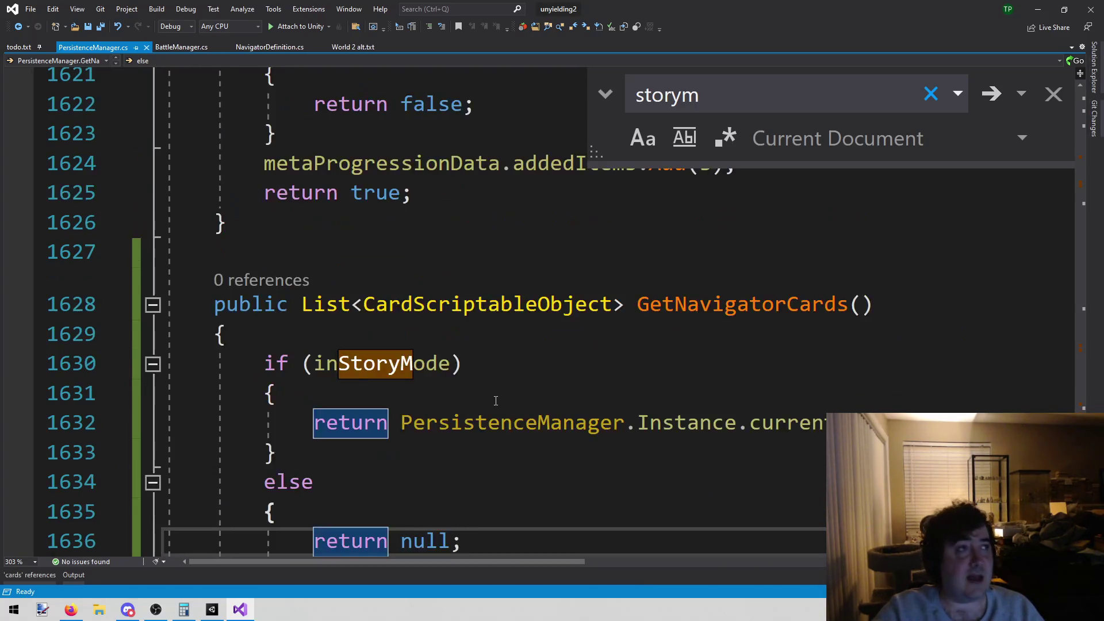
{"action": "scroll", "coordinate": [496, 401], "scroll_direction": "down", "scroll_amount": 2}
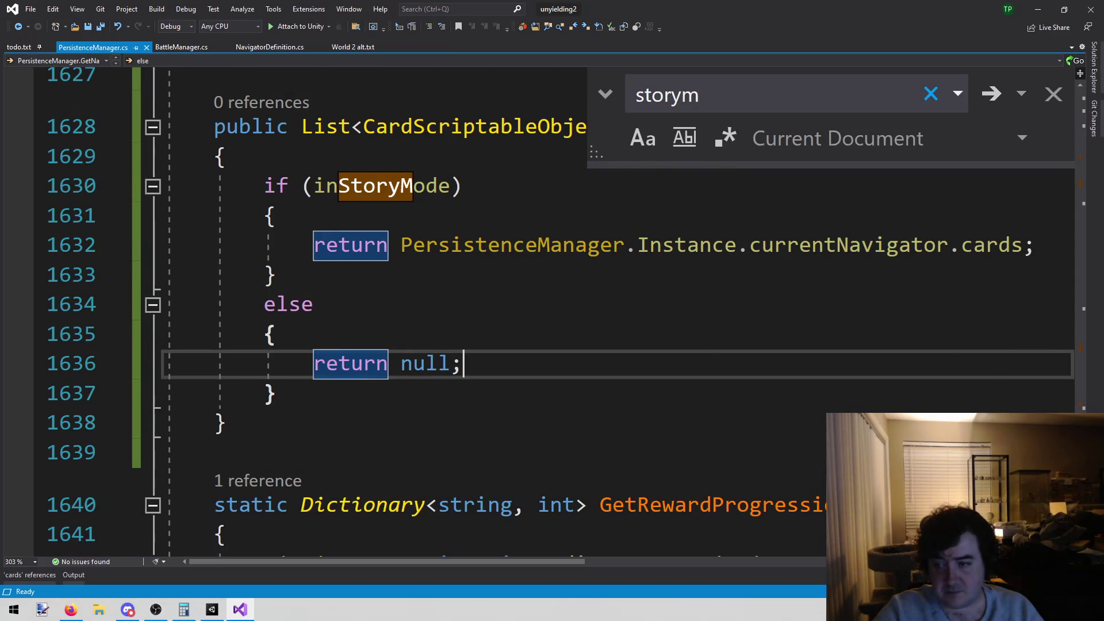
{"action": "left_click", "coordinate": [503, 428]}
{"action": "left_click", "coordinate": [559, 401]}
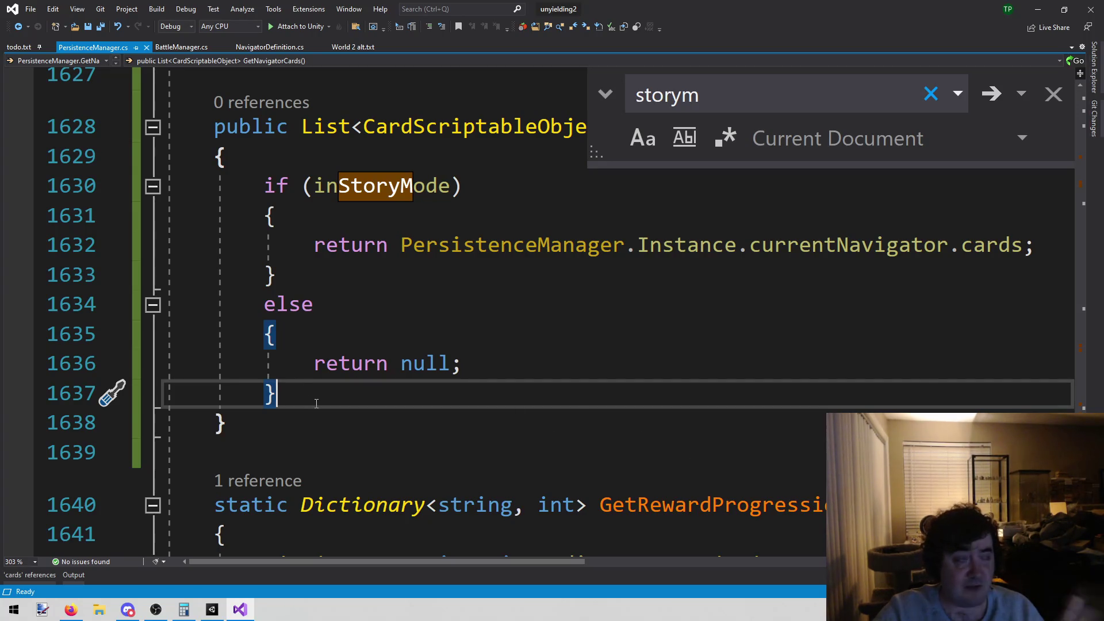
{"action": "left_click", "coordinate": [397, 384]}
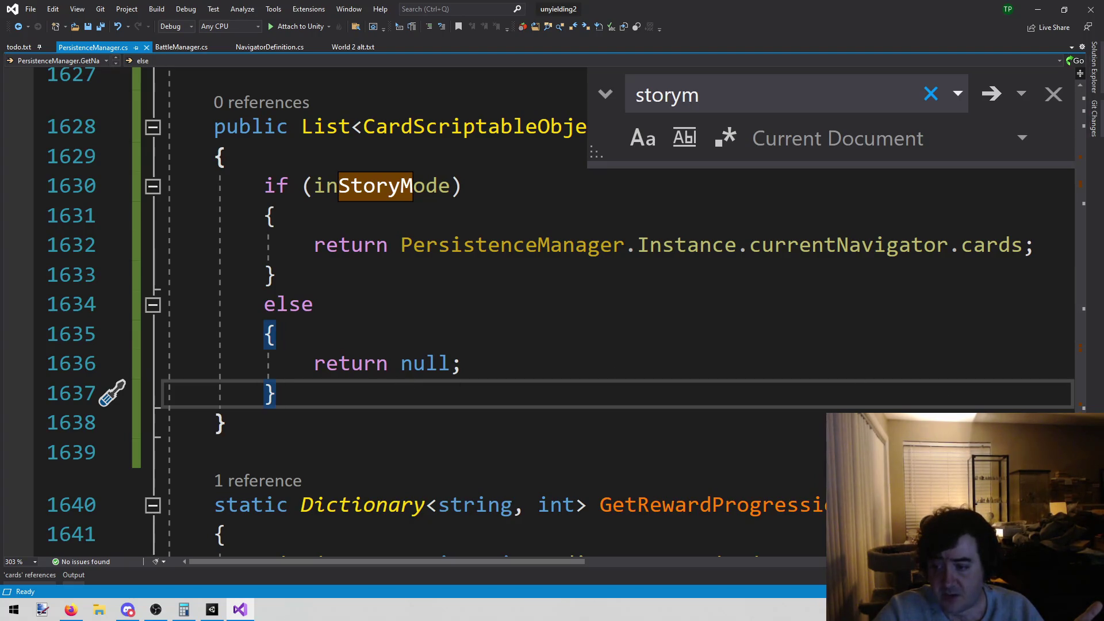
{"action": "scroll", "coordinate": [1037, 115], "scroll_direction": "up", "scroll_amount": 20}
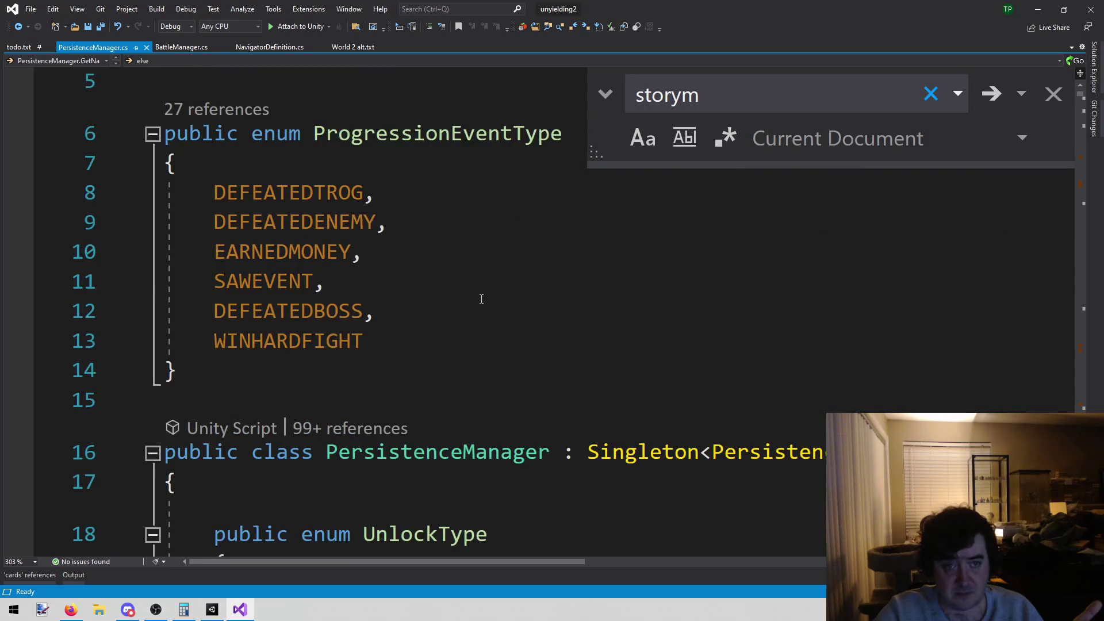
Step: Search PersistenceManager.cs for 'arcade'
{"action": "scroll", "coordinate": [482, 299], "scroll_direction": "down", "scroll_amount": 3}
{"action": "scroll", "coordinate": [499, 324], "scroll_direction": "down", "scroll_amount": 2}
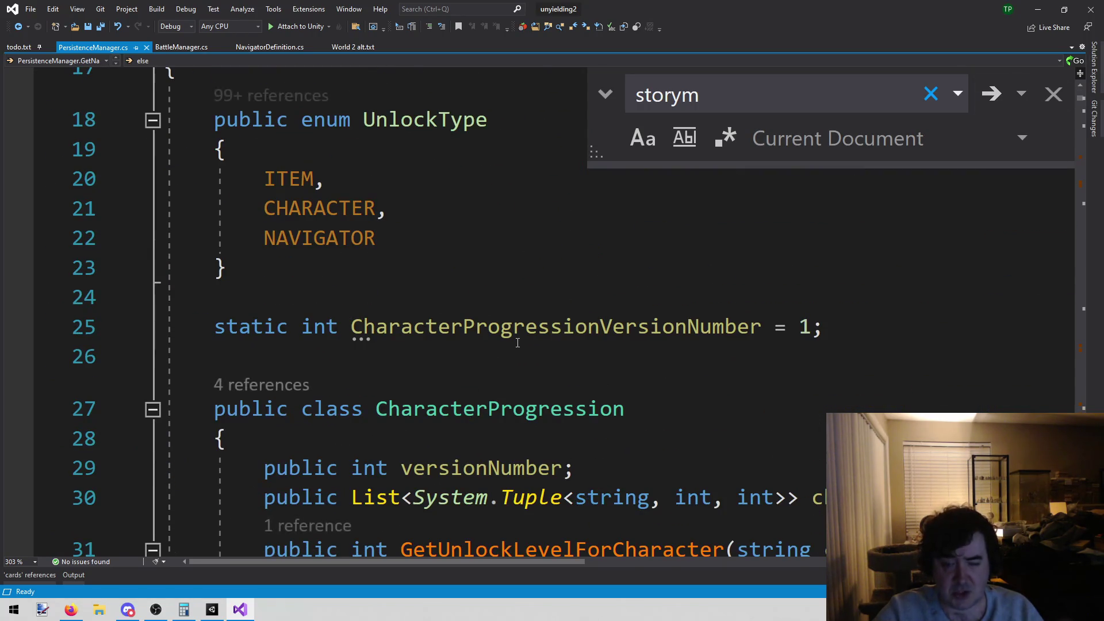
{"action": "scroll", "coordinate": [460, 277], "scroll_direction": "down", "scroll_amount": 2}
{"action": "scroll", "coordinate": [414, 226], "scroll_direction": "up", "scroll_amount": 3}
{"action": "left_click", "coordinate": [400, 274]}
{"action": "key", "text": "ctrl+f"}
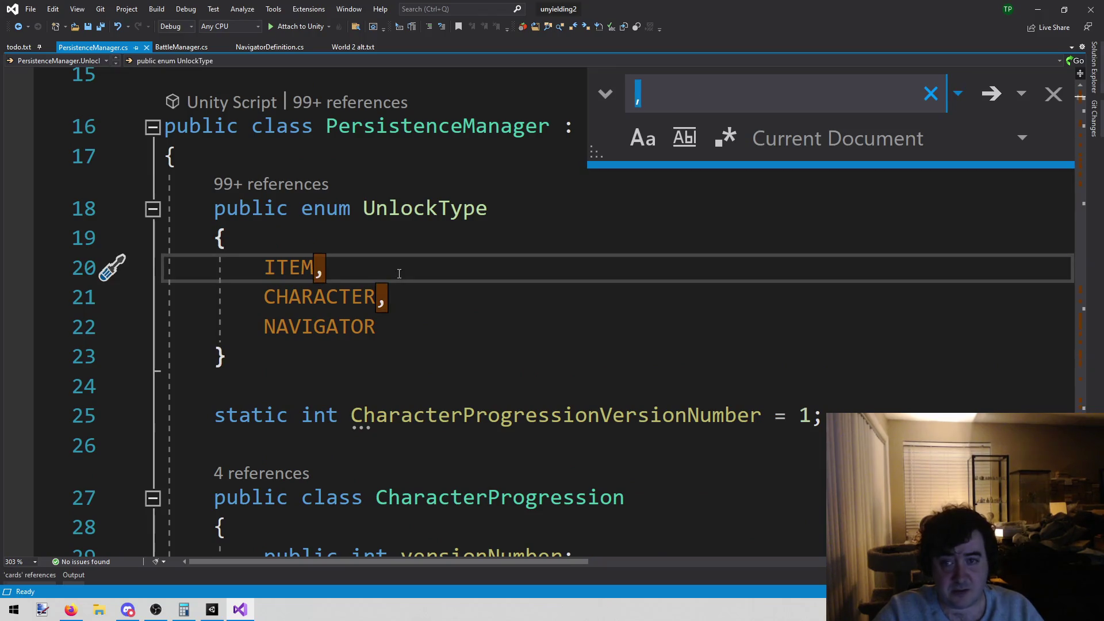
{"action": "left_click", "coordinate": [461, 353]}
{"action": "key", "text": "ctrl+f"}
{"action": "type", "text": "a"}
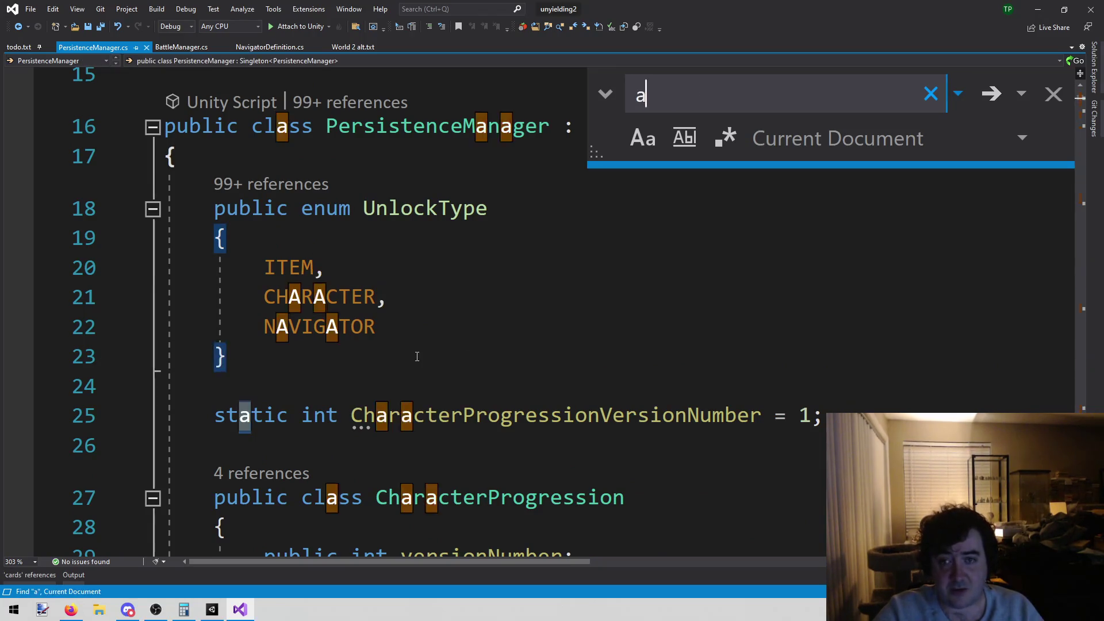
{"action": "type", "text": "rcade"}
Step: Step through the 'arcade' matches, starting from the ArcadeCharacterSaveData code
{"action": "scroll", "coordinate": [500, 279], "scroll_direction": "down", "scroll_amount": 3}
{"action": "scroll", "coordinate": [499, 279], "scroll_direction": "down", "scroll_amount": 1}
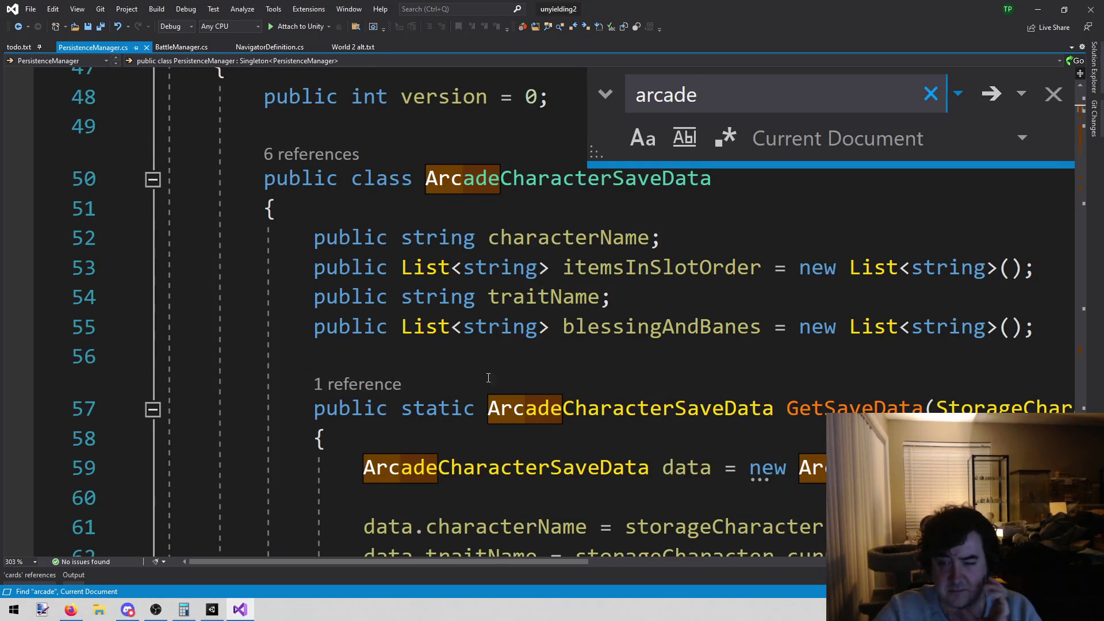
{"action": "left_click", "coordinate": [654, 326]}
{"action": "left_click", "coordinate": [654, 292]}
{"action": "key", "text": "Up"}
{"action": "left_click", "coordinate": [998, 91]}
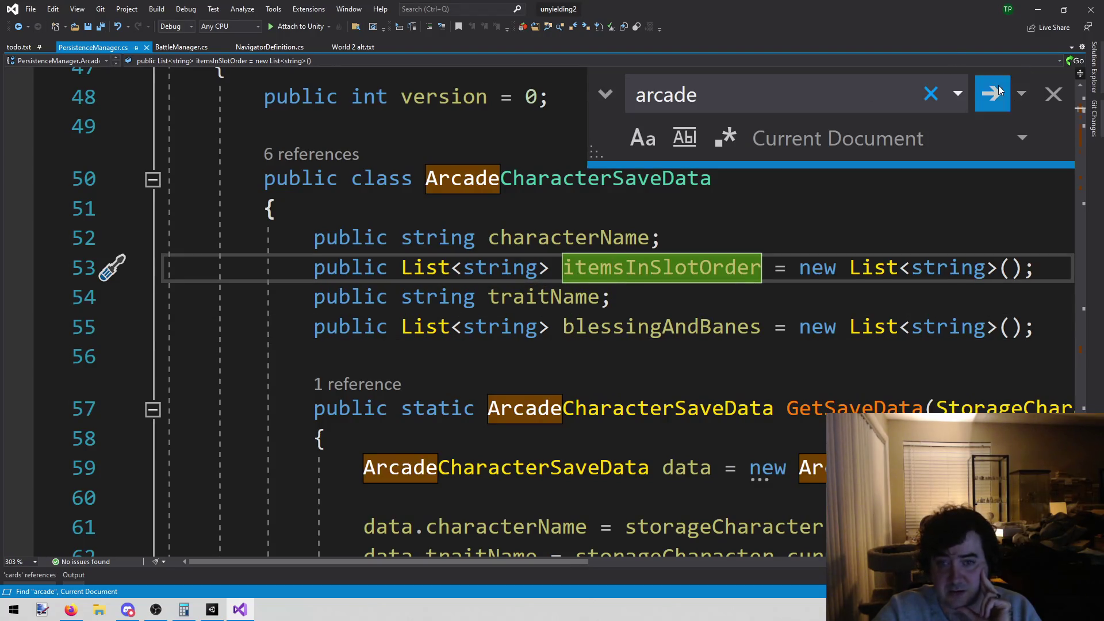
{"action": "left_click", "coordinate": [999, 90]}
{"action": "left_click", "coordinate": [999, 90]}
{"action": "left_click", "coordinate": [999, 90]}
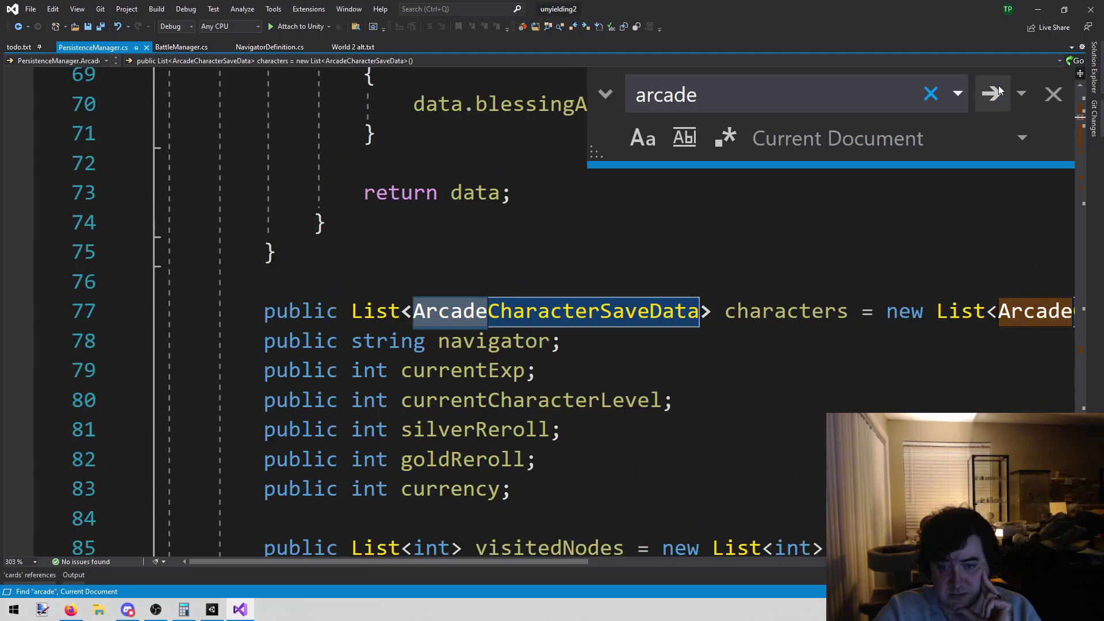
{"action": "left_click", "coordinate": [999, 91]}
{"action": "scroll", "coordinate": [540, 316], "scroll_direction": "up", "scroll_amount": 8}
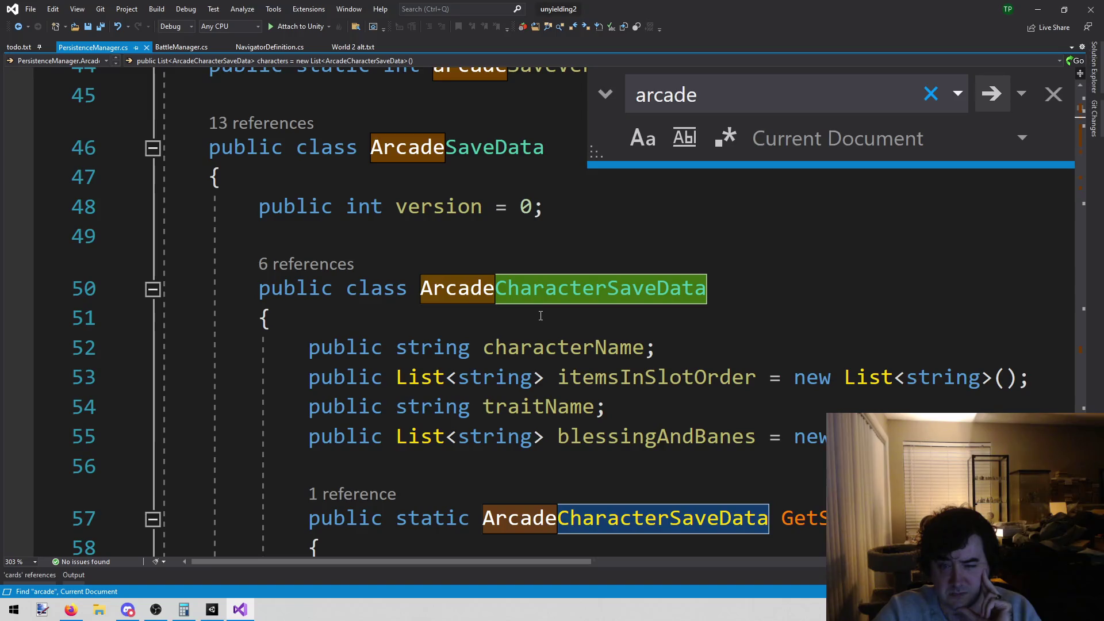
{"action": "scroll", "coordinate": [470, 165], "scroll_direction": "down", "scroll_amount": 8}
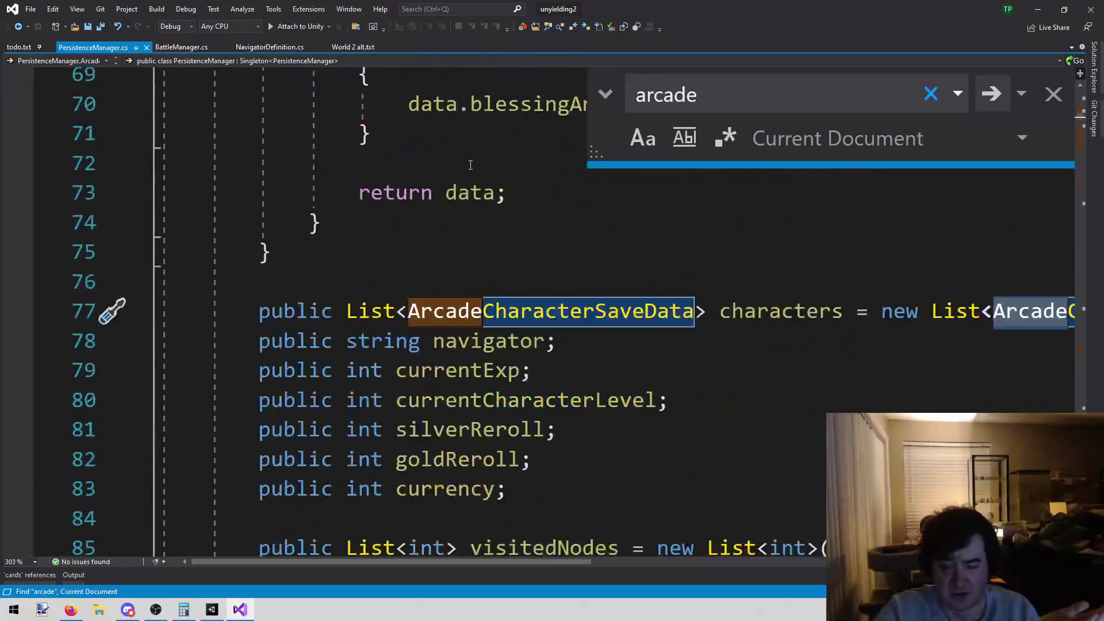
{"action": "scroll", "coordinate": [470, 165], "scroll_direction": "down", "scroll_amount": 2}
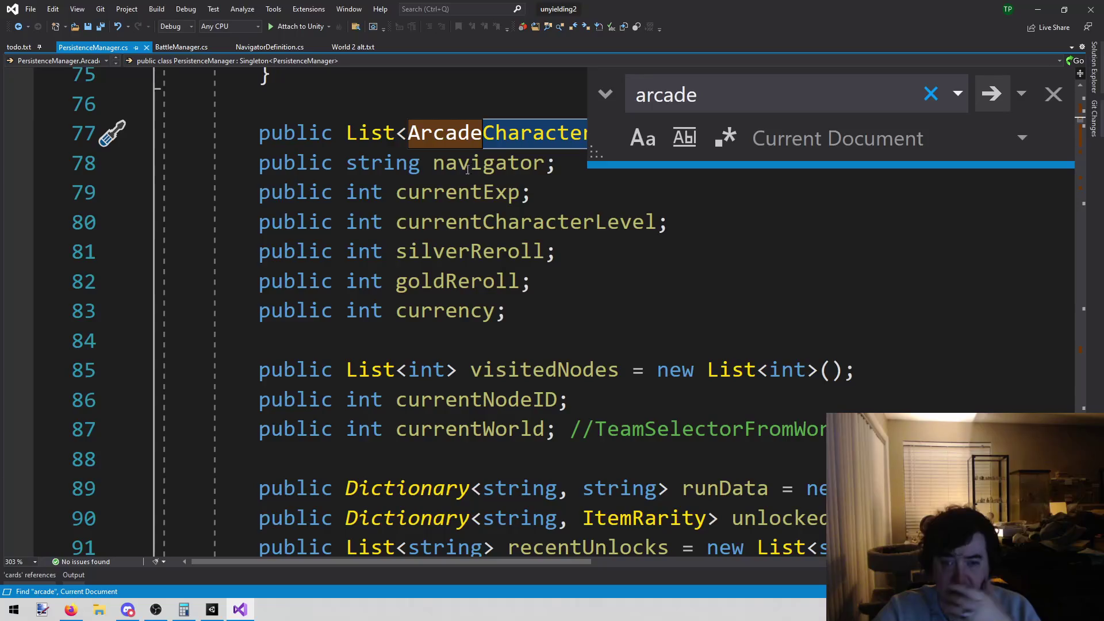
{"action": "scroll", "coordinate": [508, 291], "scroll_direction": "up", "scroll_amount": 3}
Step: Review the itemsInSlotOrder and progressionEvents fields and the arcade save loop in Save()
{"action": "left_click", "coordinate": [508, 290]}
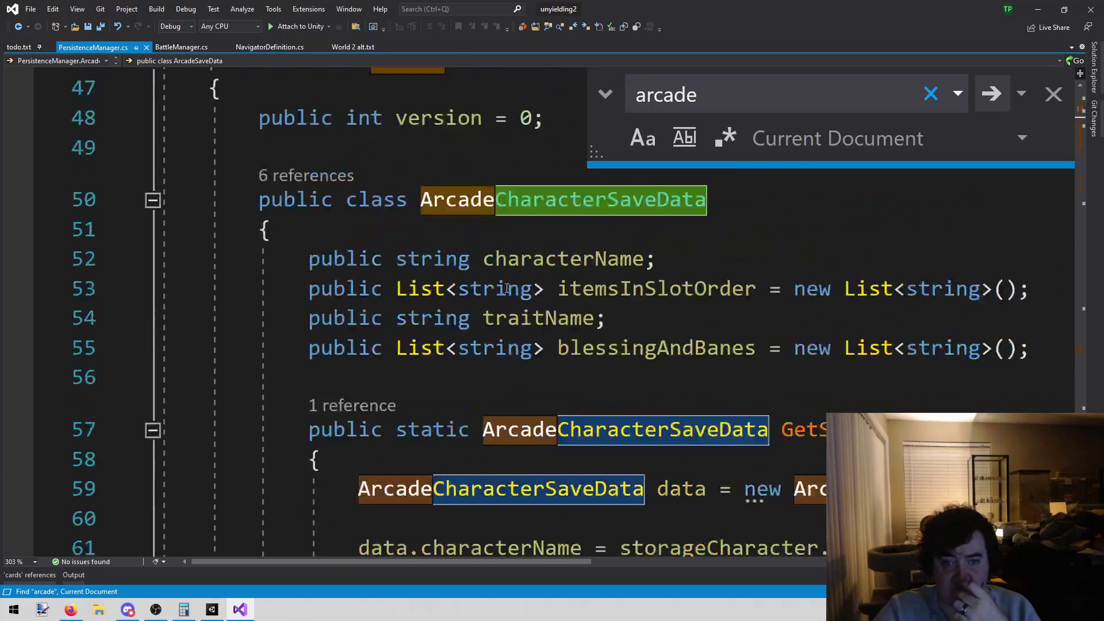
{"action": "scroll", "coordinate": [501, 284], "scroll_direction": "down", "scroll_amount": 10}
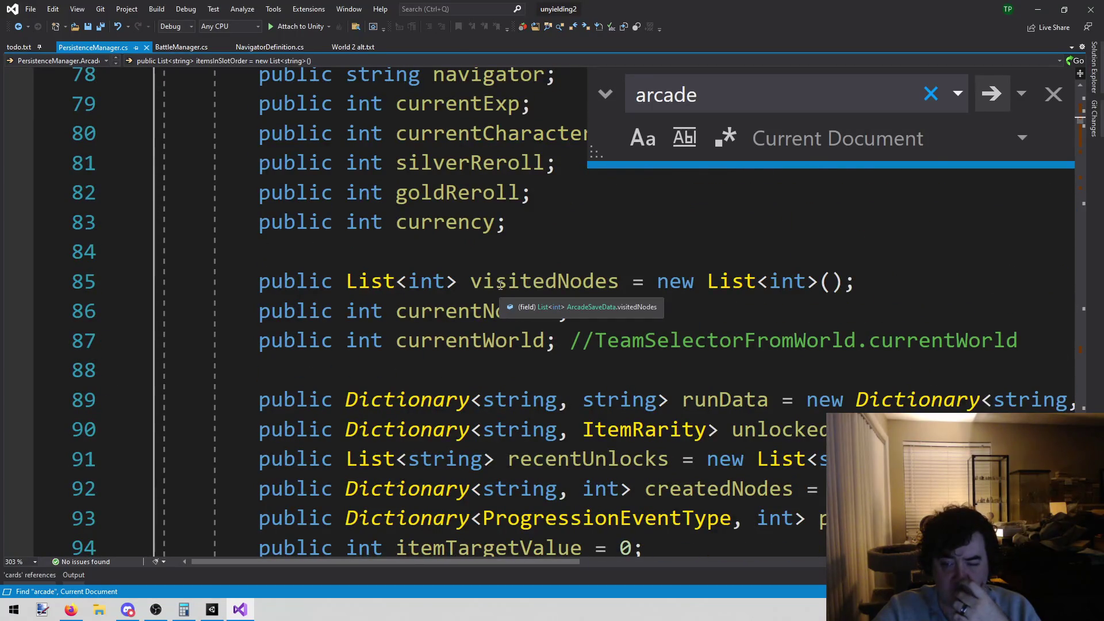
{"action": "scroll", "coordinate": [501, 285], "scroll_direction": "down", "scroll_amount": 3}
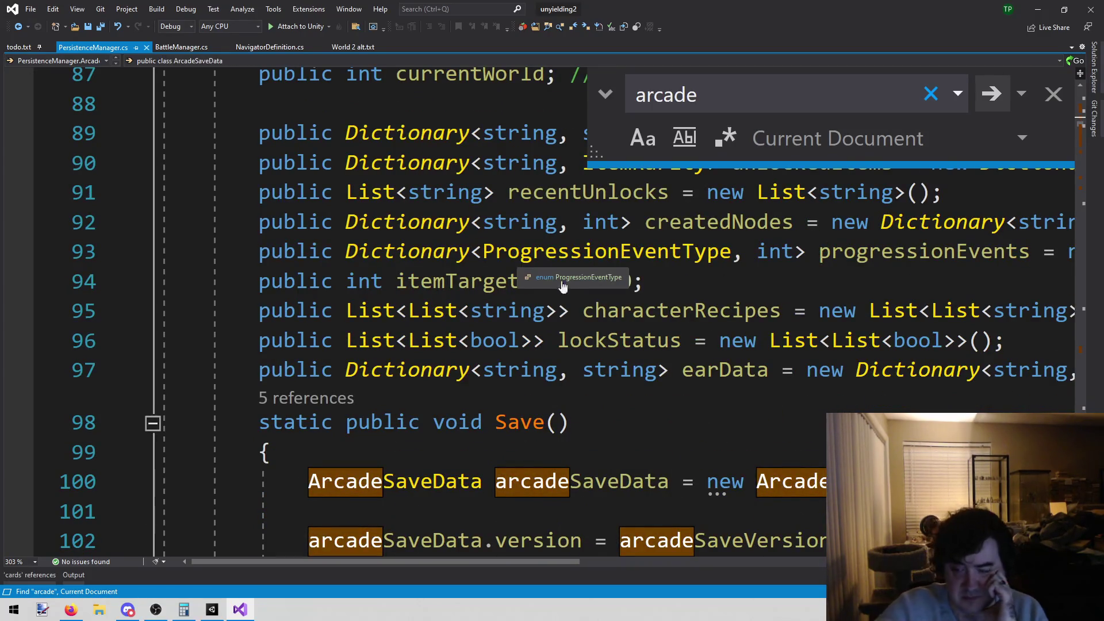
{"action": "left_click", "coordinate": [534, 269]}
{"action": "scroll", "coordinate": [535, 269], "scroll_direction": "down", "scroll_amount": 4}
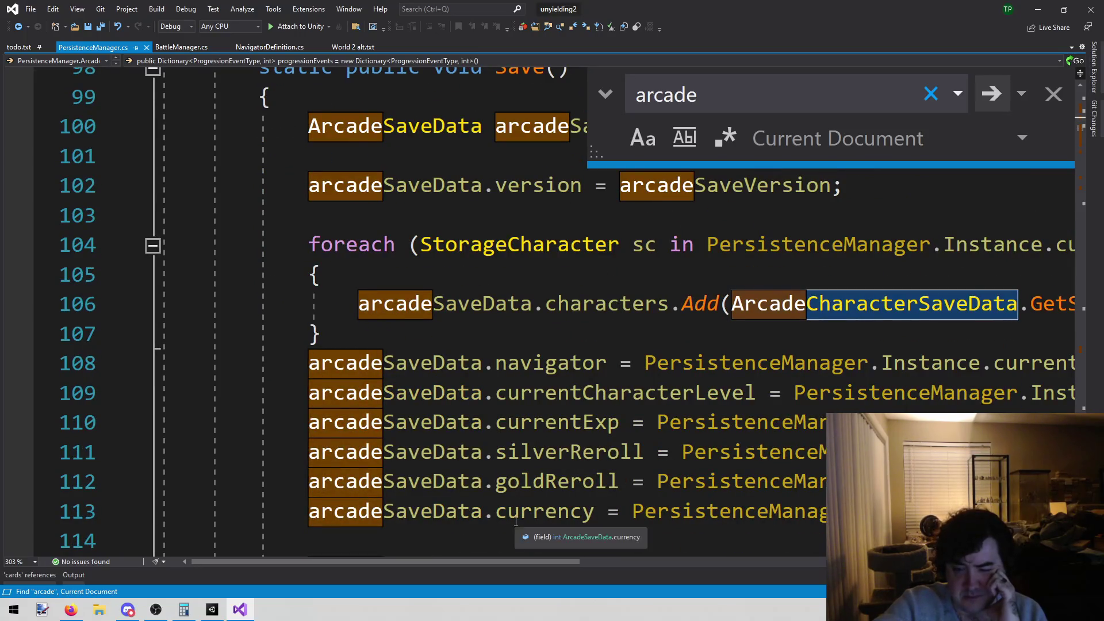
{"action": "scroll", "coordinate": [516, 522], "scroll_direction": "down", "scroll_amount": 7}
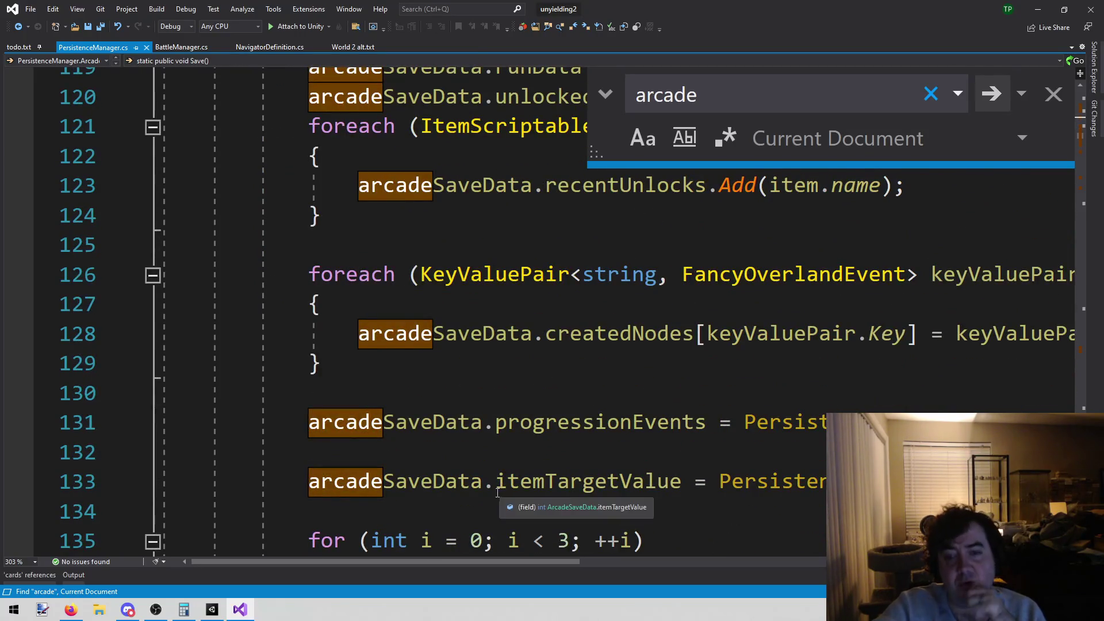
{"action": "scroll", "coordinate": [499, 498], "scroll_direction": "down", "scroll_amount": 4}
{"action": "left_click", "coordinate": [476, 495]}
{"action": "scroll", "coordinate": [476, 495], "scroll_direction": "up", "scroll_amount": 4}
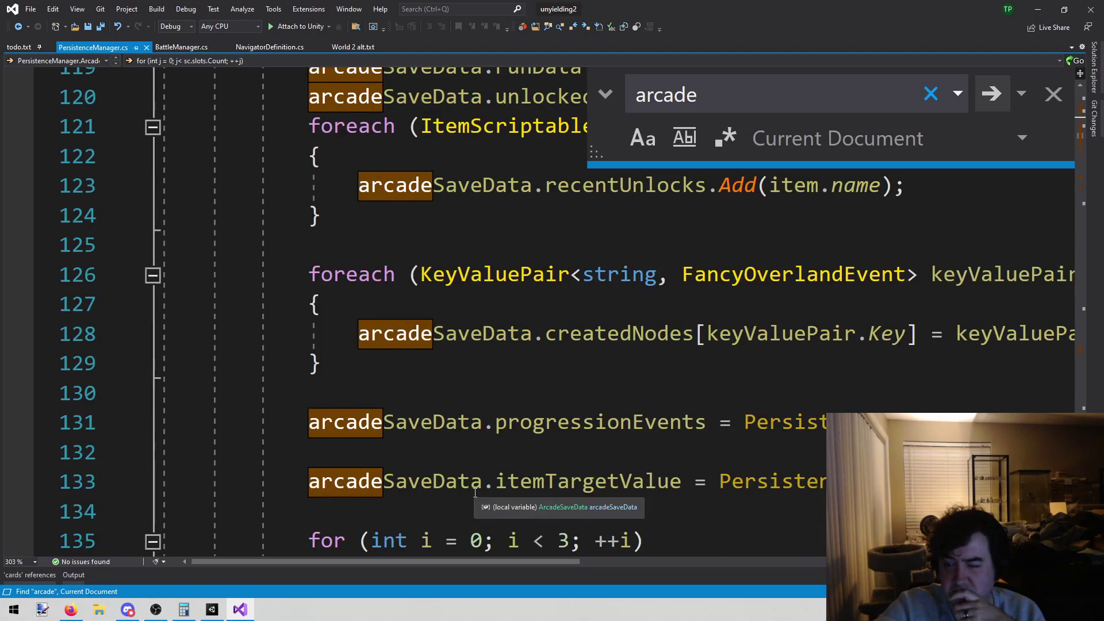
{"action": "scroll", "coordinate": [474, 492], "scroll_direction": "down", "scroll_amount": 12}
{"action": "scroll", "coordinate": [471, 485], "scroll_direction": "up", "scroll_amount": 3}
{"action": "scroll", "coordinate": [478, 475], "scroll_direction": "down", "scroll_amount": 14}
{"action": "scroll", "coordinate": [484, 463], "scroll_direction": "up", "scroll_amount": 20}
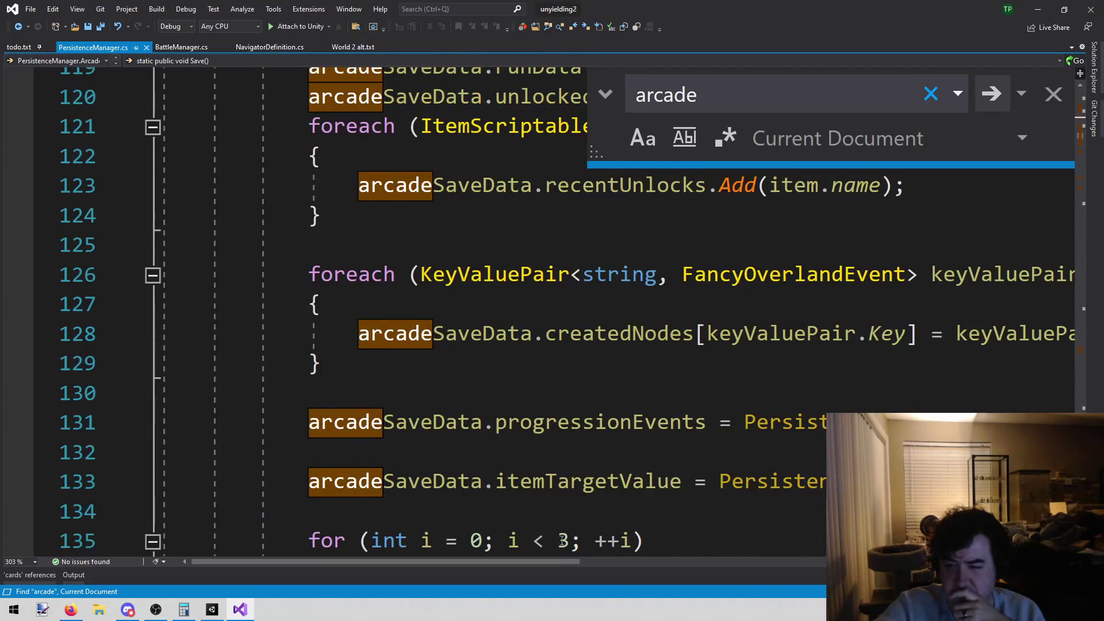
{"action": "scroll", "coordinate": [554, 548], "scroll_direction": "up", "scroll_amount": 6}
{"action": "left_click_drag", "start_coordinate": [548, 562], "coordinate": [679, 561]}
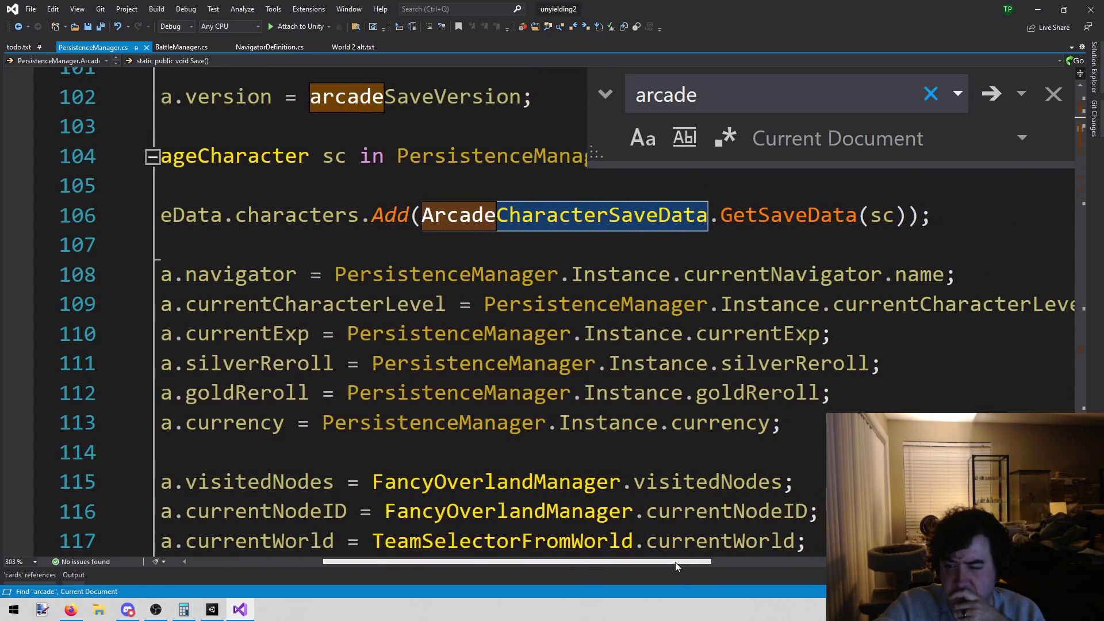
Step: Go to silverReroll's definition to view the currency, silverReroll and goldReroll fields
{"action": "right_click", "coordinate": [764, 372]}
{"action": "left_click", "coordinate": [819, 358]}
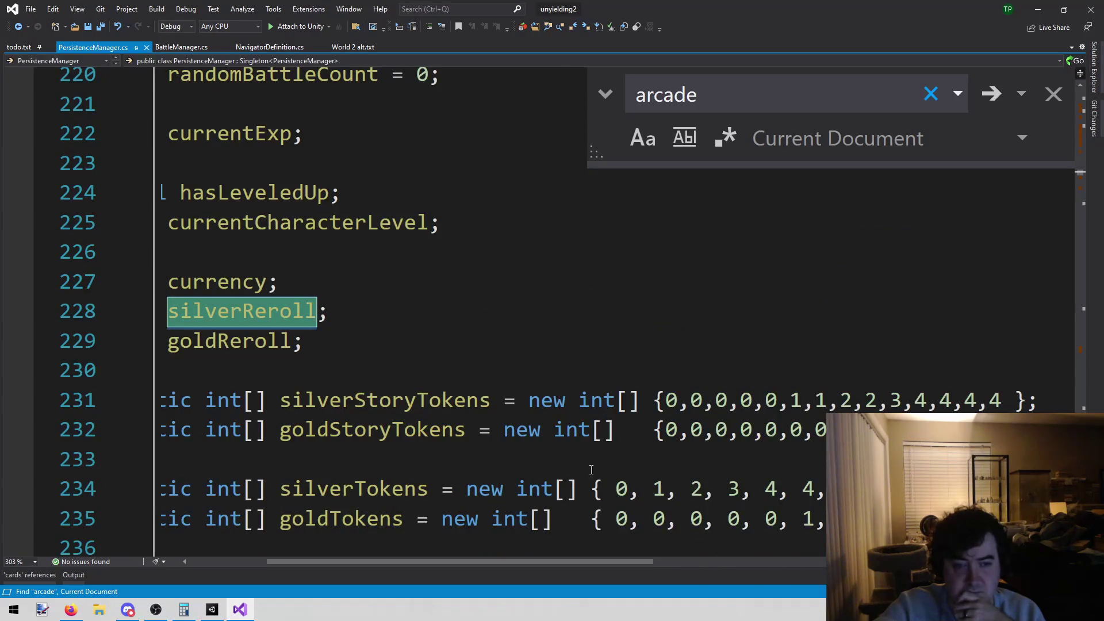
{"action": "left_click_drag", "start_coordinate": [601, 561], "coordinate": [523, 562]}
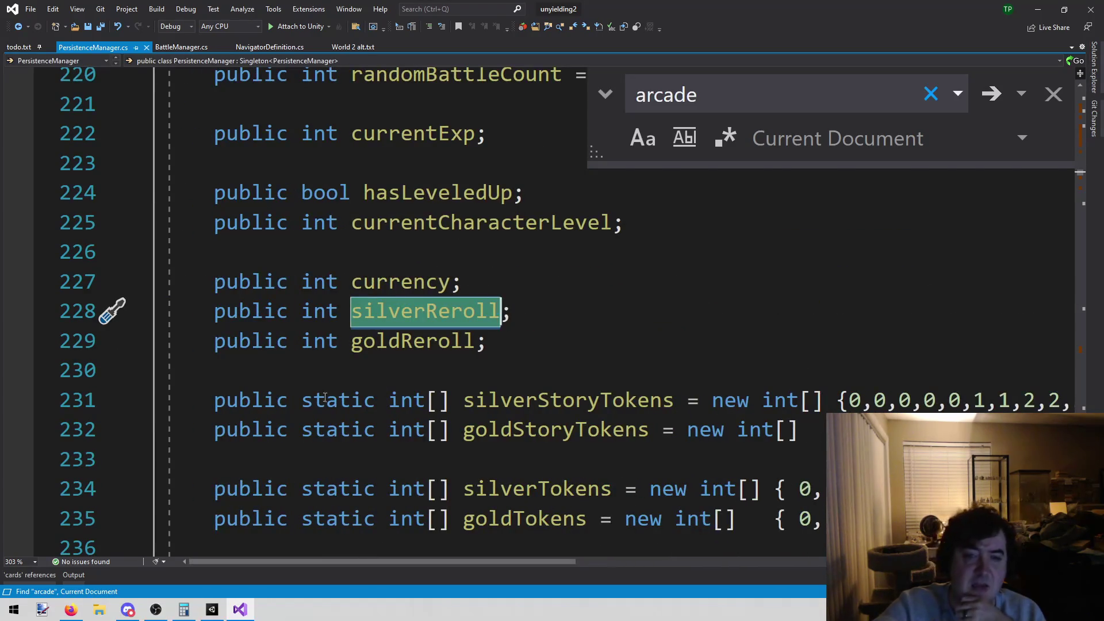
{"action": "scroll", "coordinate": [358, 388], "scroll_direction": "up", "scroll_amount": 2}
{"action": "scroll", "coordinate": [358, 388], "scroll_direction": "up", "scroll_amount": 9}
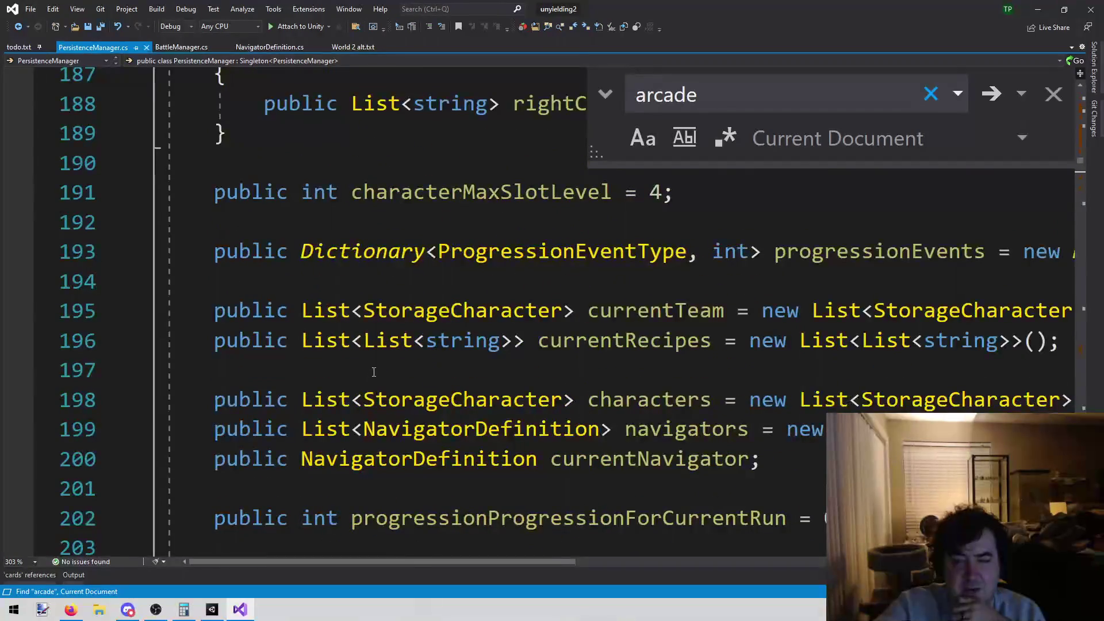
{"action": "scroll", "coordinate": [380, 369], "scroll_direction": "down", "scroll_amount": 11}
{"action": "scroll", "coordinate": [380, 369], "scroll_direction": "down", "scroll_amount": 2}
{"action": "left_click", "coordinate": [523, 160]}
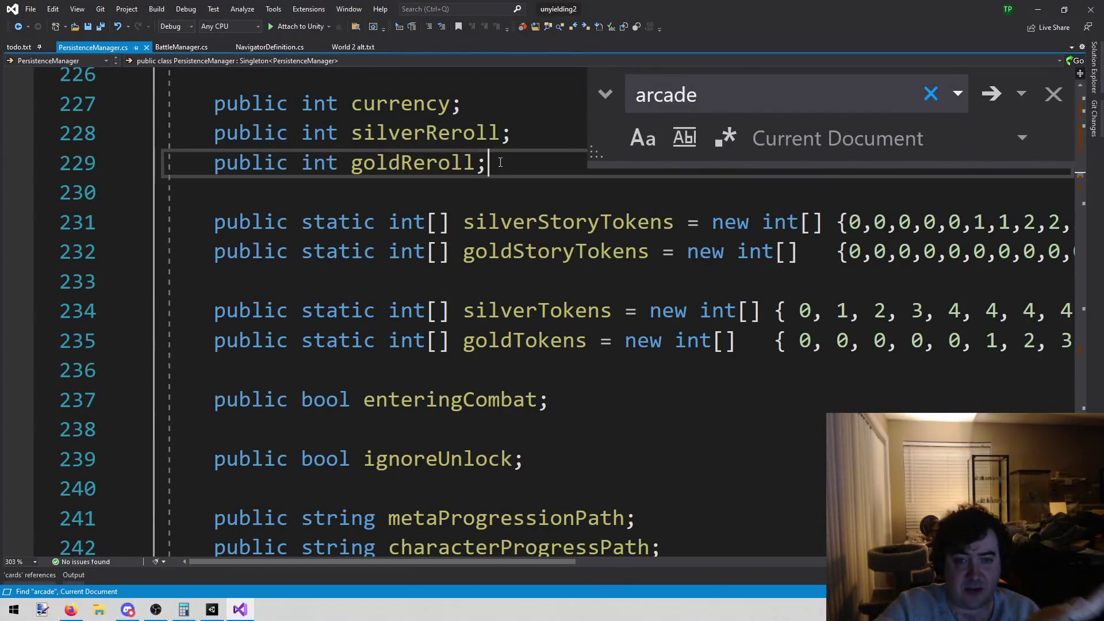
Step: Below goldReroll, declare public List<CardScriptableObject> arcadeNavigatorCards = new List<CardScriptableObject>(); and save
{"action": "key", "text": "Return"}
{"action": "key", "text": "Return"}
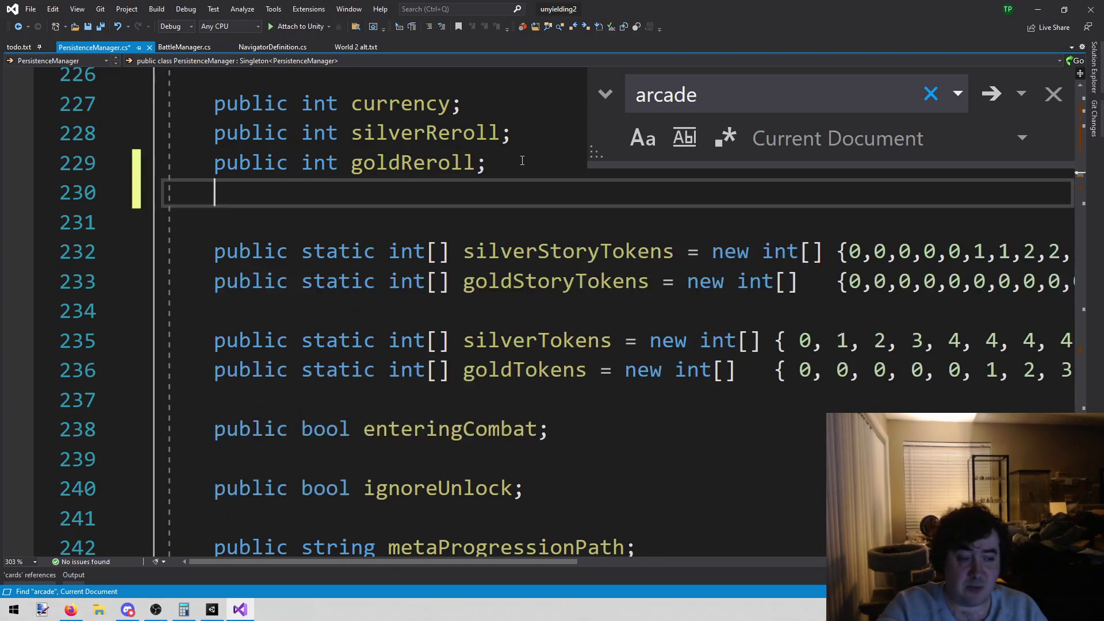
{"action": "type", "text": "publ"}
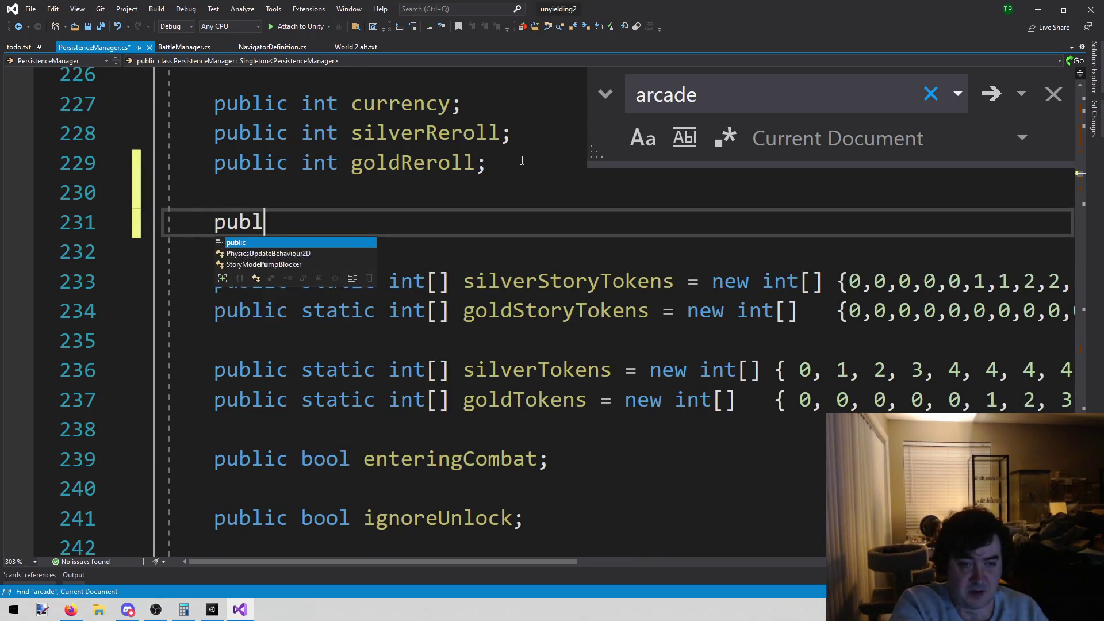
{"action": "type", "text": "ic List<Cardsc"}
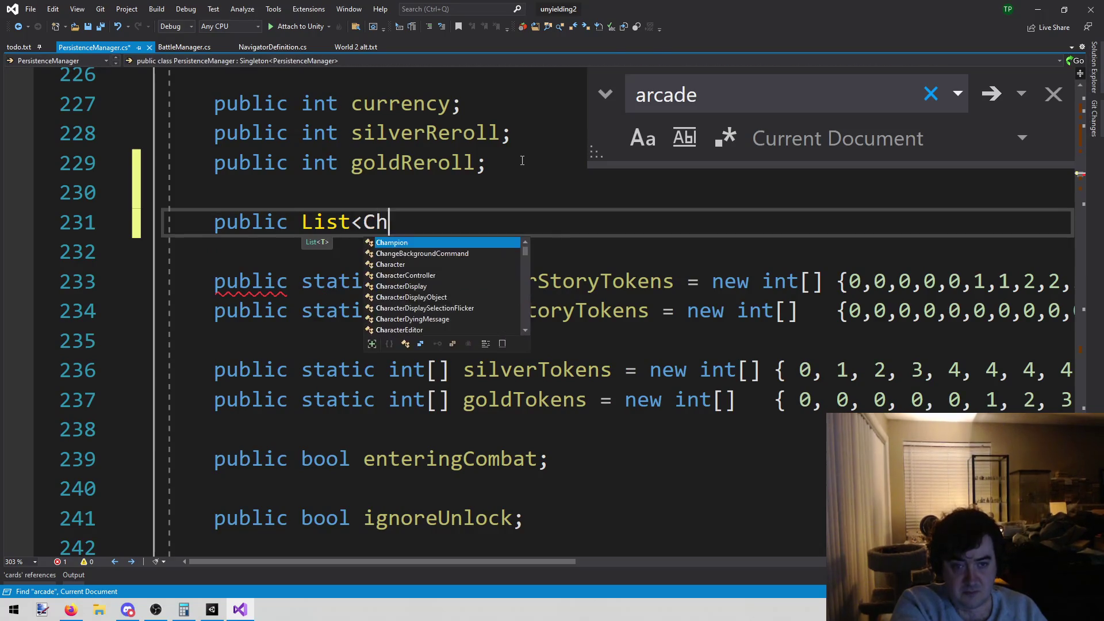
{"action": "type", "text": "> "}
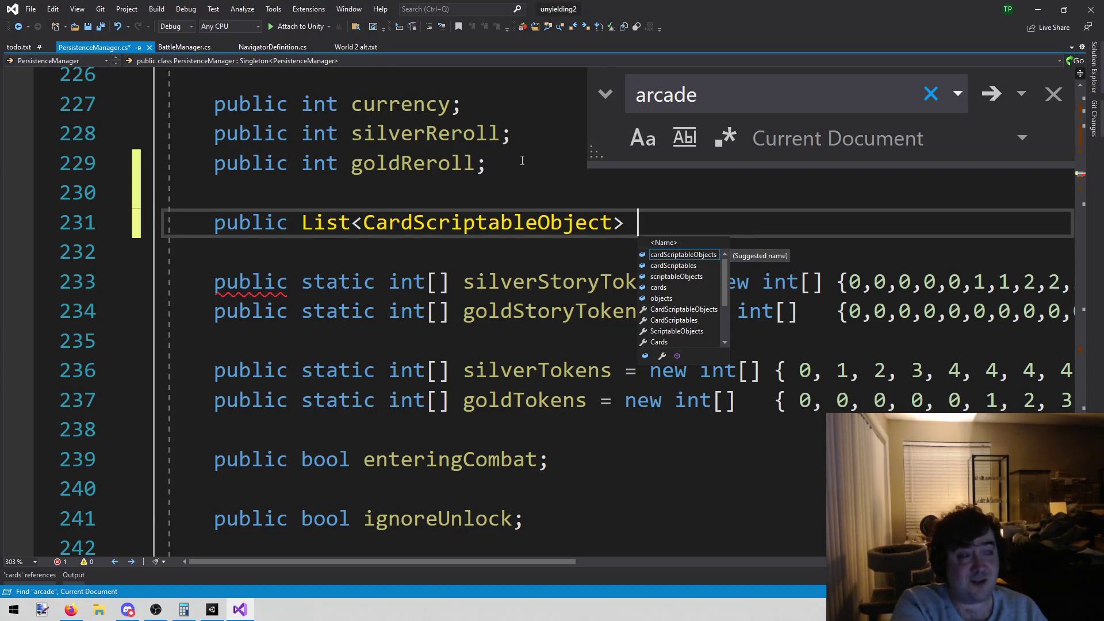
{"action": "type", "text": "rcadeNav"}
{"action": "type", "text": "igator"}
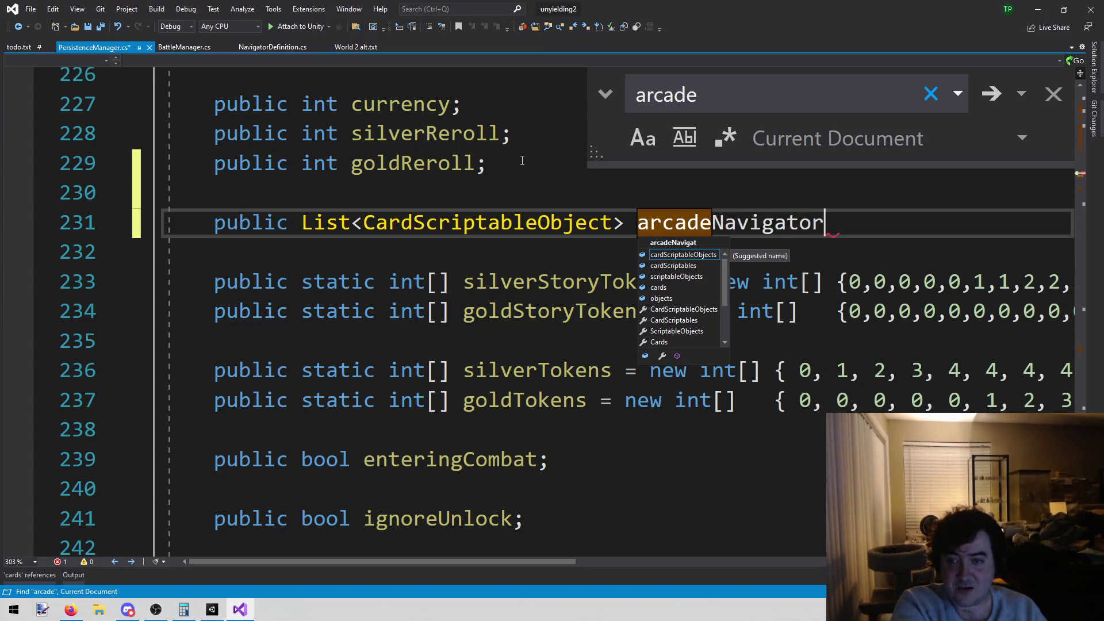
{"action": "type", "text": "ds = new"}
{"action": "key", "text": "Tab"}
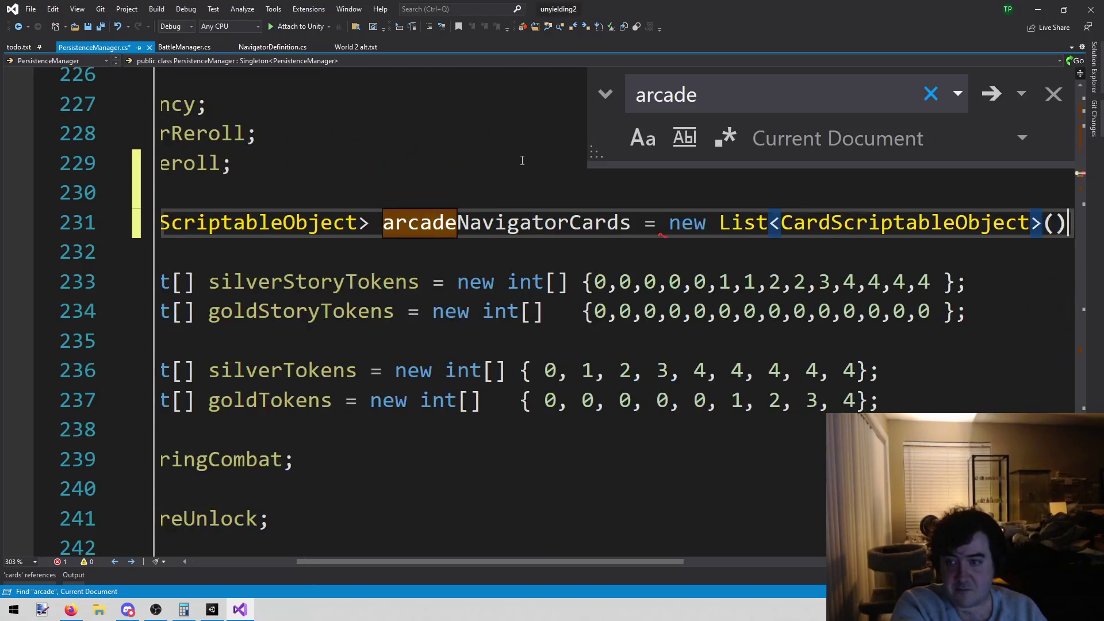
{"action": "type", "text": "();"}
{"action": "key", "text": "ctrl+s"}
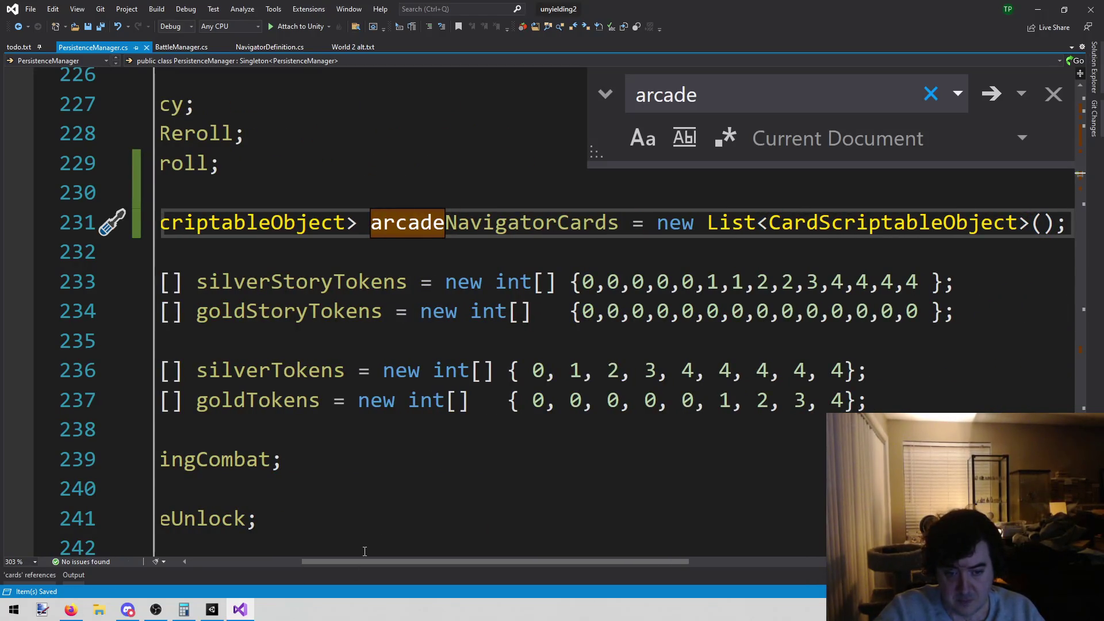
{"action": "key", "text": "Home"}
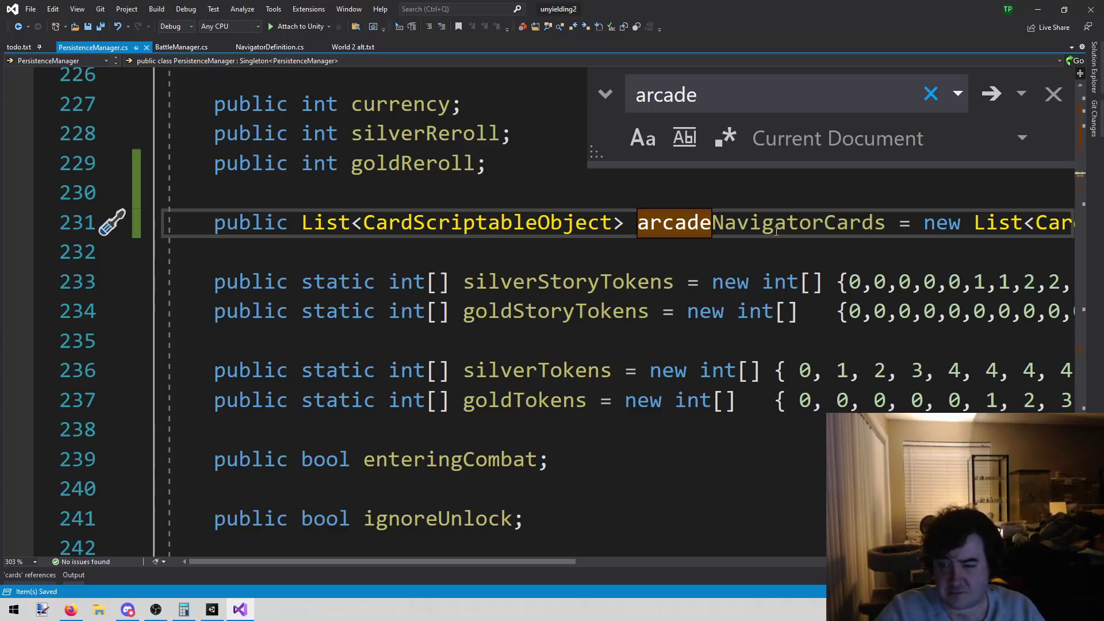
{"action": "double_click", "coordinate": [777, 232]}
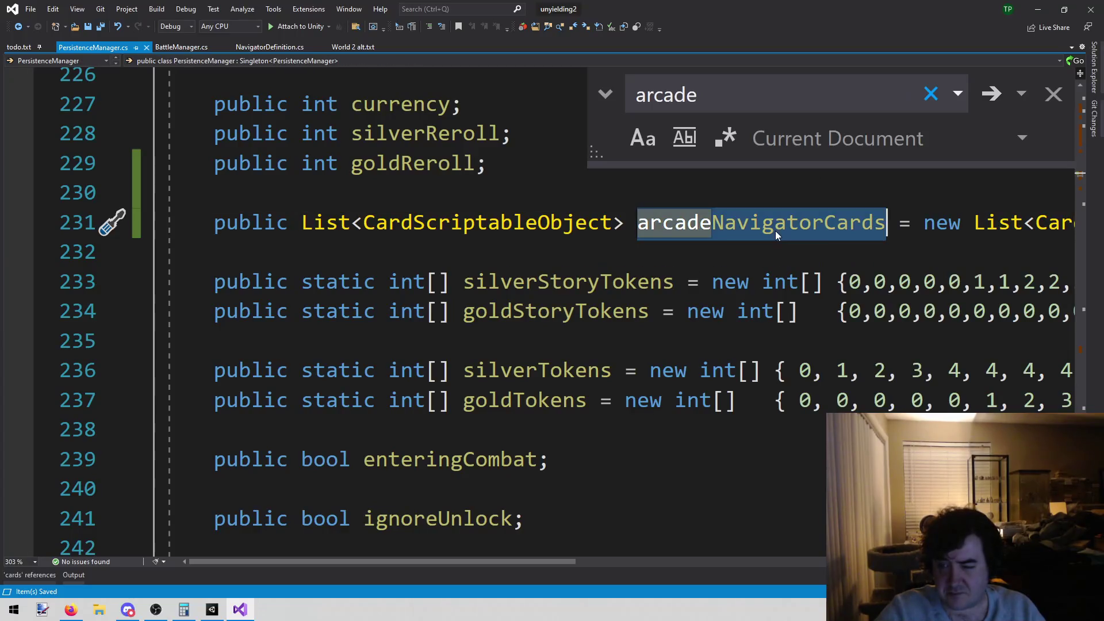
{"action": "left_click", "coordinate": [1081, 183]}
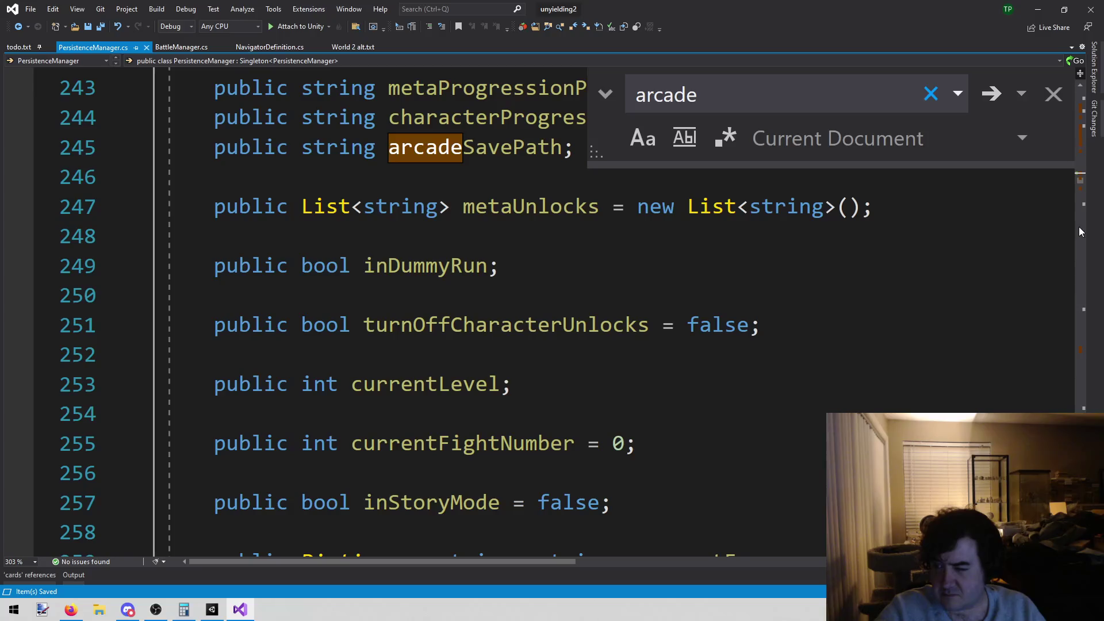
Step: Return arcadeNavigatorCards in the else branch and remove the PersistenceManager.Instance. prefix from the story-mode return
{"action": "left_click_drag", "start_coordinate": [1079, 184], "coordinate": [1079, 379]}
{"action": "scroll", "coordinate": [739, 377], "scroll_direction": "up", "scroll_amount": 10}
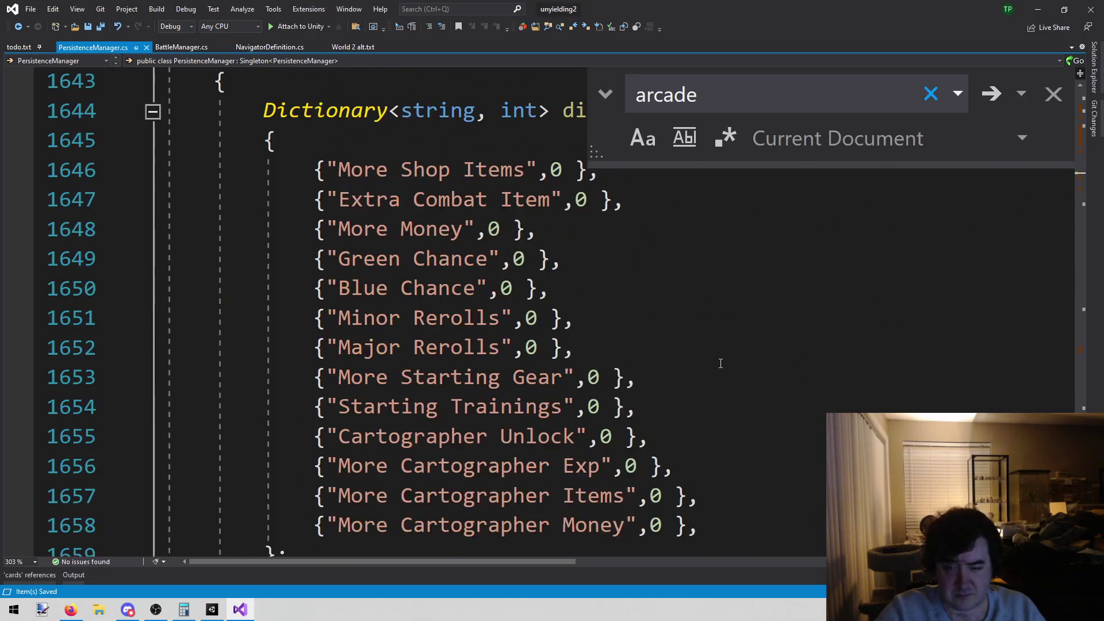
{"action": "scroll", "coordinate": [719, 362], "scroll_direction": "up", "scroll_amount": 2}
{"action": "left_click", "coordinate": [641, 440]}
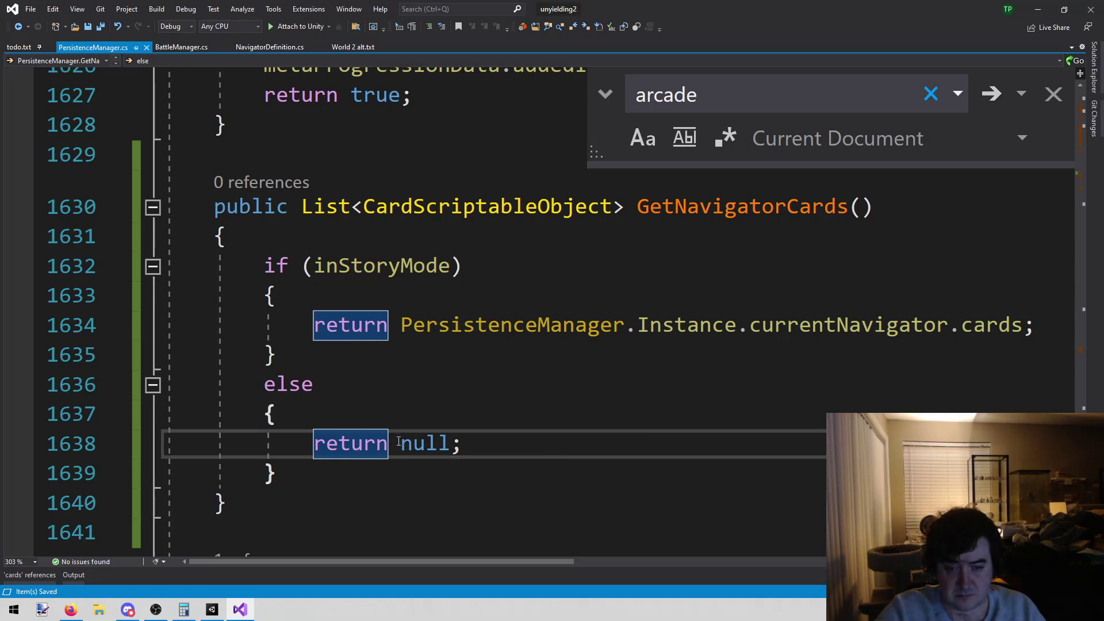
{"action": "left_click_drag", "start_coordinate": [402, 443], "coordinate": [463, 444]}
{"action": "type", "text": "arcadeNavigatorCards"}
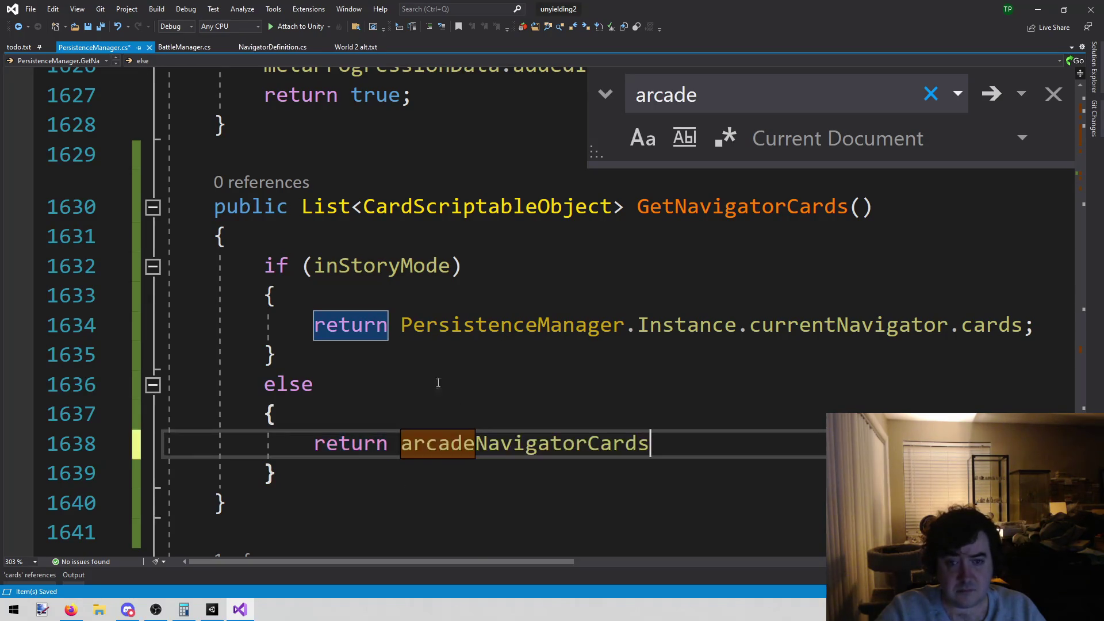
{"action": "left_click", "coordinate": [402, 325]}
{"action": "key", "text": "ctrl+shift+Right"}
{"action": "key", "text": "ctrl+shift+Right"}
{"action": "key", "text": "ctrl+shift+Right"}
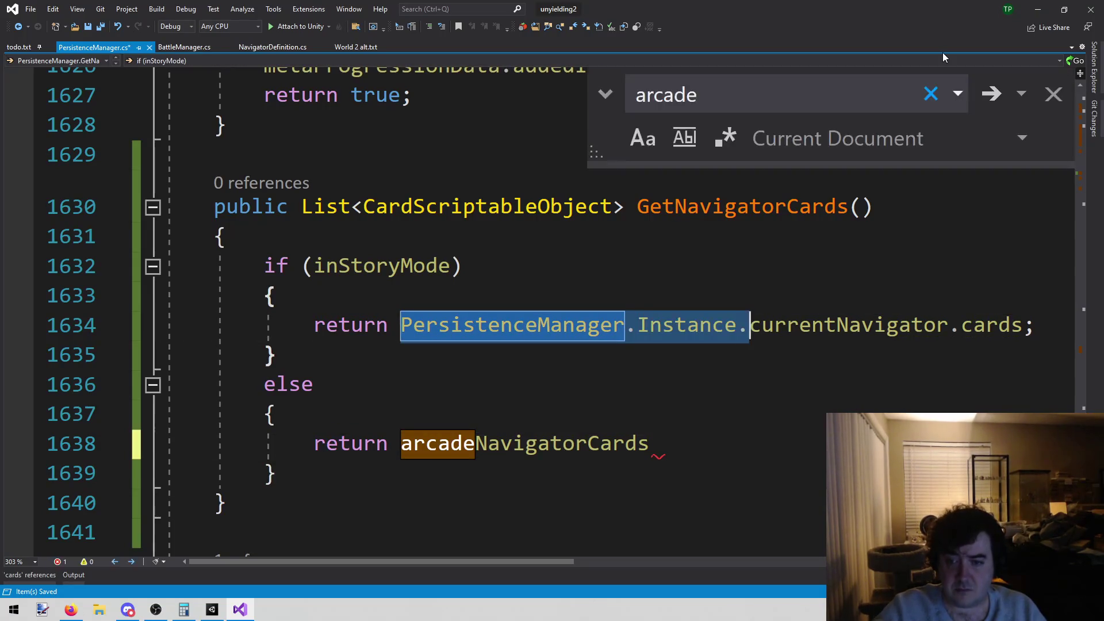
{"action": "key", "text": "Delete"}
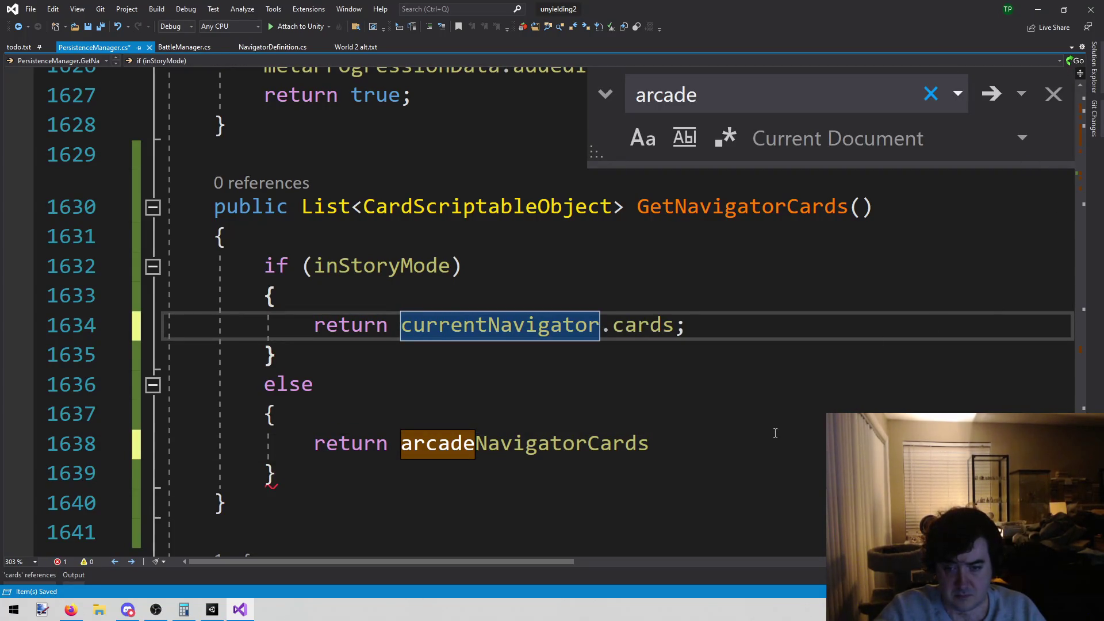
{"action": "left_click", "coordinate": [760, 445]}
{"action": "type", "text": ";"}
{"action": "key", "text": "ctrl+d"}
{"action": "key", "text": "ctrl+z"}
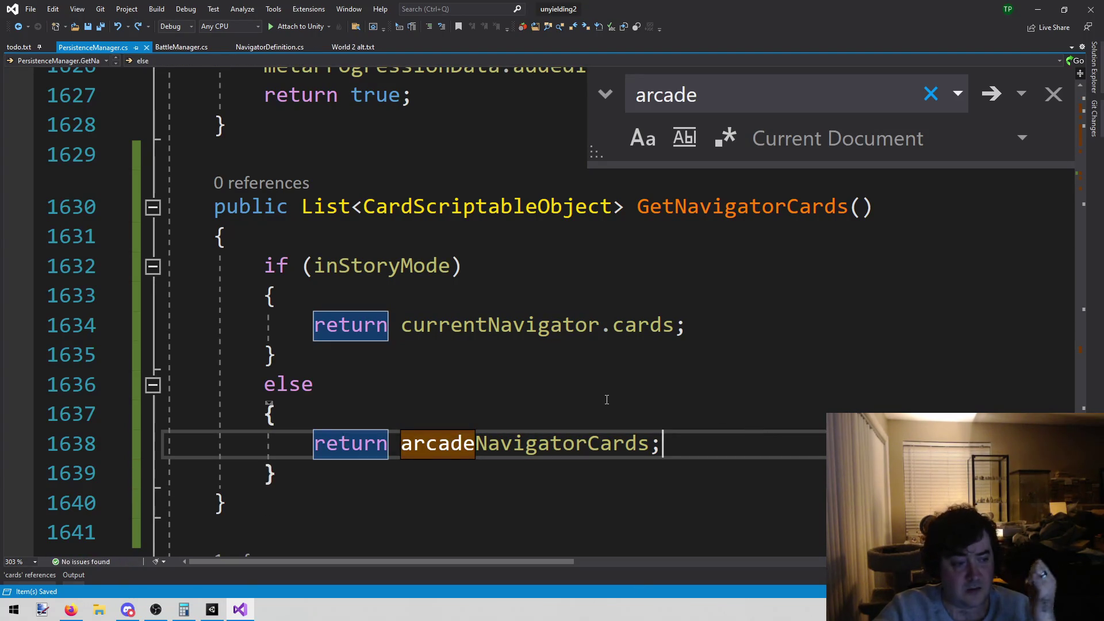
Step: Go from the 'cards' references list to the cards usage in BattleManager
{"action": "double_click", "coordinate": [669, 203]}
{"action": "key", "text": "ctrl+r"}
{"action": "key", "text": "ctrl+r"}
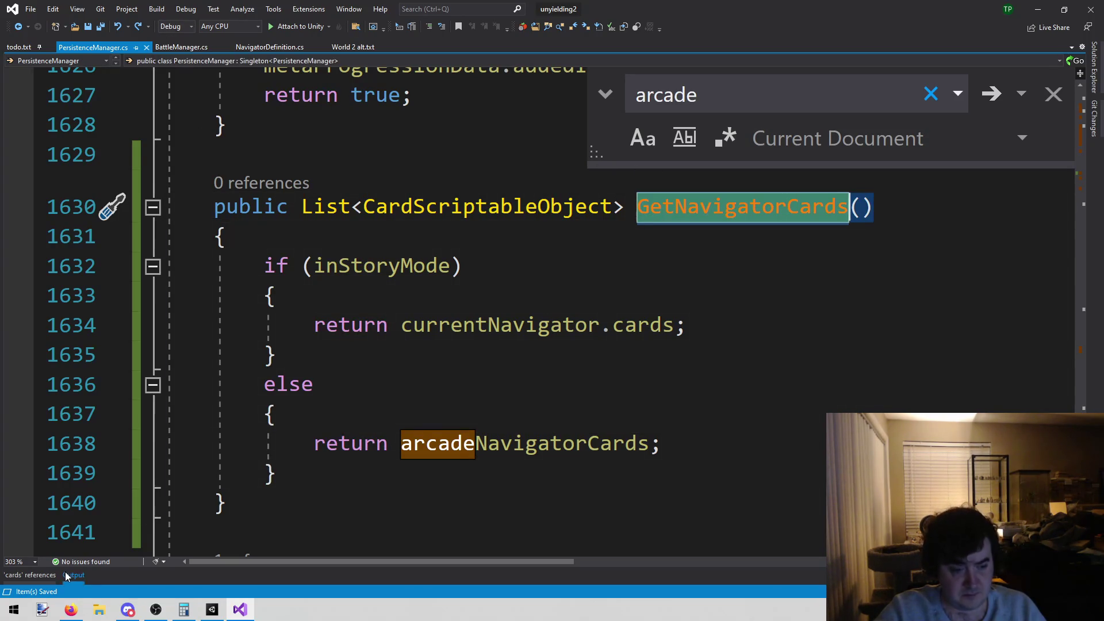
{"action": "left_click", "coordinate": [36, 575]}
{"action": "double_click", "coordinate": [258, 469]}
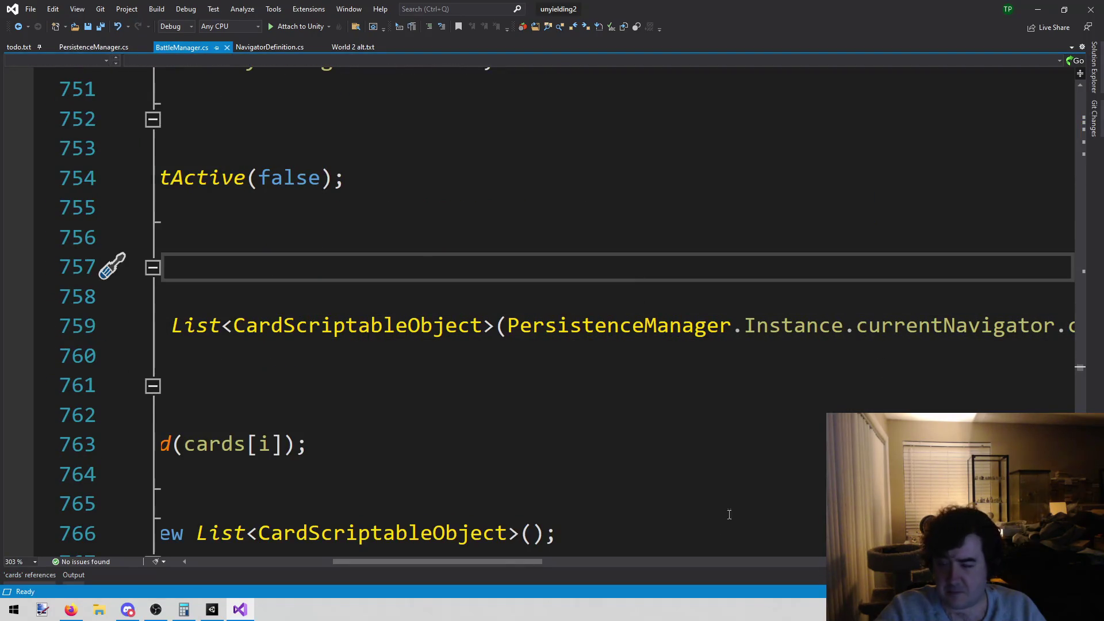
Step: On BattleManager line 759, replace currentNavigator.cards with PersistenceManager.Instance.GetNavigatorCards() and save
{"action": "mouse_move", "coordinate": [530, 561]}
{"action": "left_mouse_down"}
{"action": "mouse_move", "coordinate": [645, 562]}
{"action": "mouse_move", "coordinate": [608, 563]}
{"action": "left_mouse_up"}
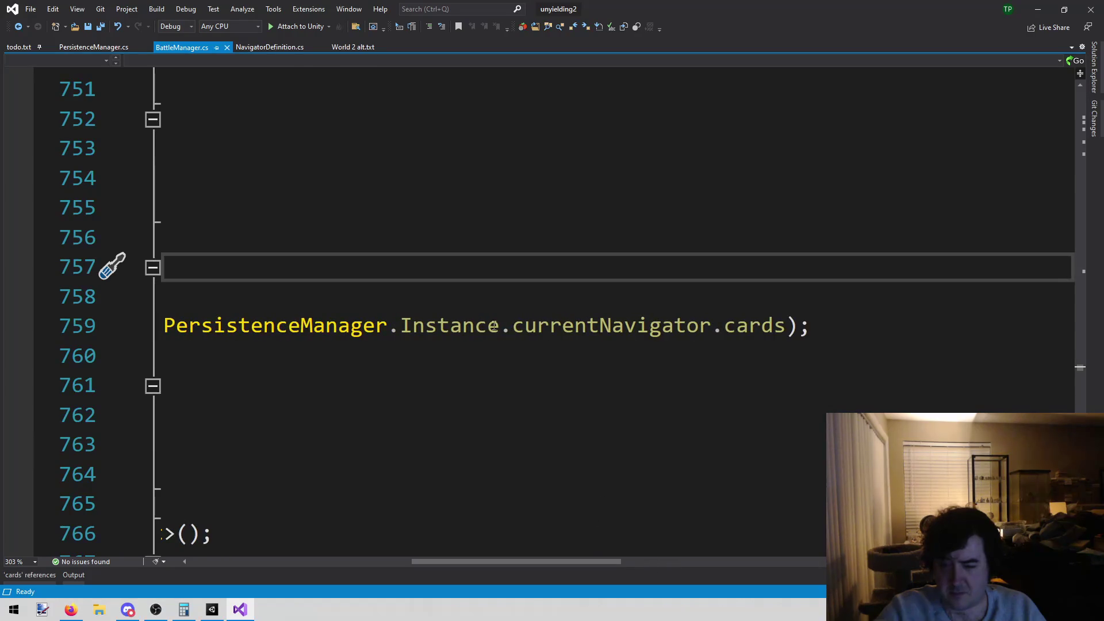
{"action": "left_click", "coordinate": [511, 326]}
{"action": "key", "text": "ctrl+shift+Right"}
{"action": "key", "text": "ctrl+shift+Right"}
{"action": "key", "text": "ctrl+shift+Right"}
{"action": "key", "text": "Delete"}
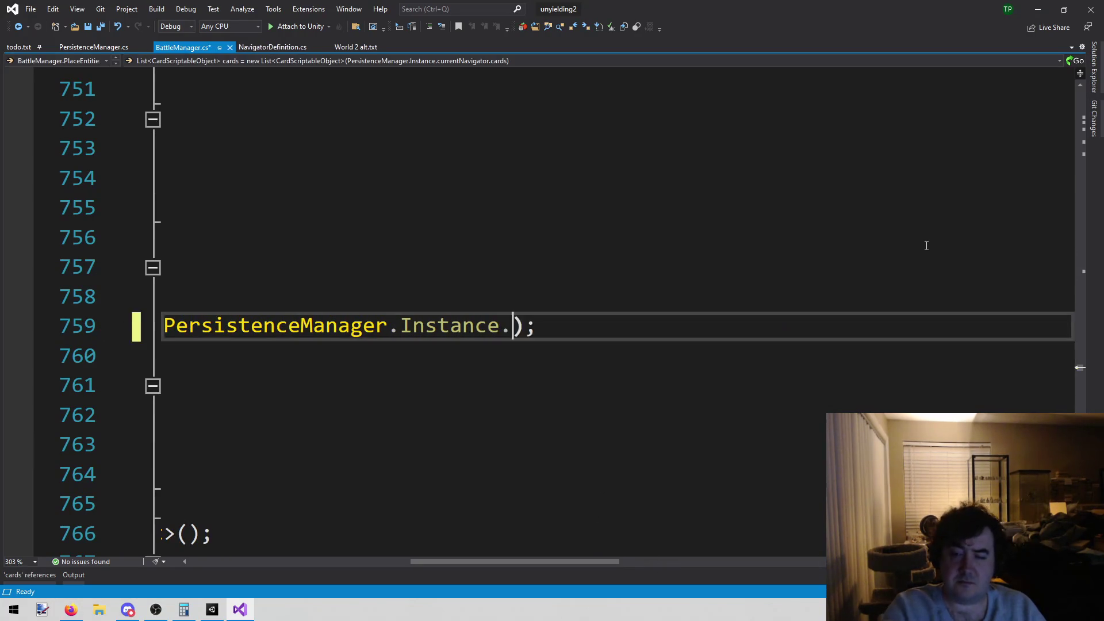
{"action": "type", "text": "getn"}
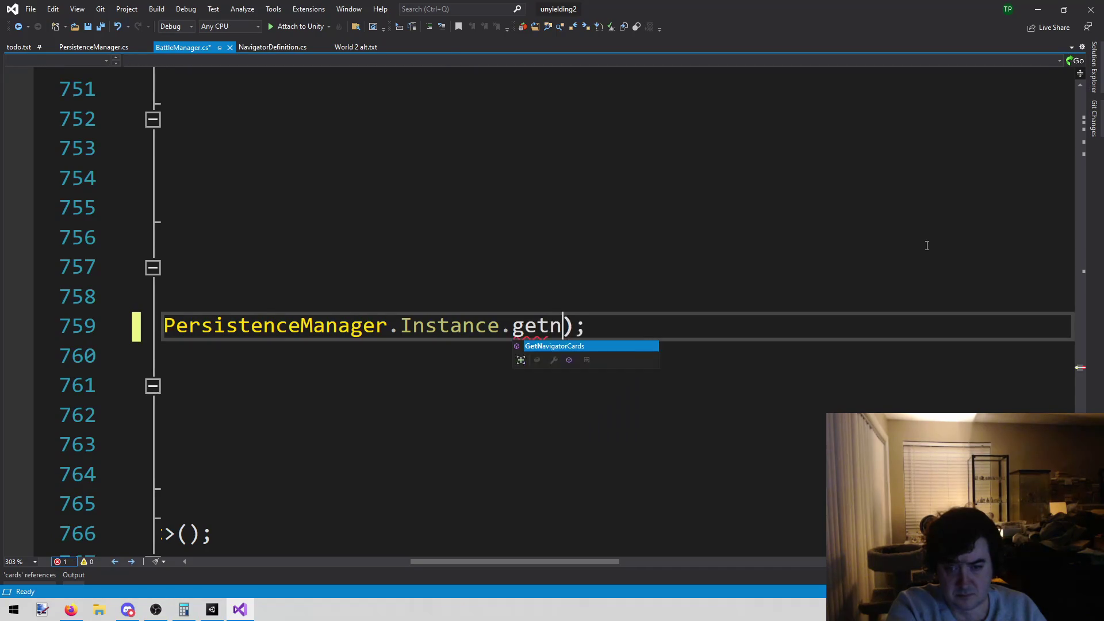
{"action": "type", "text": "("}
{"action": "key", "text": "ctrl+s"}
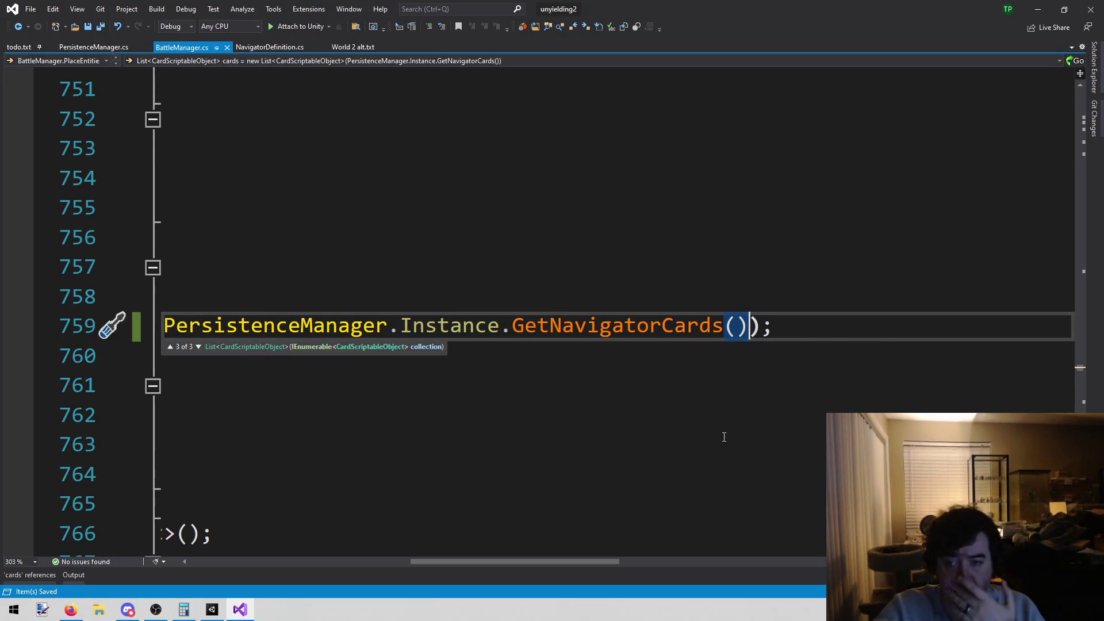
{"action": "mouse_move", "coordinate": [450, 561]}
{"action": "left_mouse_down"}
{"action": "mouse_move", "coordinate": [284, 538]}
{"action": "mouse_move", "coordinate": [225, 560]}
{"action": "left_mouse_up"}
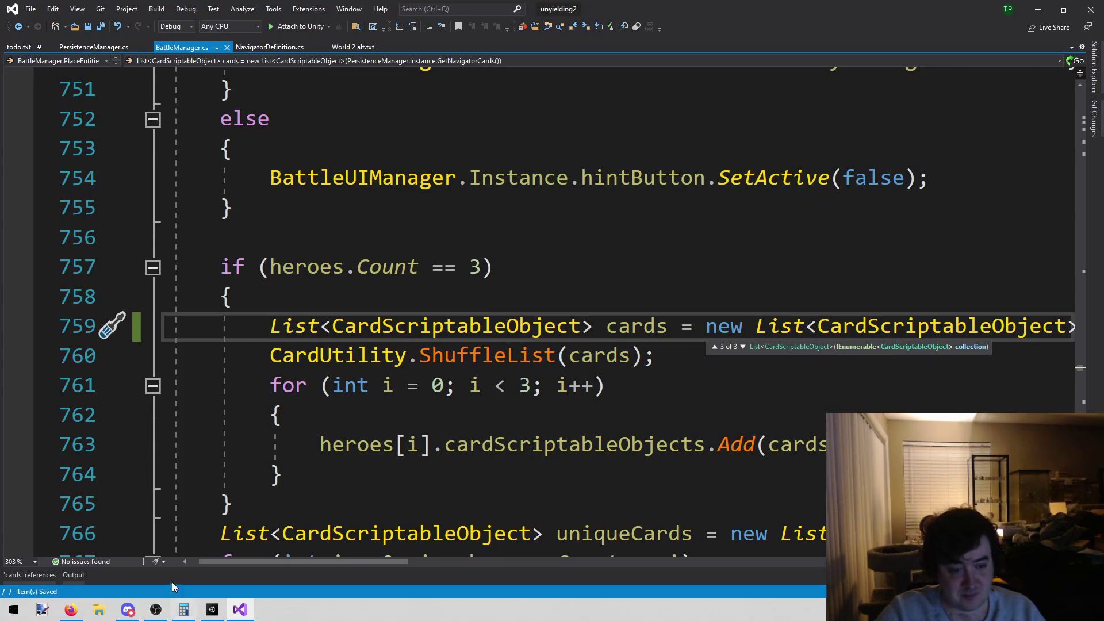
{"action": "left_click", "coordinate": [23, 578]}
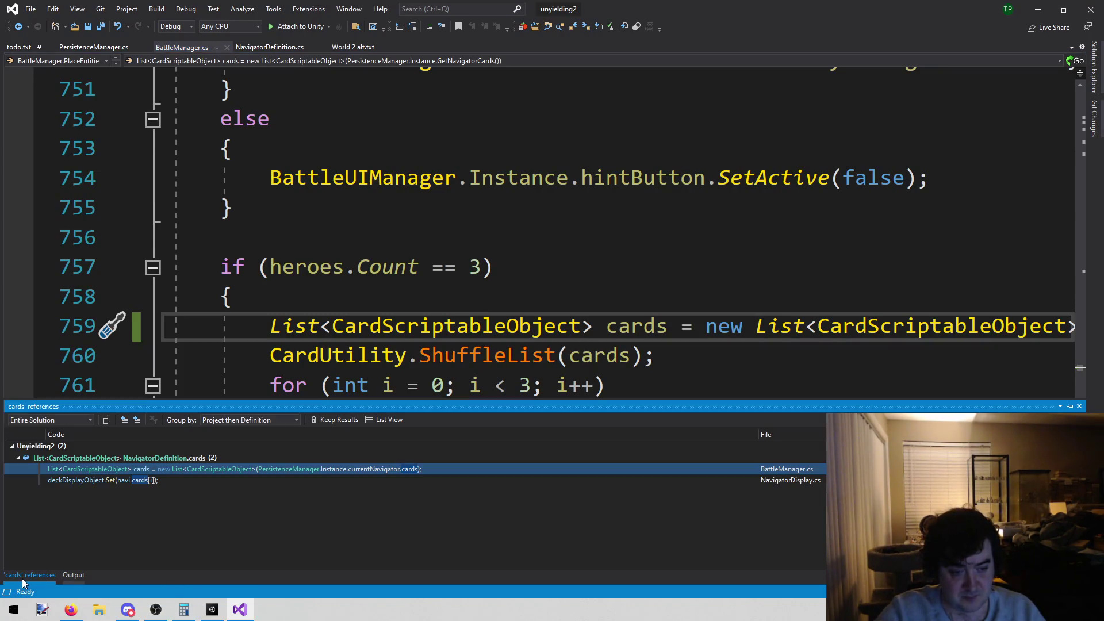
Step: Open the NavigatorDisplay.cs reference and review its loop setting three card displays from navi.cards[i]
{"action": "double_click", "coordinate": [110, 480]}
{"action": "key", "text": "Up"}
{"action": "key", "text": "Up"}
{"action": "scroll", "coordinate": [614, 403], "scroll_direction": "up", "scroll_amount": 6}
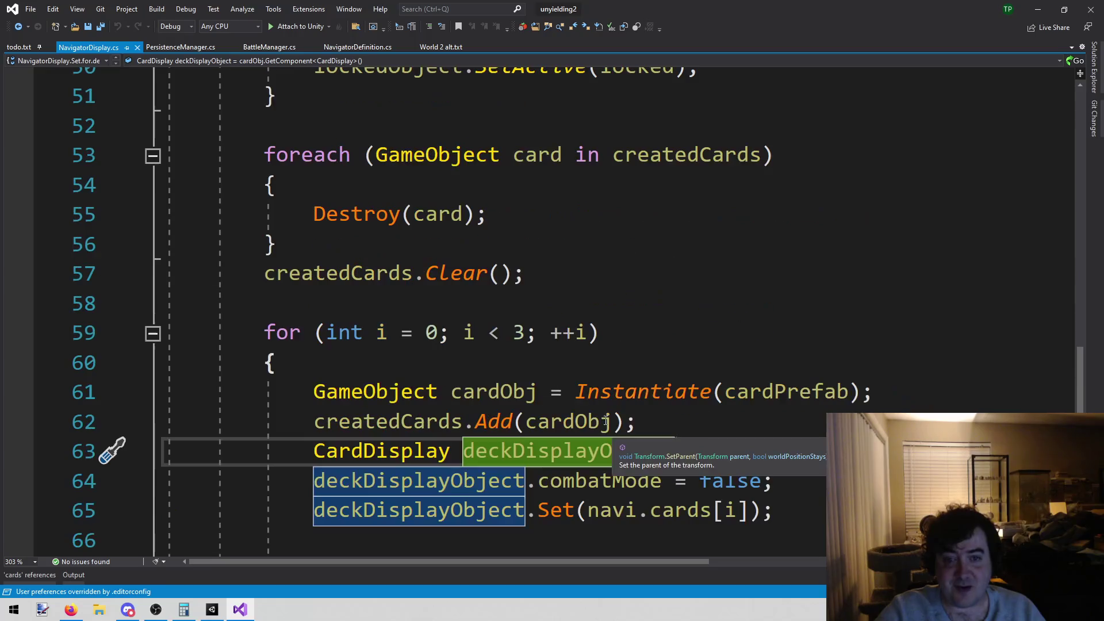
{"action": "scroll", "coordinate": [614, 398], "scroll_direction": "up", "scroll_amount": 8}
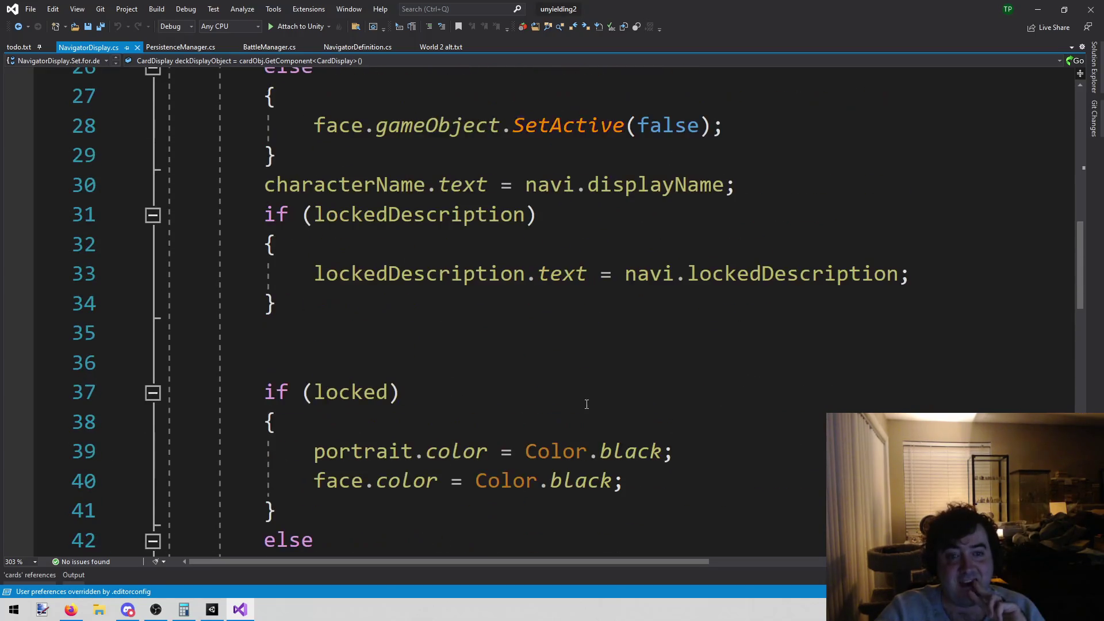
{"action": "scroll", "coordinate": [574, 408], "scroll_direction": "down", "scroll_amount": 15}
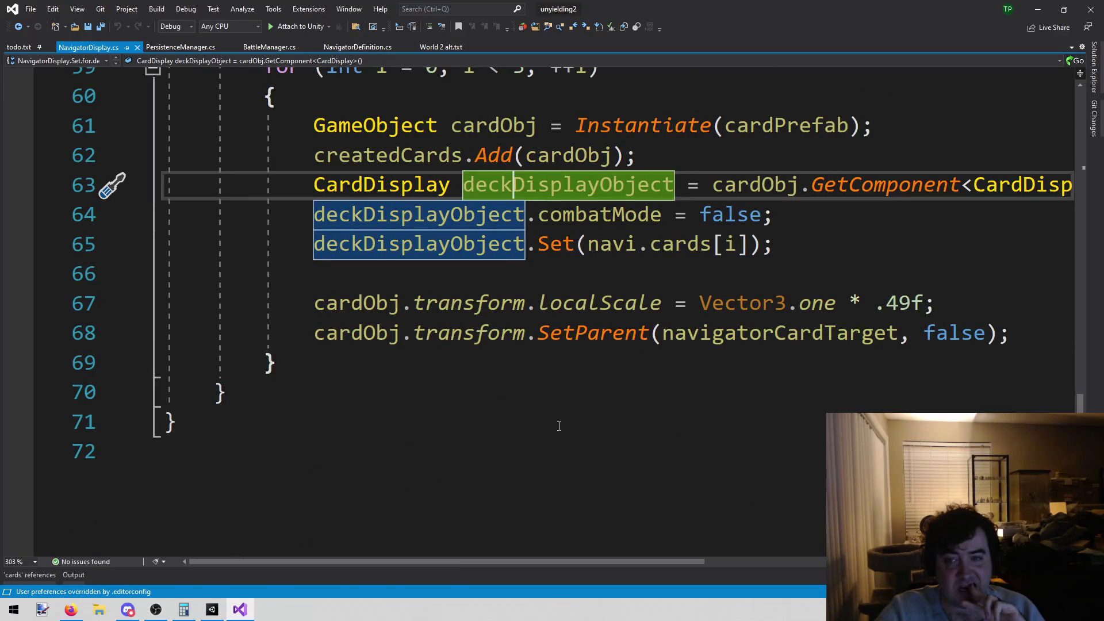
{"action": "scroll", "coordinate": [558, 425], "scroll_direction": "up", "scroll_amount": 2}
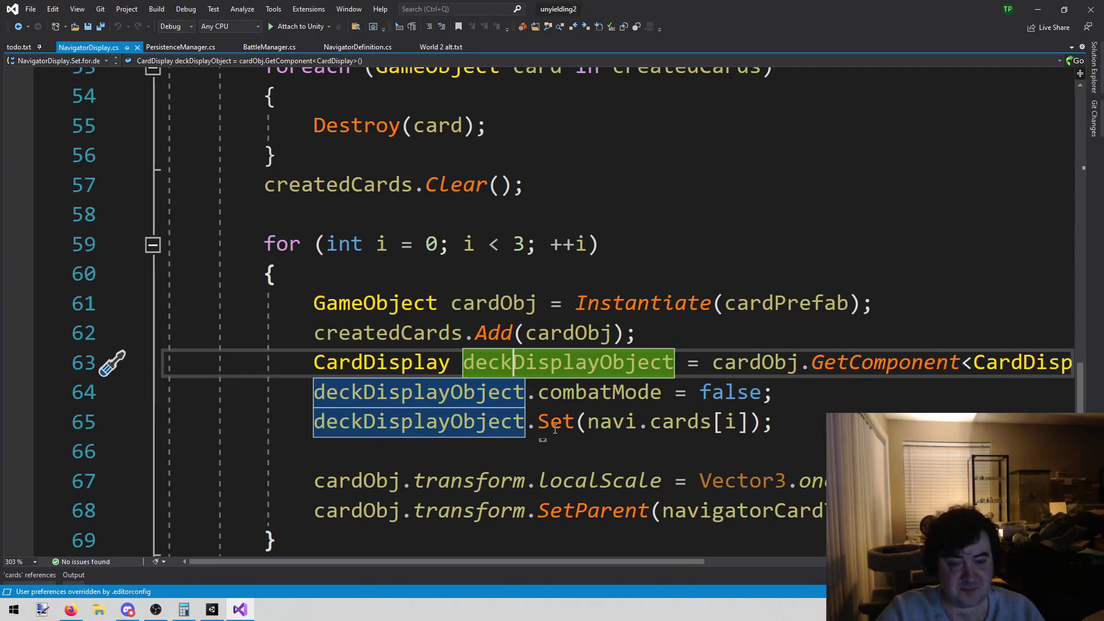
{"action": "mouse_move", "coordinate": [549, 561]}
{"action": "left_mouse_down"}
{"action": "mouse_move", "coordinate": [658, 574]}
{"action": "mouse_move", "coordinate": [573, 581]}
{"action": "left_mouse_up"}
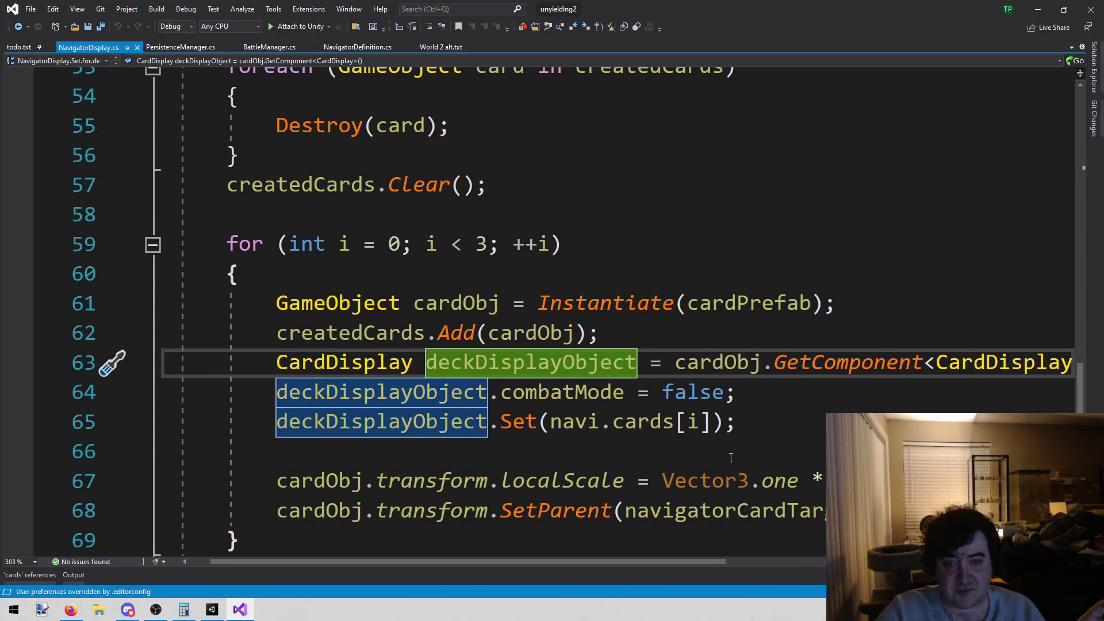
{"action": "scroll", "coordinate": [723, 456], "scroll_direction": "up", "scroll_amount": 1}
{"action": "scroll", "coordinate": [743, 313], "scroll_direction": "up", "scroll_amount": 2}
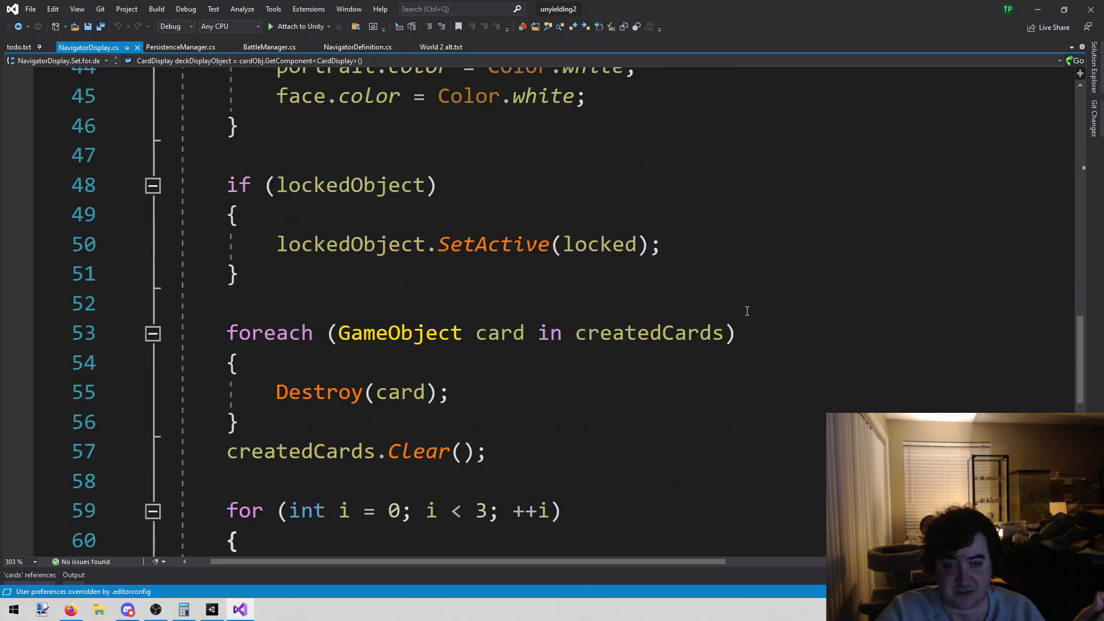
{"action": "scroll", "coordinate": [732, 321], "scroll_direction": "down", "scroll_amount": 4}
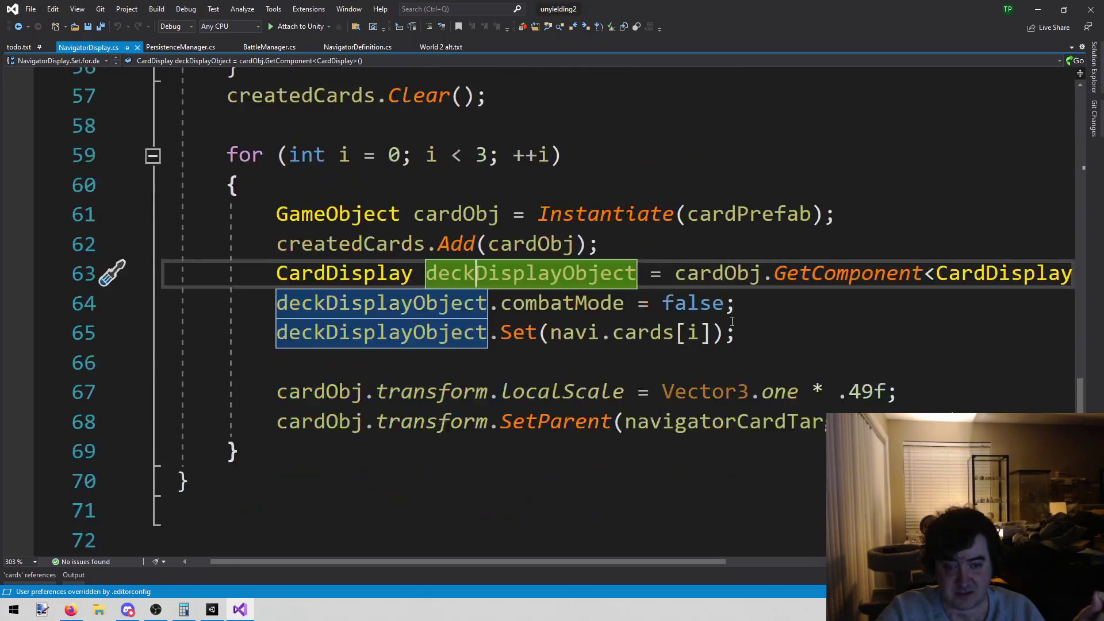
{"action": "left_click", "coordinate": [442, 159]}
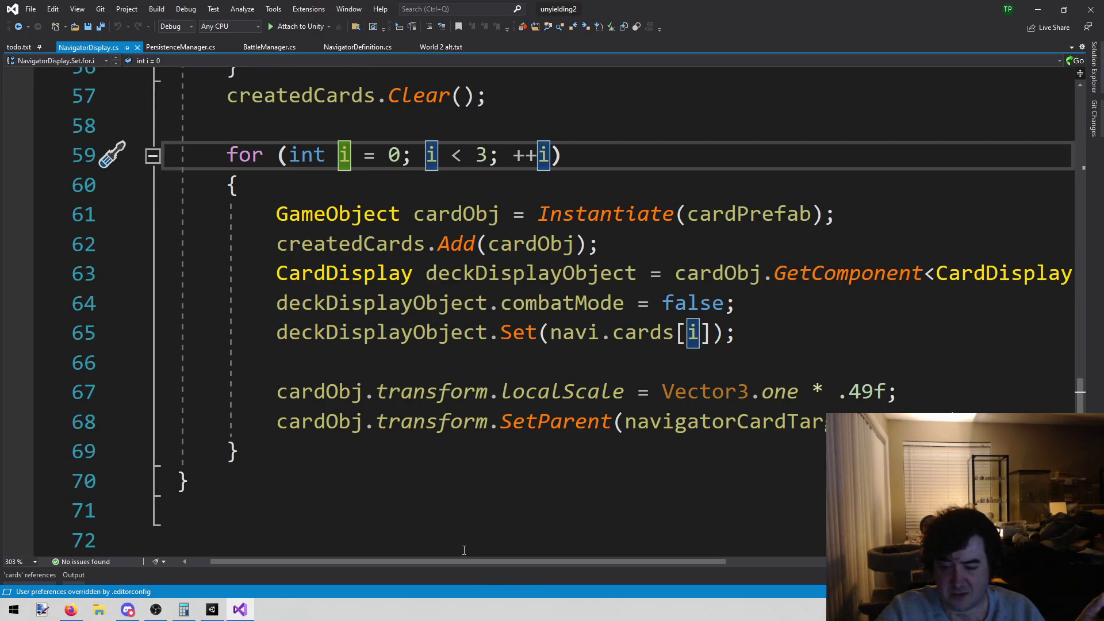
{"action": "mouse_move", "coordinate": [471, 560]}
{"action": "left_mouse_down"}
{"action": "mouse_move", "coordinate": [505, 561]}
{"action": "mouse_move", "coordinate": [482, 562]}
{"action": "left_mouse_up"}
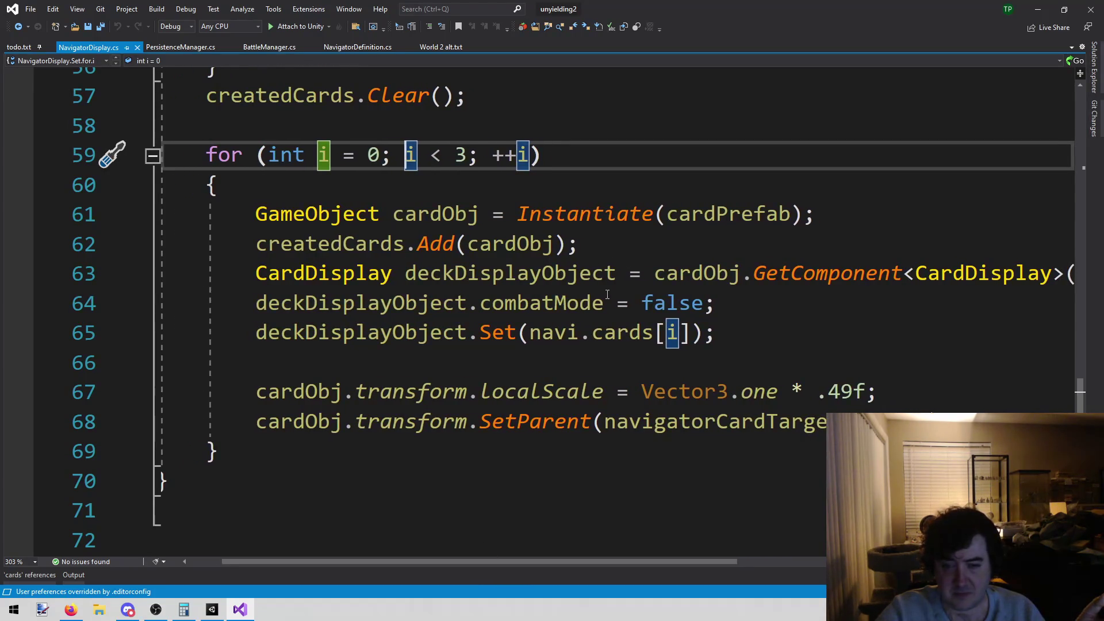